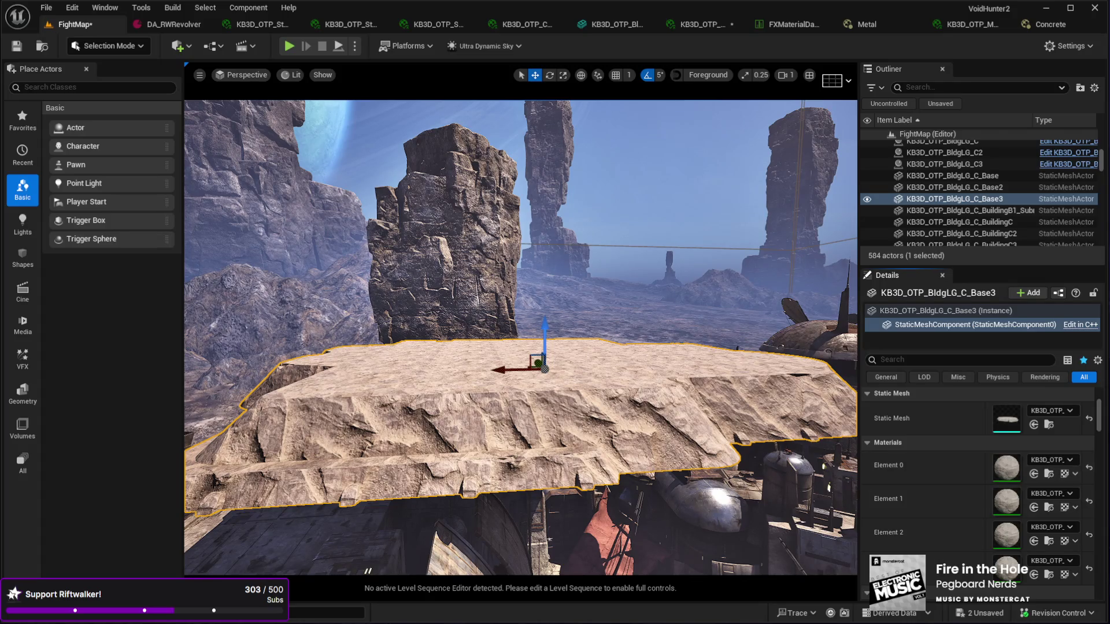
# Step: Assign the selected material to the ground platform's Element 0 material slot
pyautogui.click(1034, 474)
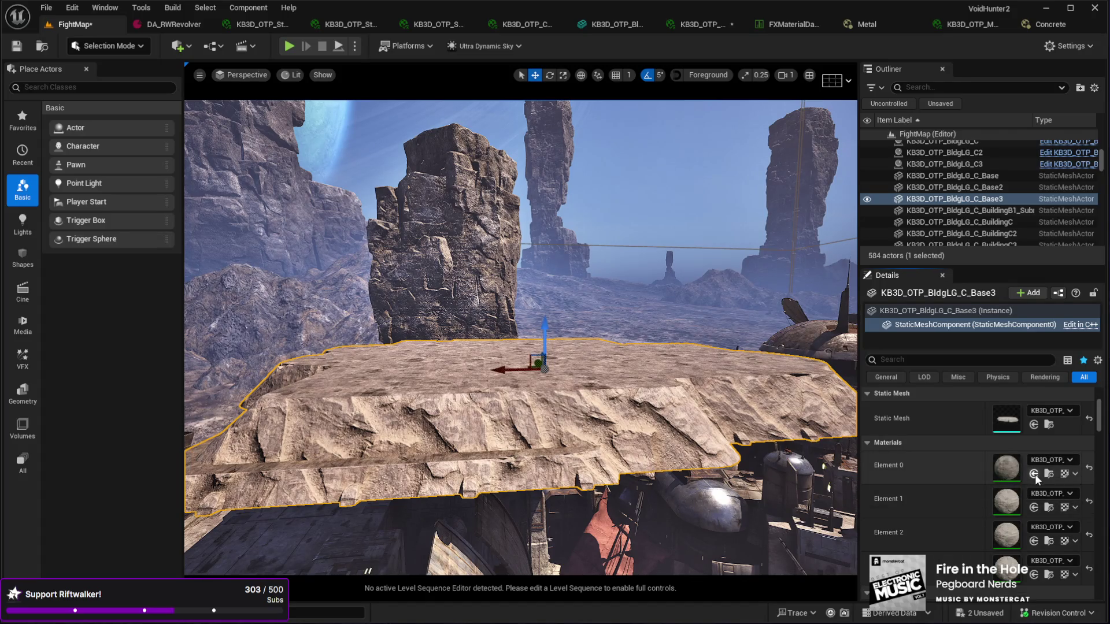
pyautogui.click(597, 369)
pyautogui.click(600, 395)
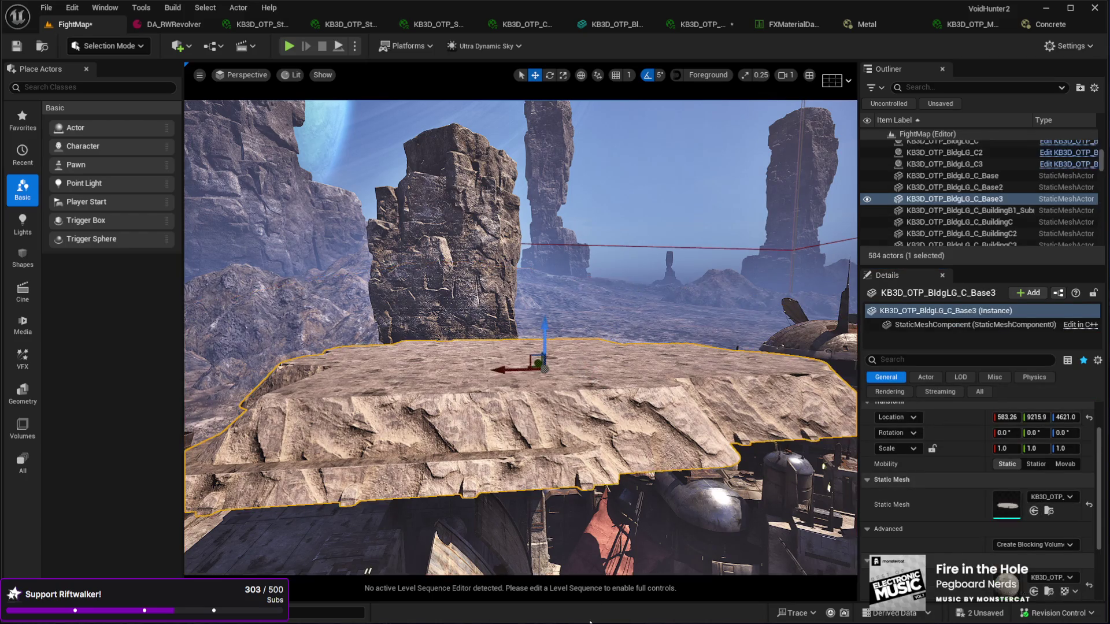
# Step: Play-test the level, drawing the pistol on the new ground material, then exit
pyautogui.hotkey('alt', 'p')
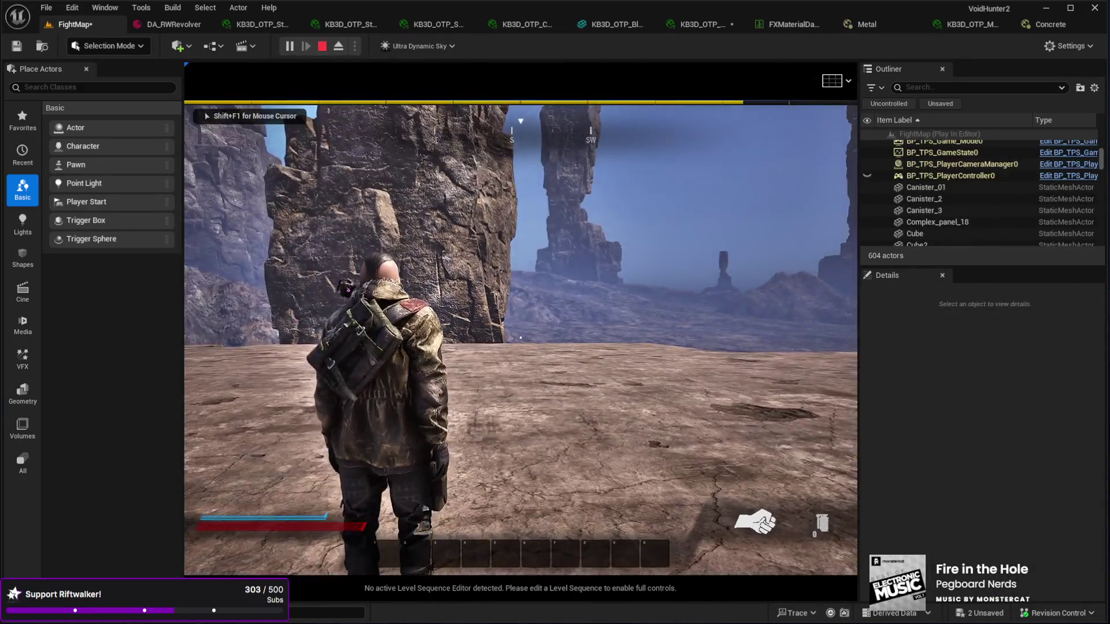
pyautogui.press('1')
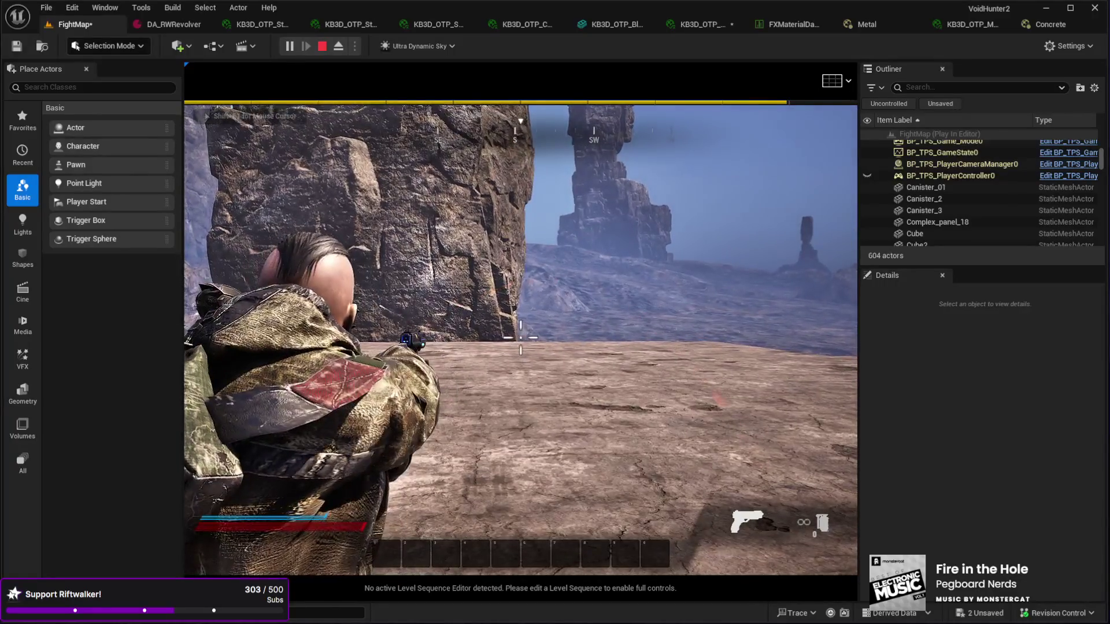
pyautogui.press('w')
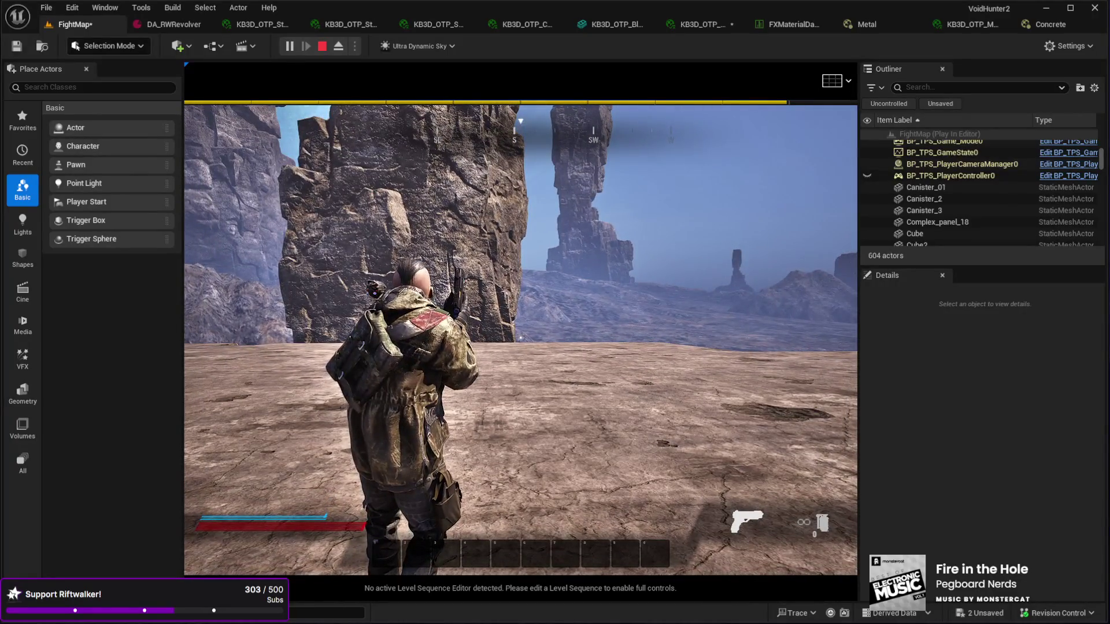
pyautogui.press('Escape')
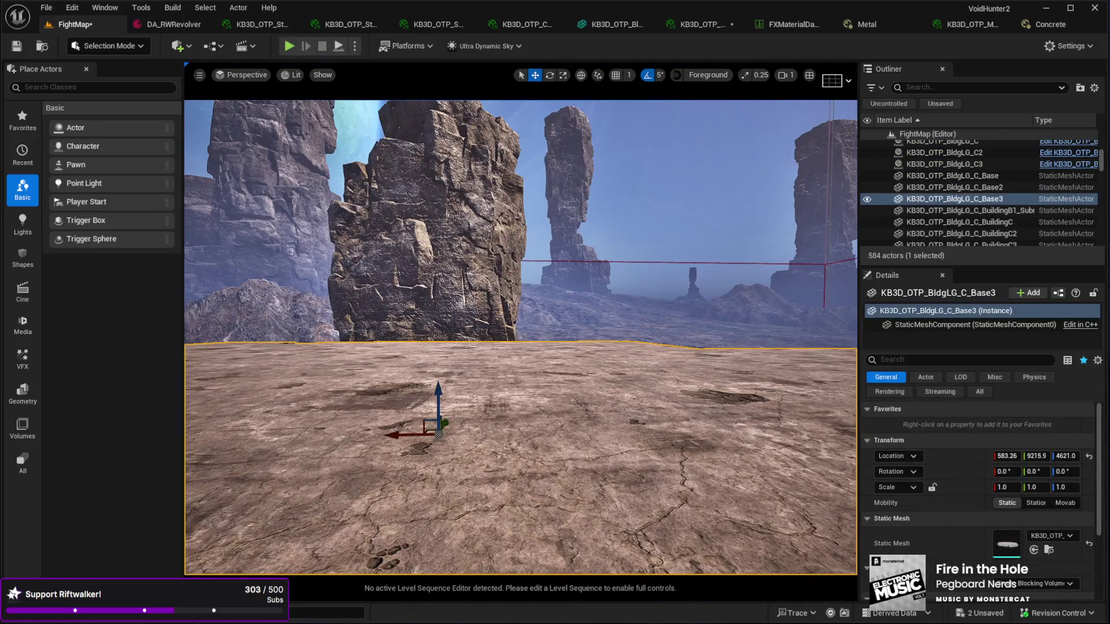
pyautogui.scroll(-5, 882, 544)
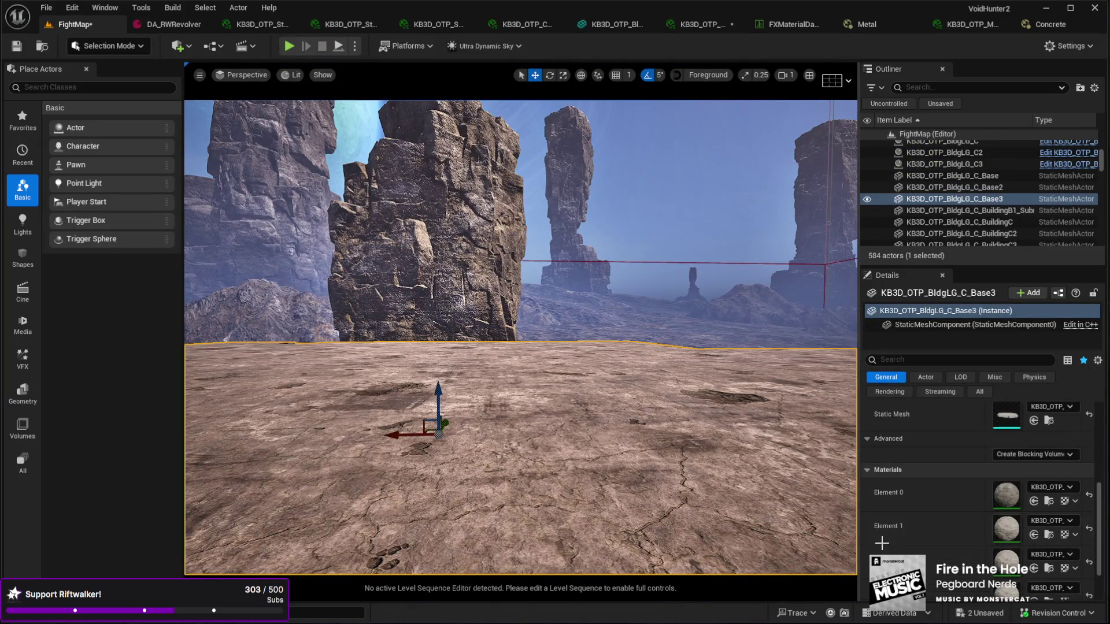
pyautogui.scroll(2, 882, 543)
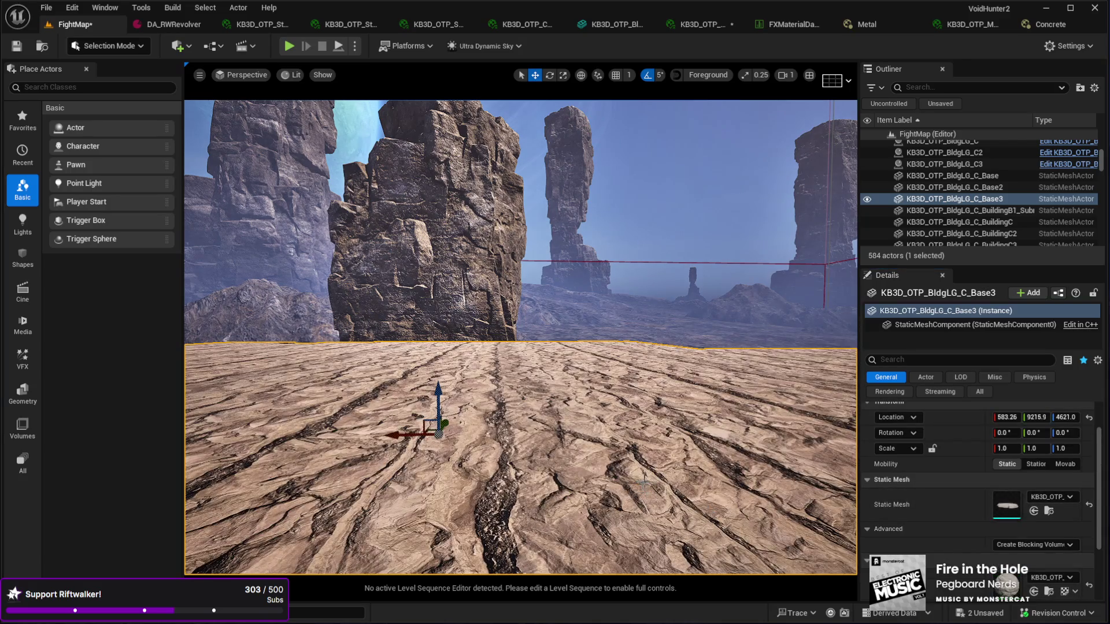
pyautogui.hotkey('alt', 'p')
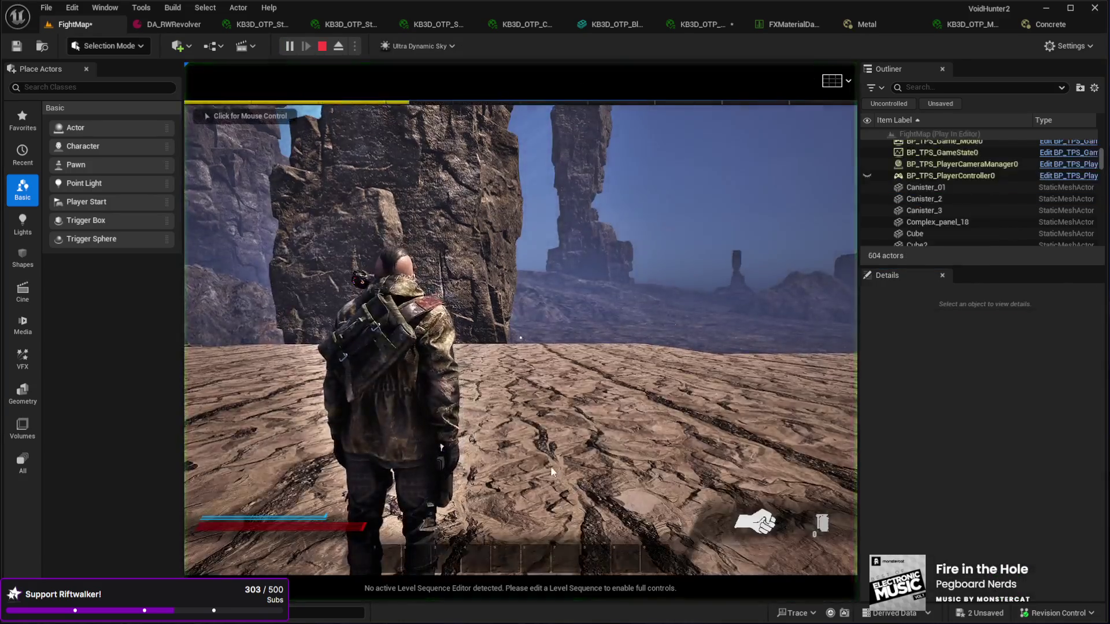
pyautogui.press('1')
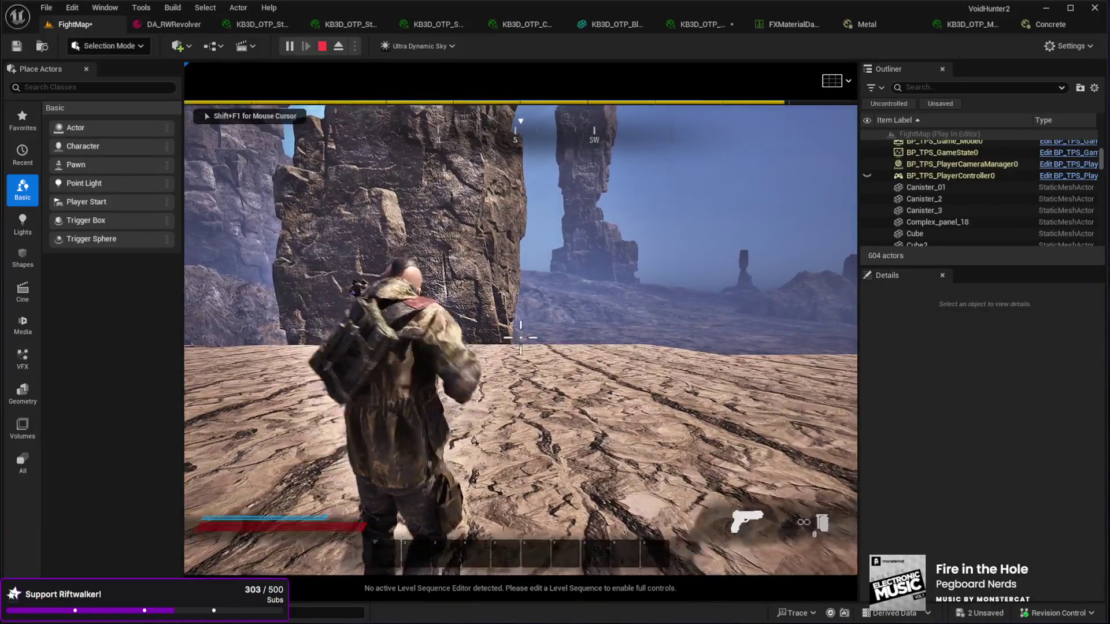
pyautogui.press('a')
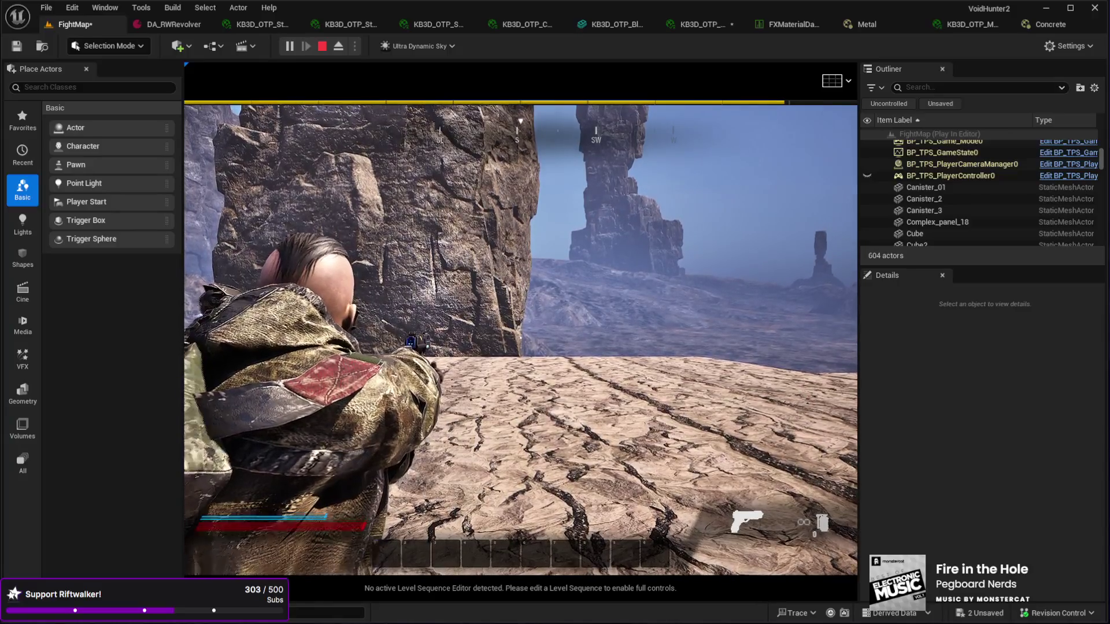
pyautogui.press('w')
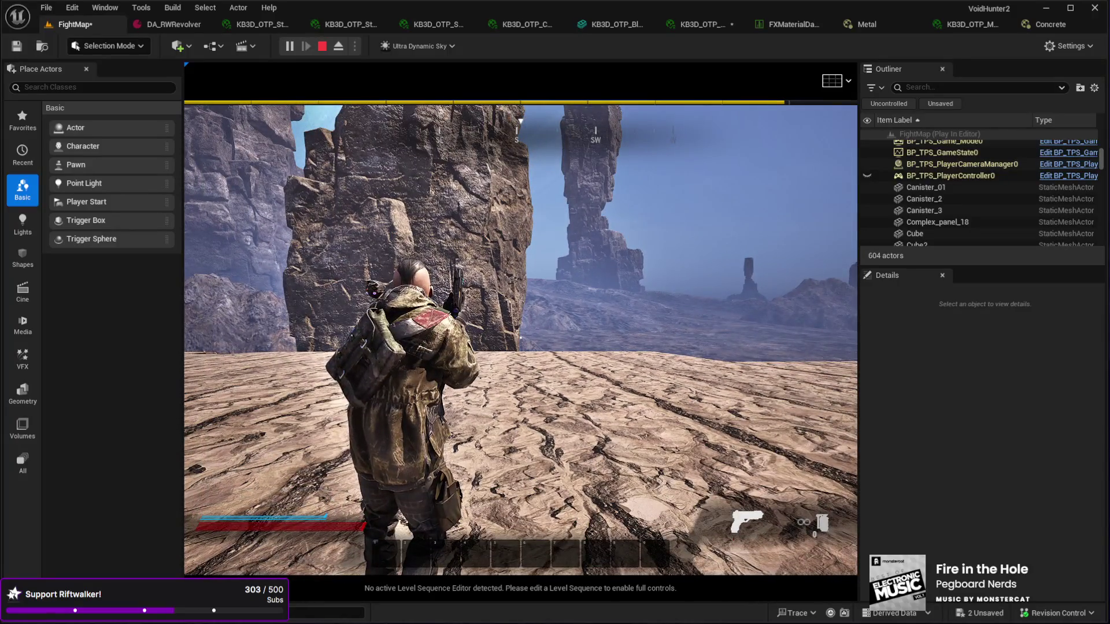
pyautogui.press('Escape')
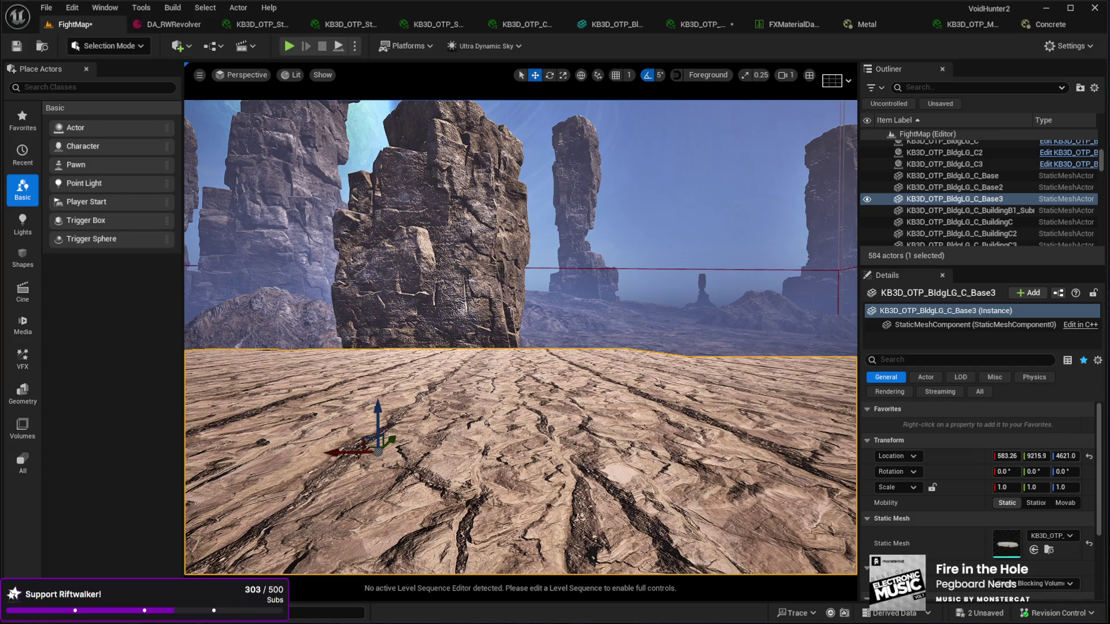
# Step: Swap the platform to the selected static mesh, then play-test aiming the pistol at the ground
pyautogui.click(1034, 550)
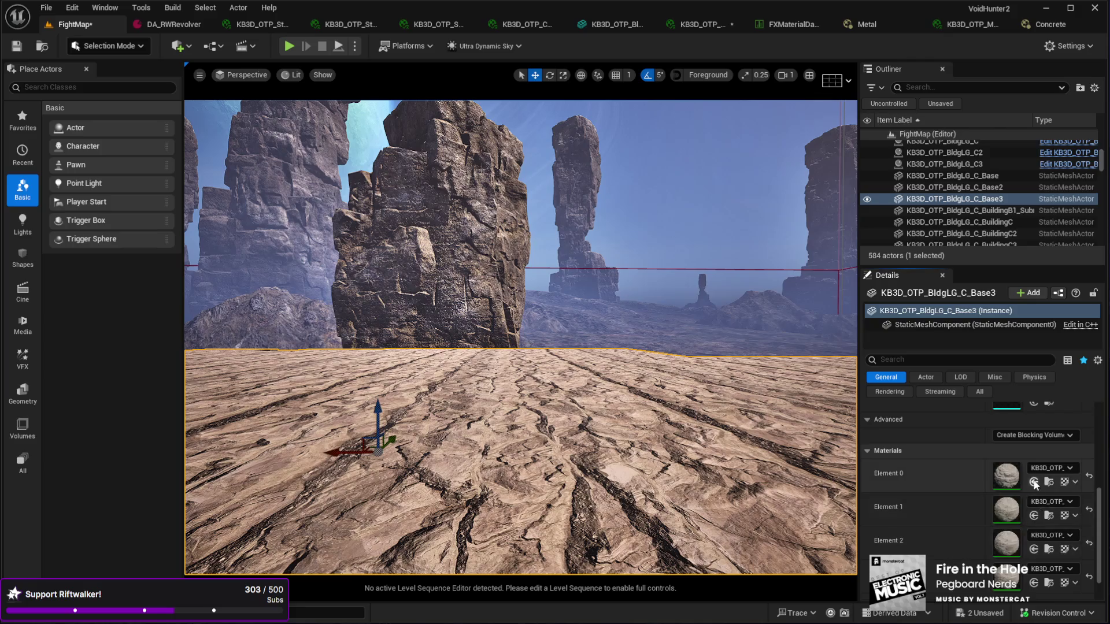
pyautogui.moveTo(561, 501); pyautogui.dragTo(530, 522)
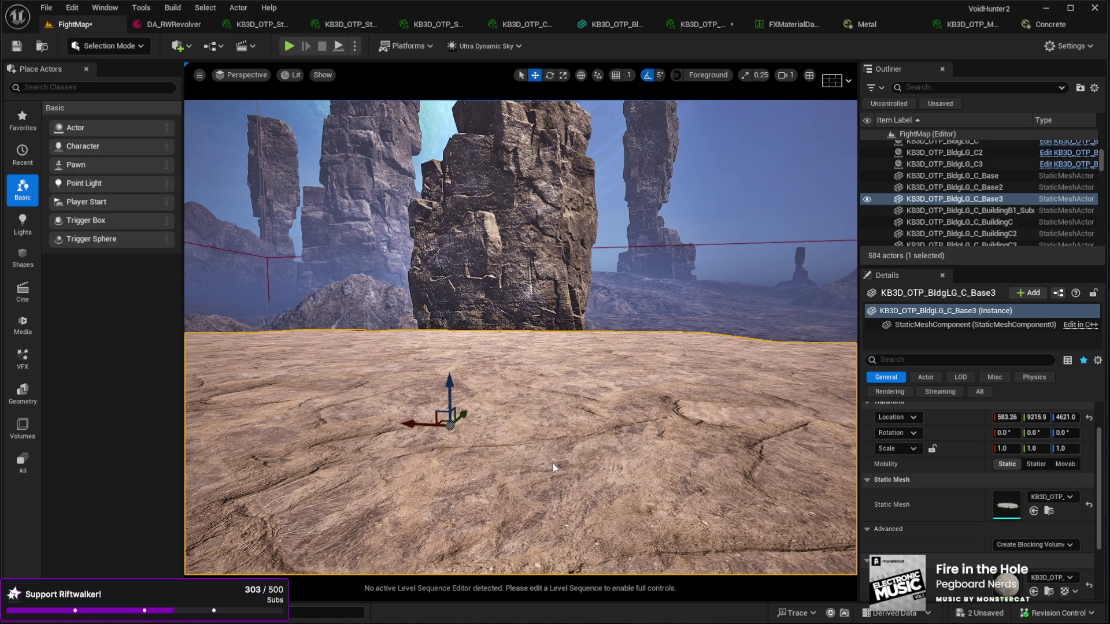
pyautogui.hotkey('alt', 'p')
pyautogui.click(553, 468)
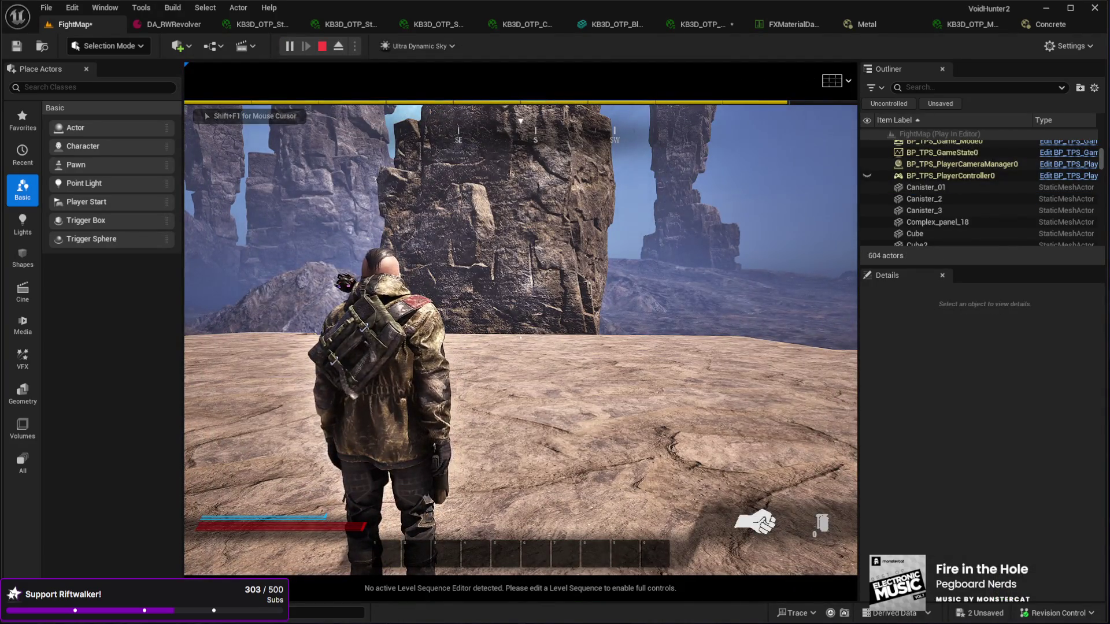
pyautogui.press('1')
pyautogui.rightClick(521, 337)
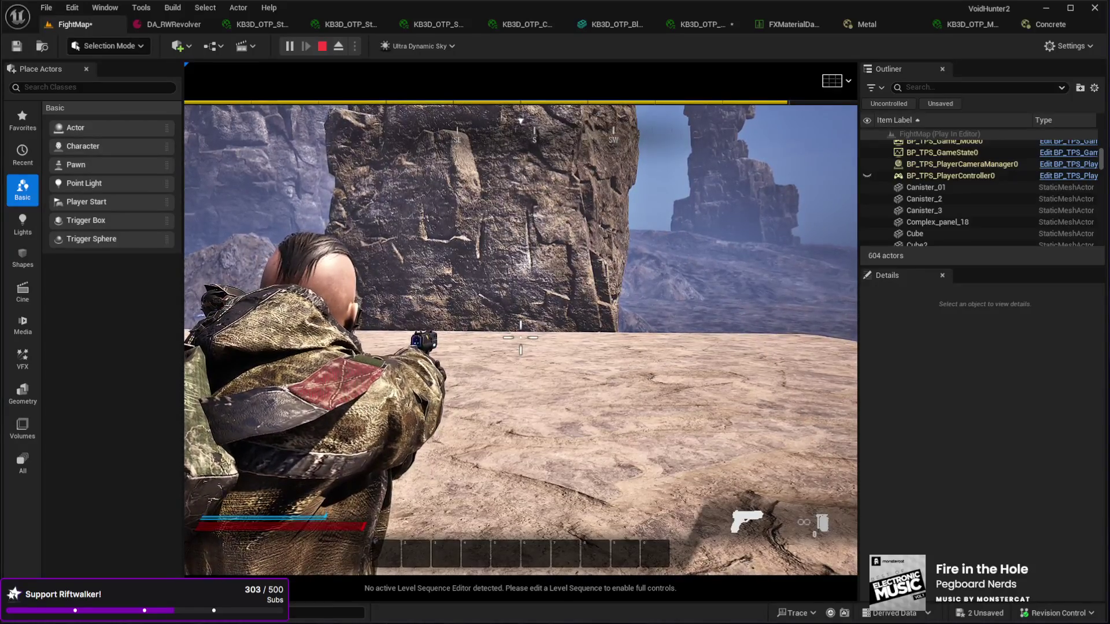
pyautogui.rightClick(520, 337)
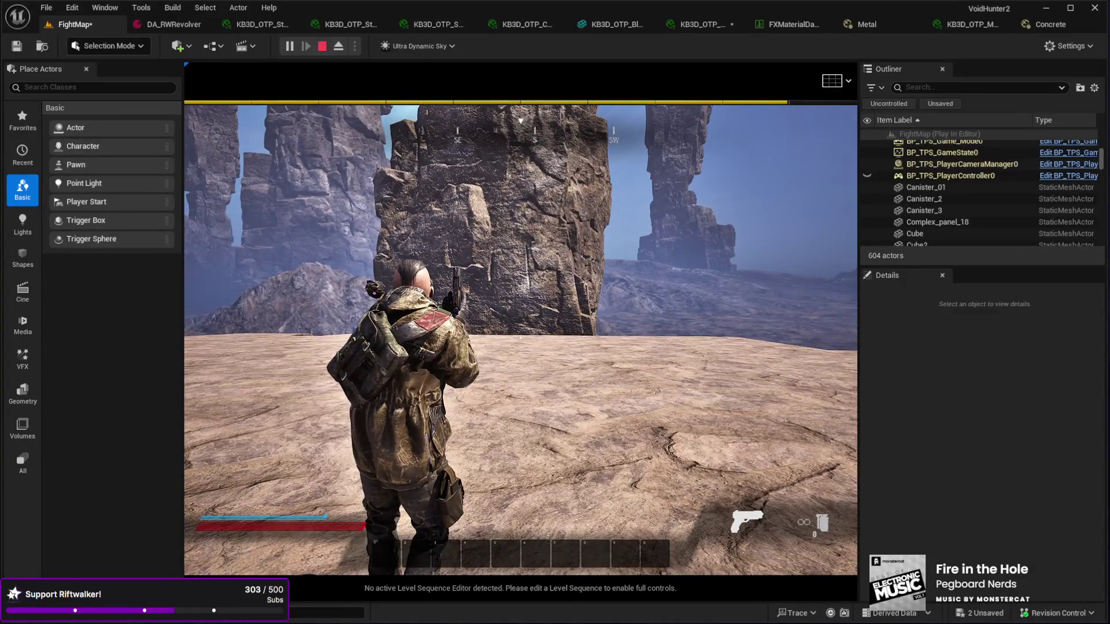
pyautogui.press('Escape')
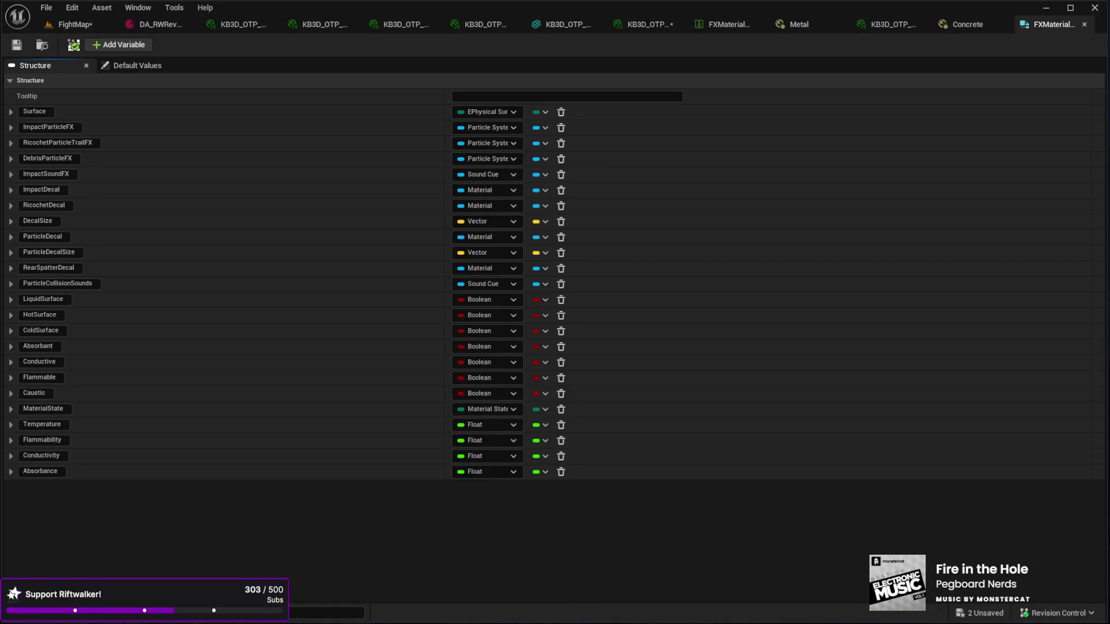
pyautogui.click(722, 25)
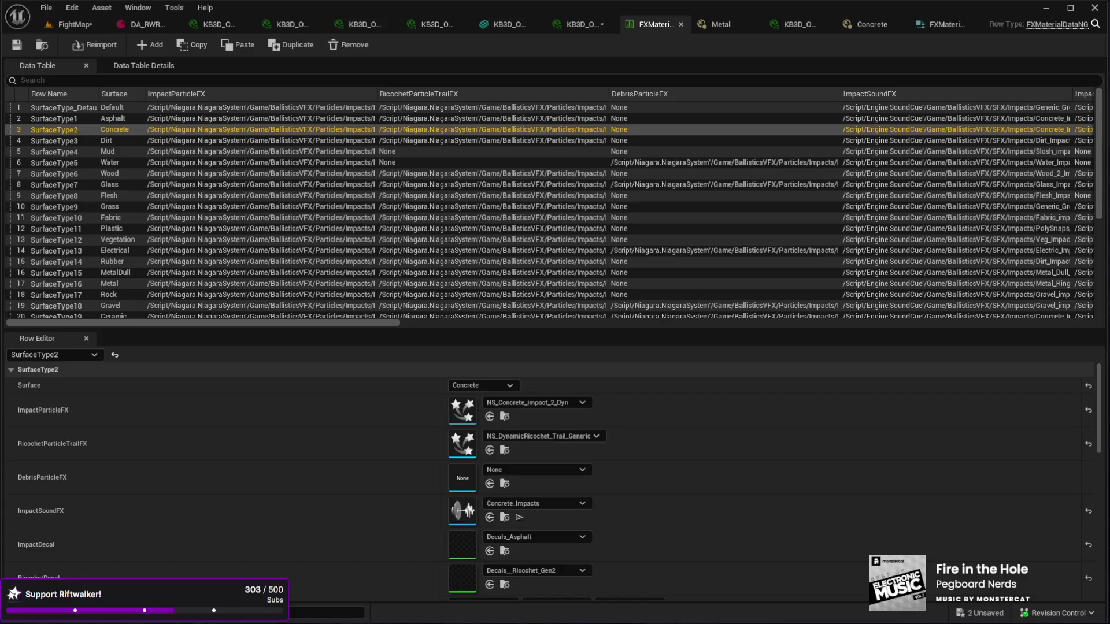
pyautogui.scroll(-5, 332, 210)
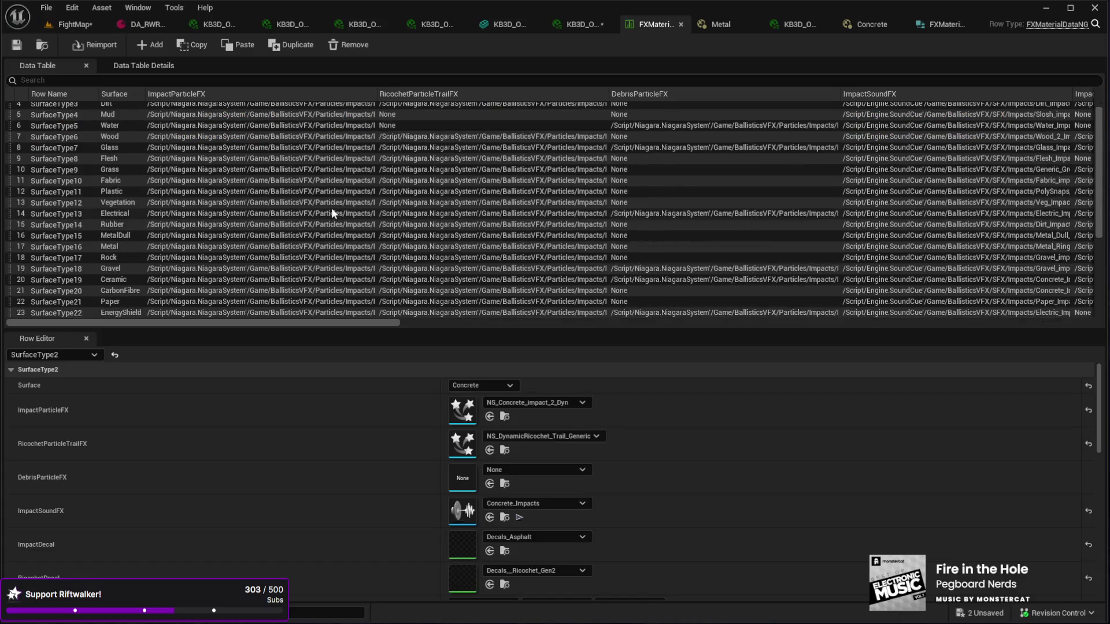
pyautogui.scroll(5, 331, 210)
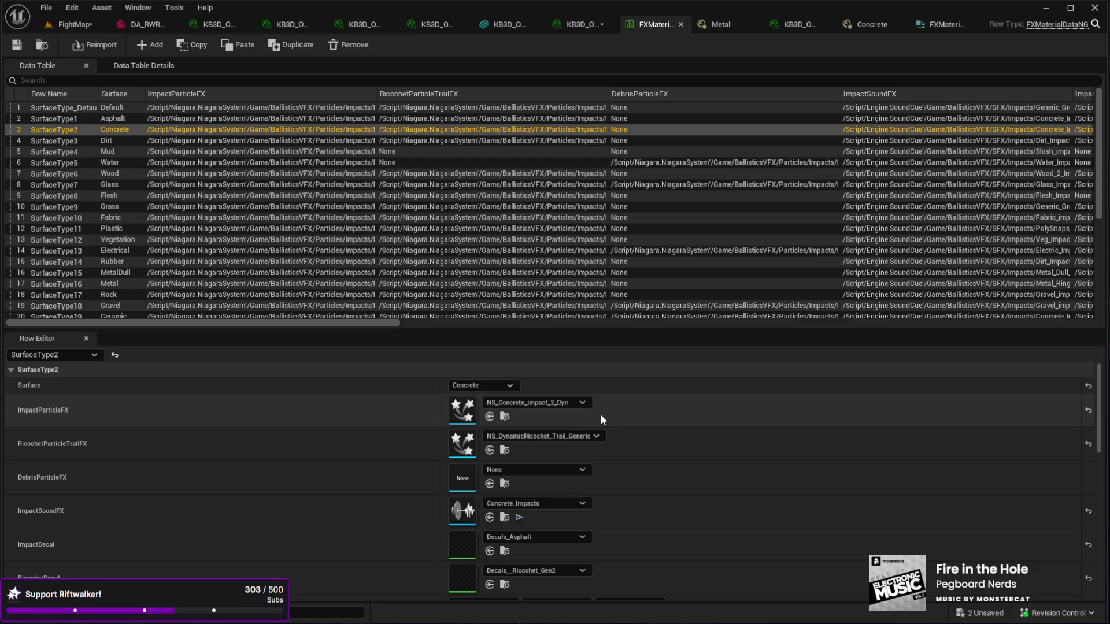
pyautogui.click(520, 517)
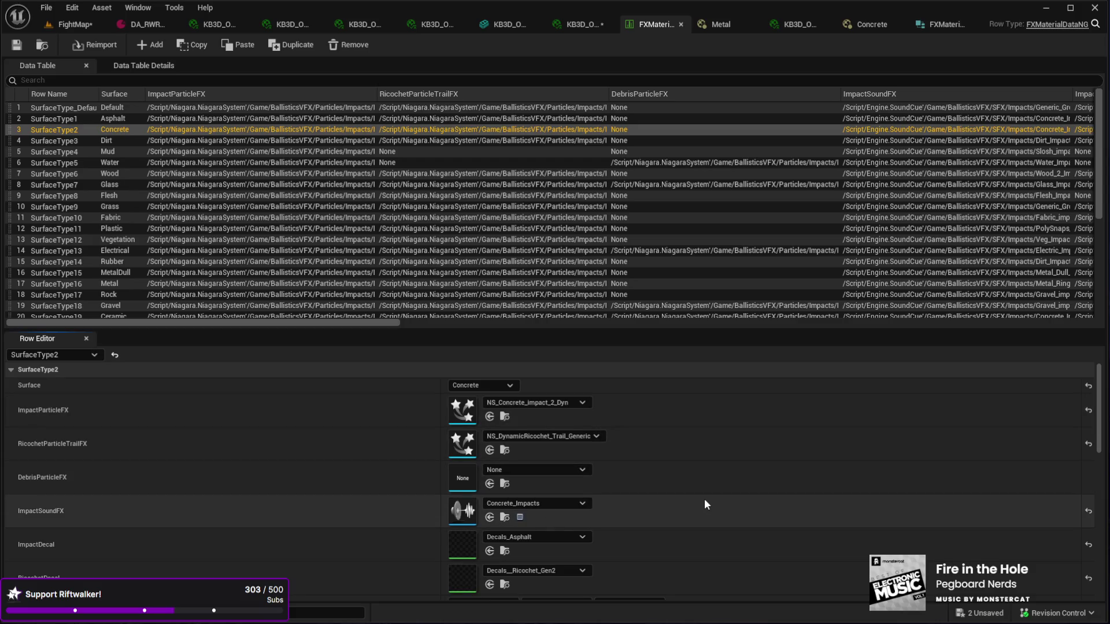
pyautogui.scroll(-2, 674, 509)
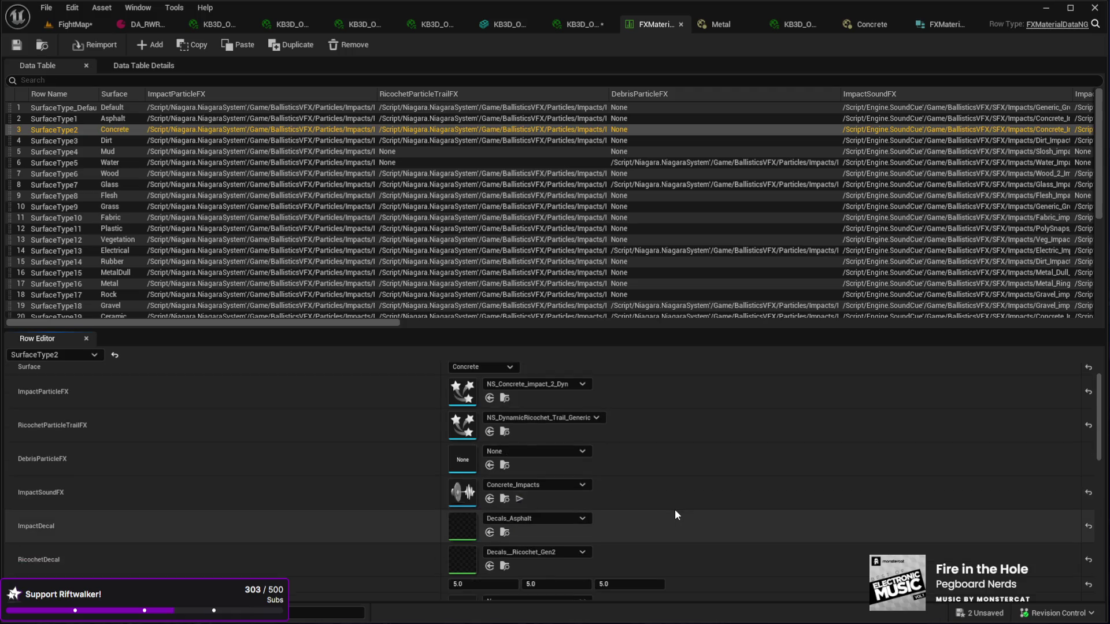
pyautogui.scroll(-1, 675, 508)
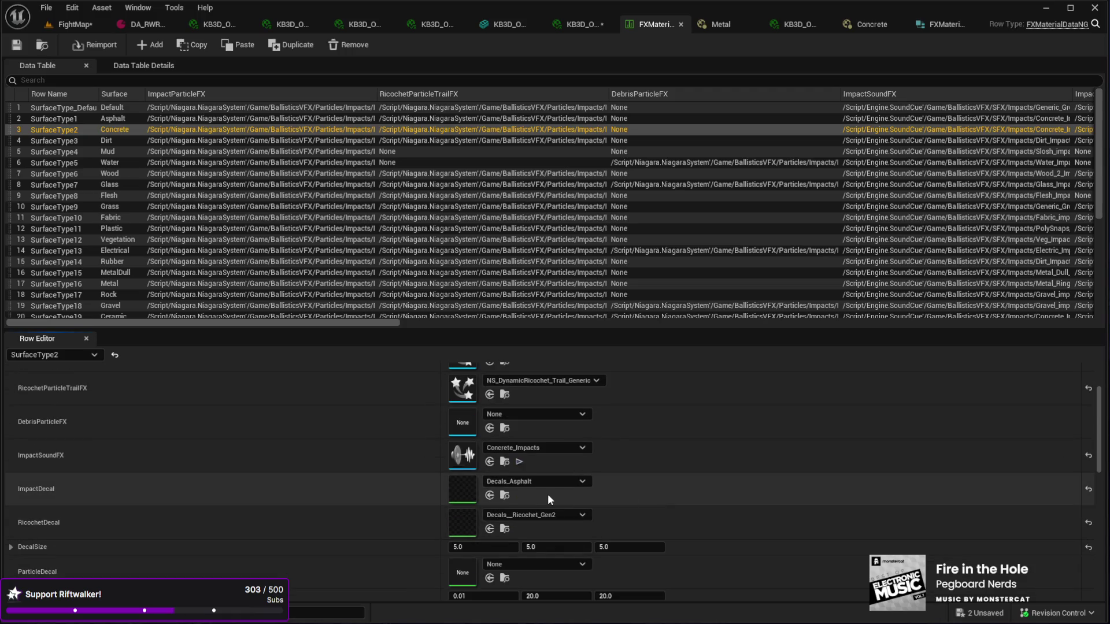
pyautogui.scroll(-2, 664, 489)
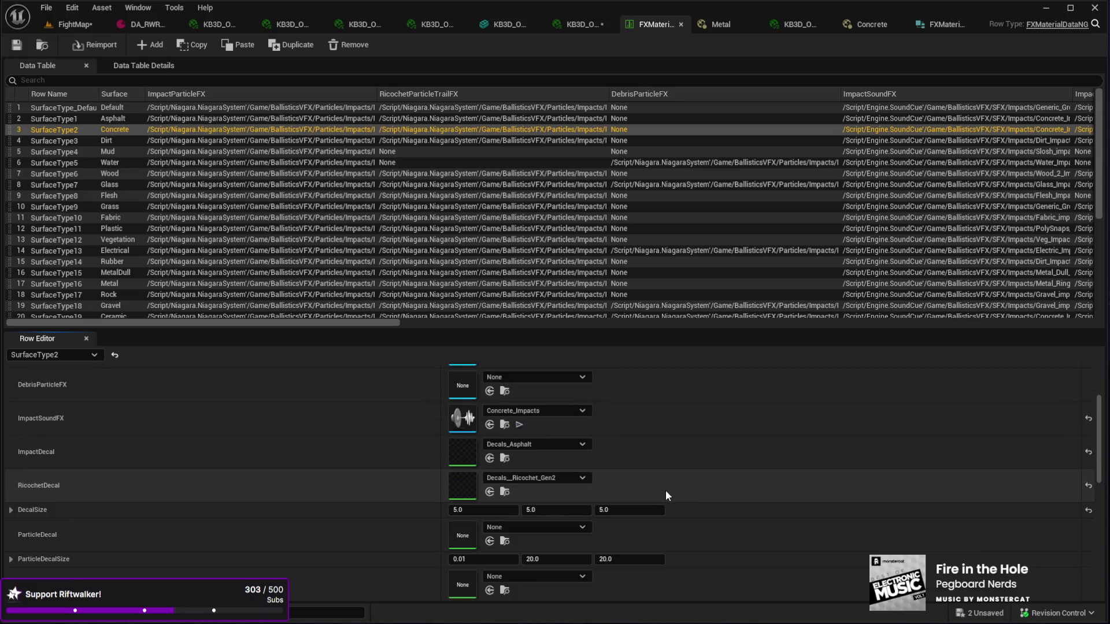
pyautogui.scroll(-2, 666, 495)
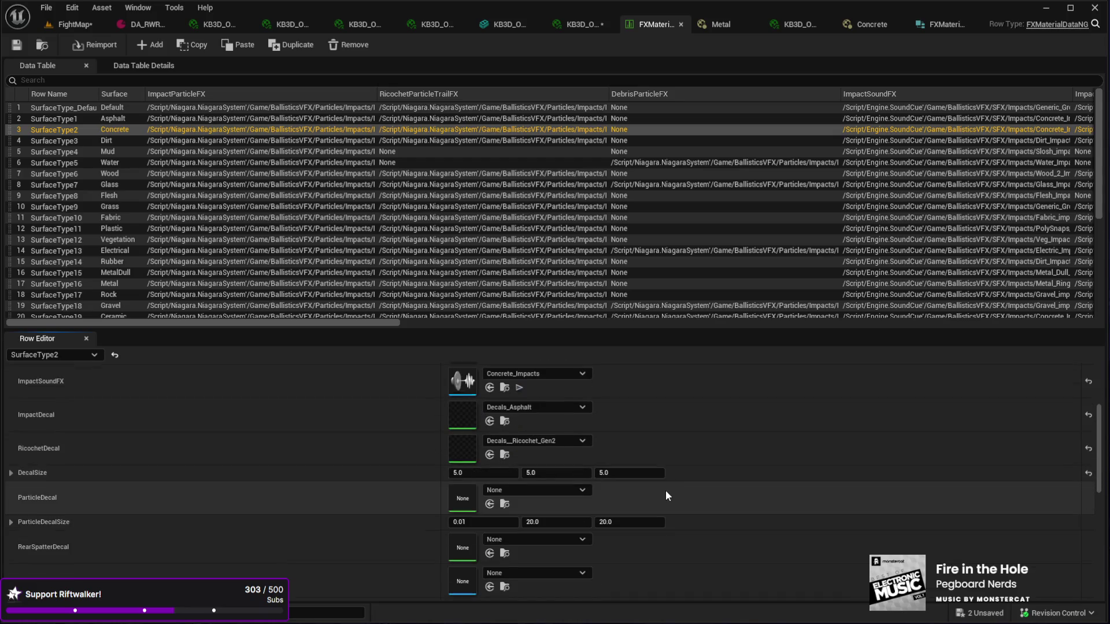
pyautogui.scroll(-10, 666, 495)
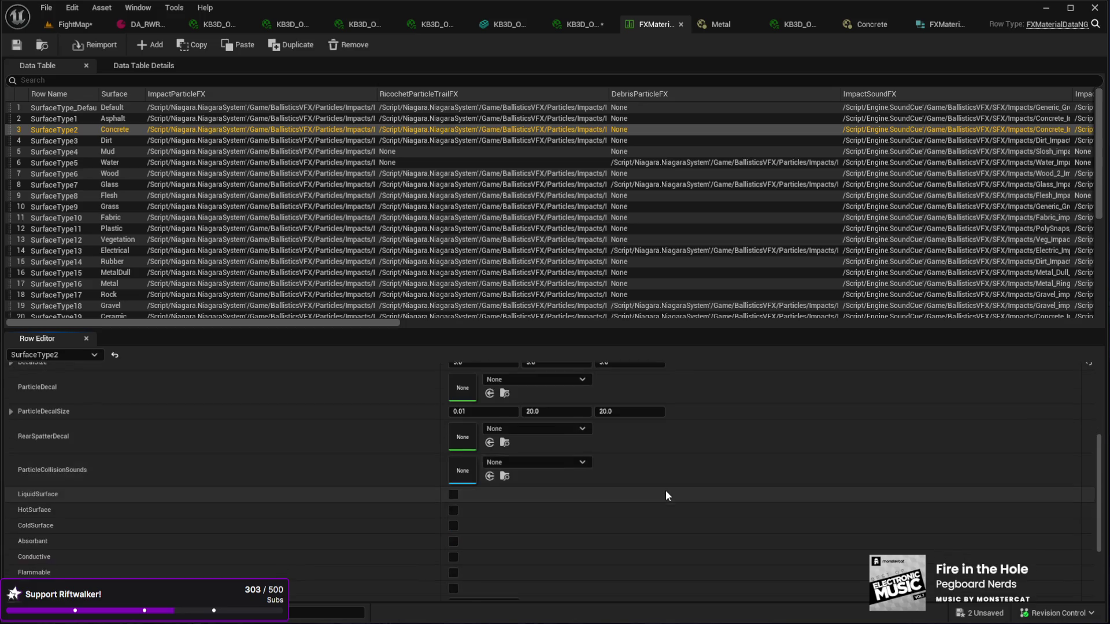
pyautogui.scroll(-1, 666, 495)
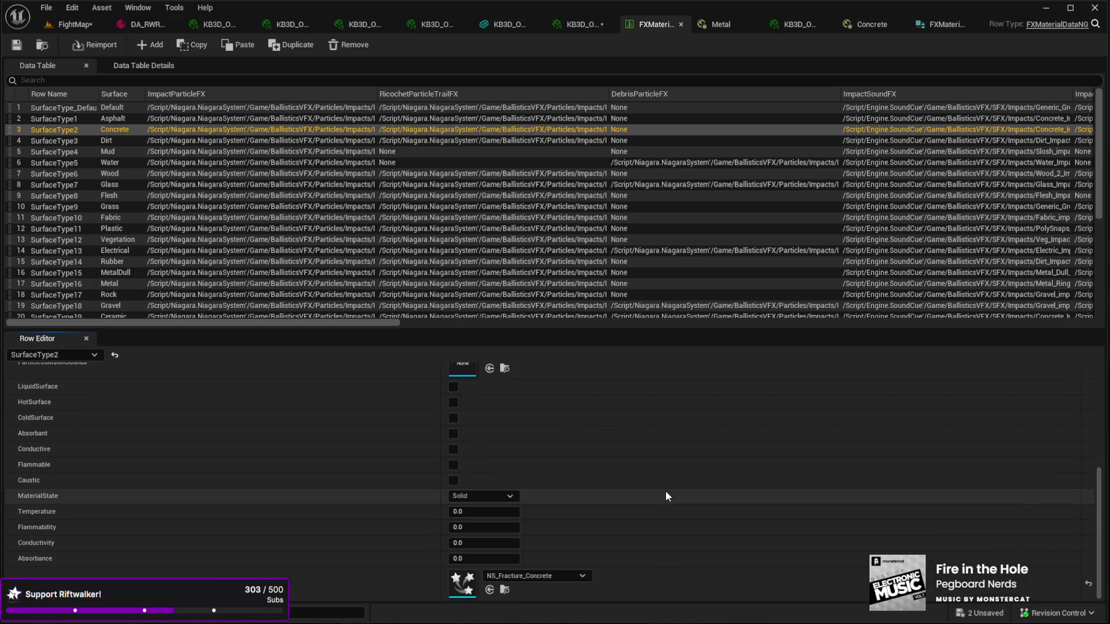
pyautogui.scroll(8, 666, 496)
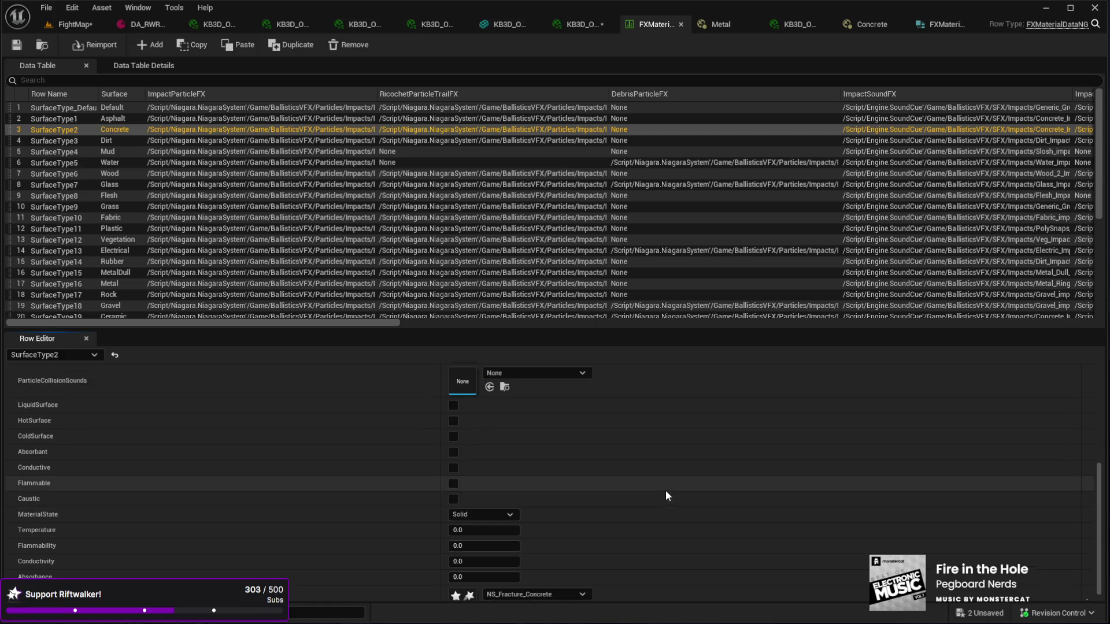
pyautogui.scroll(3, 664, 490)
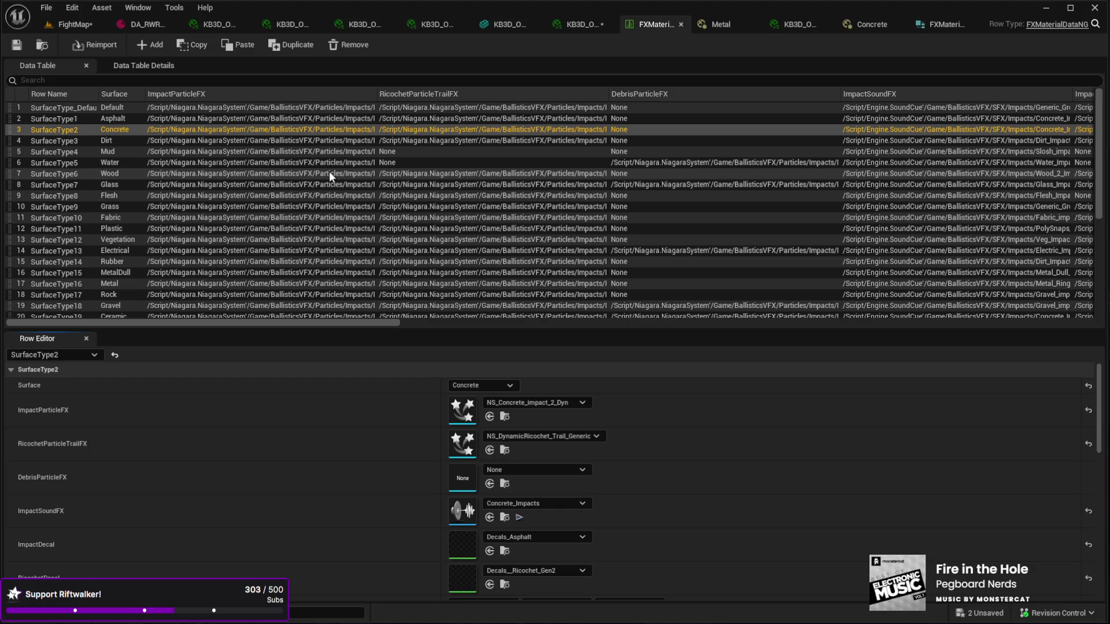
# Step: Scroll through the FXMaterialDataNG rows, then bring up the Concrete physical material
pyautogui.scroll(-1, 329, 171)
pyautogui.scroll(1, 329, 171)
pyautogui.scroll(-5, 352, 207)
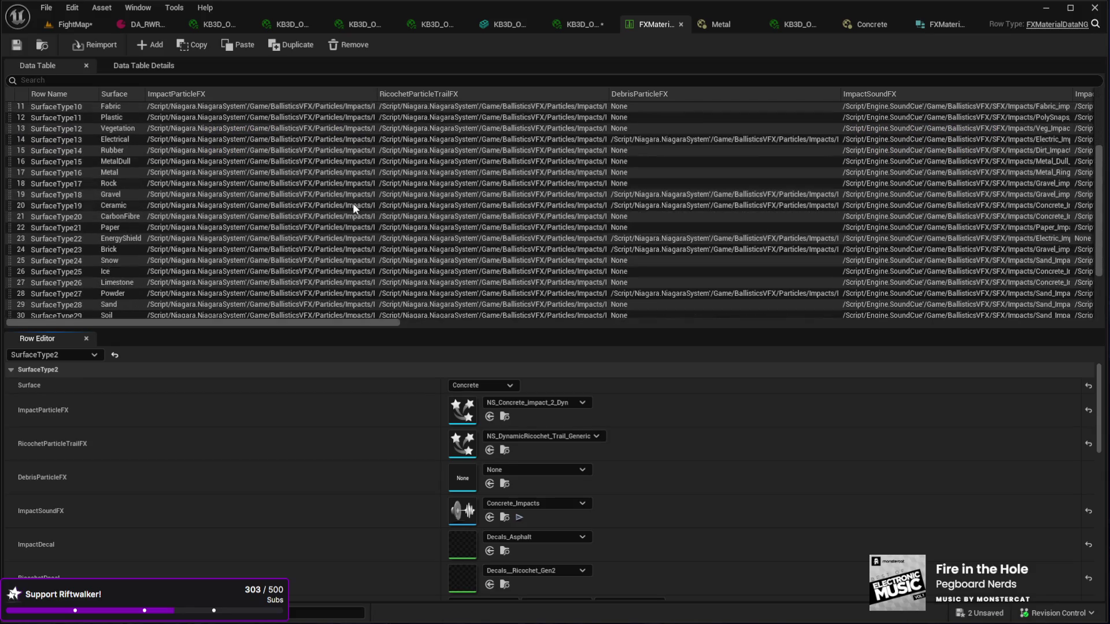
pyautogui.scroll(-2, 353, 205)
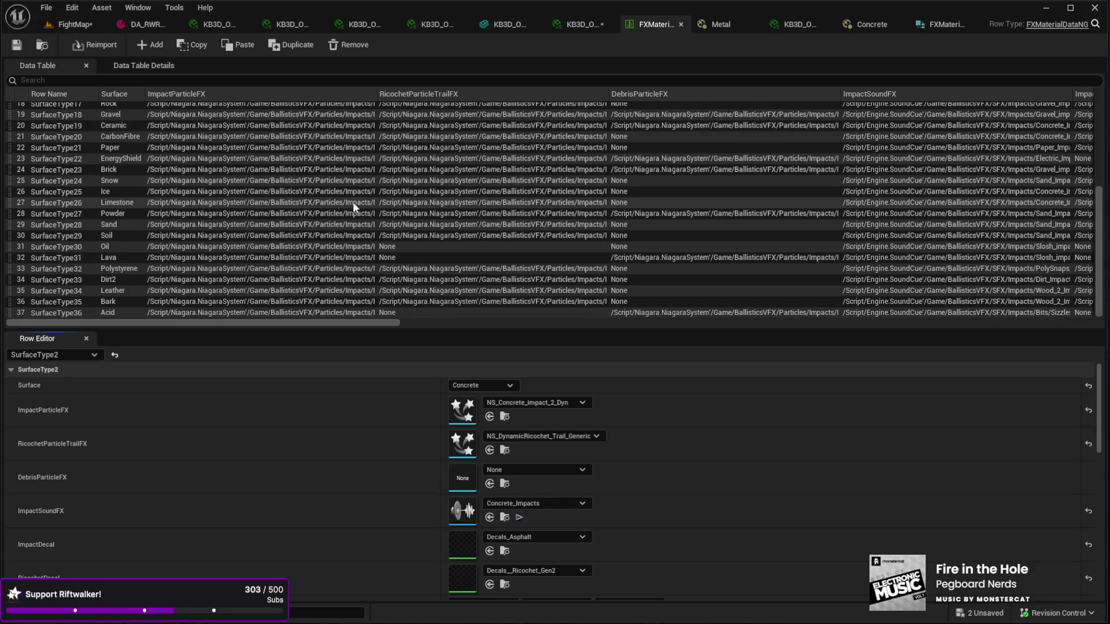
pyautogui.scroll(3, 353, 203)
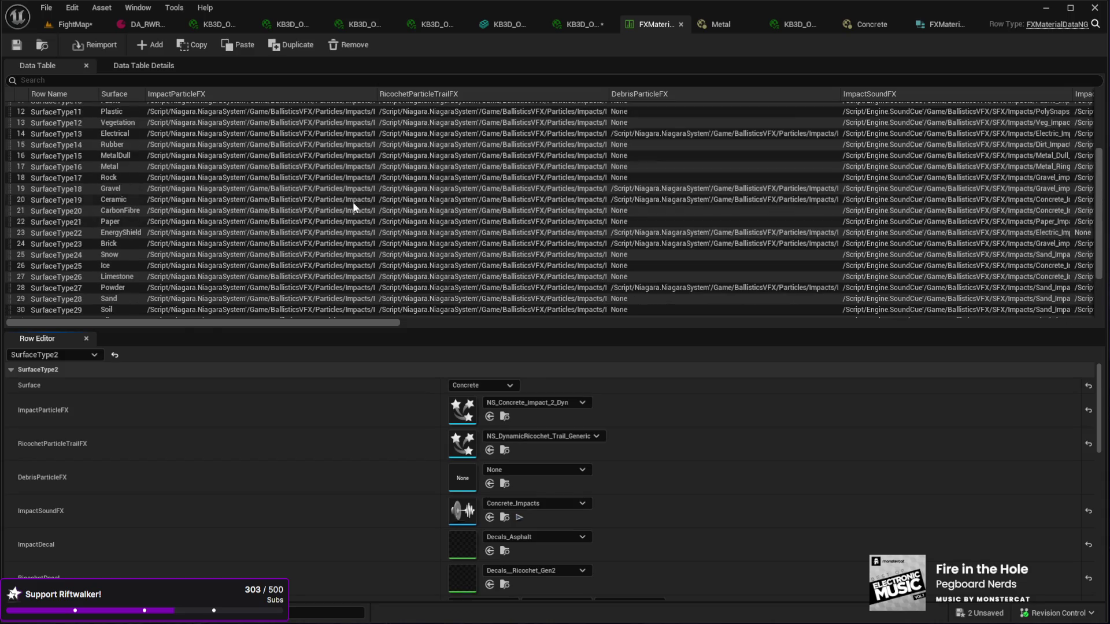
pyautogui.scroll(2, 353, 205)
pyautogui.scroll(3, 351, 202)
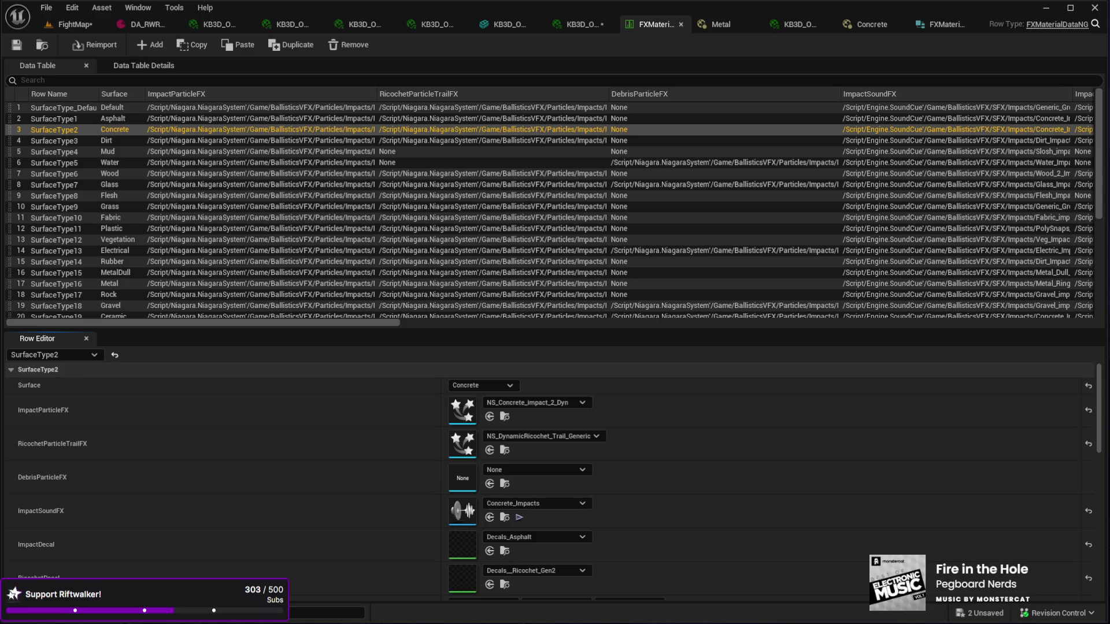
pyautogui.click(872, 25)
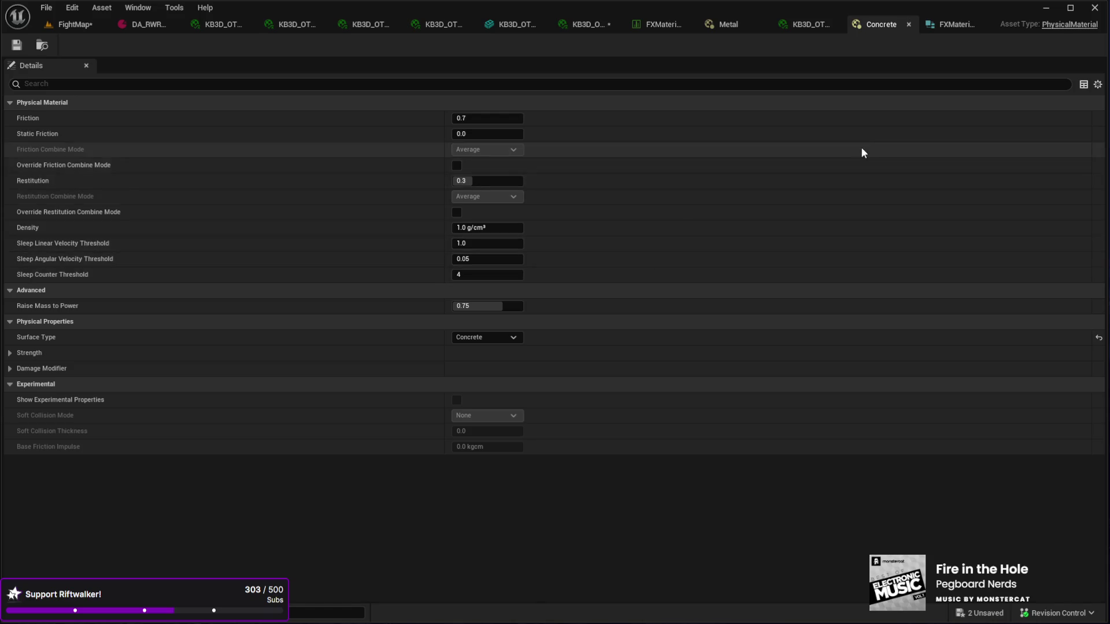
# Step: Compare Concrete with Metal, expanding Concrete's Damage Modifier and Strength categories
pyautogui.click(731, 26)
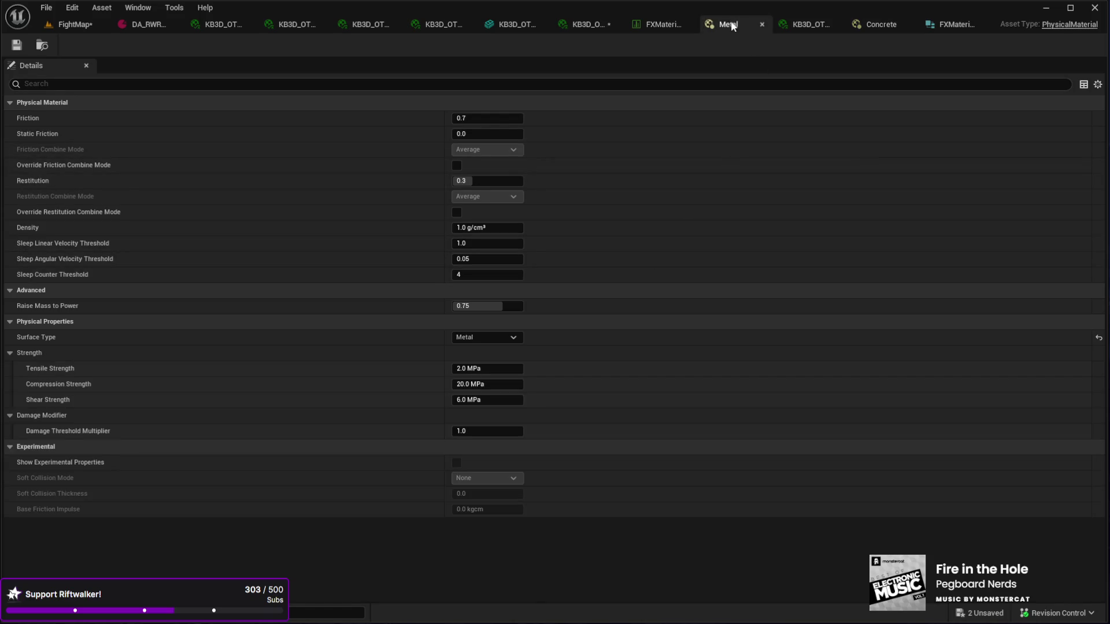
pyautogui.click(873, 25)
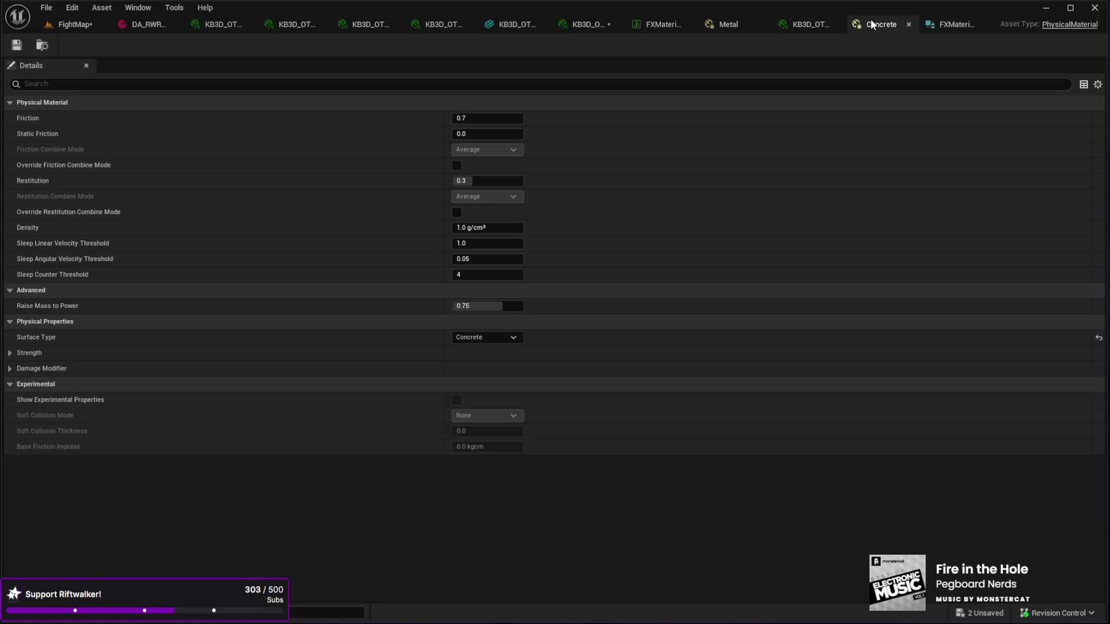
pyautogui.click(12, 368)
pyautogui.click(12, 353)
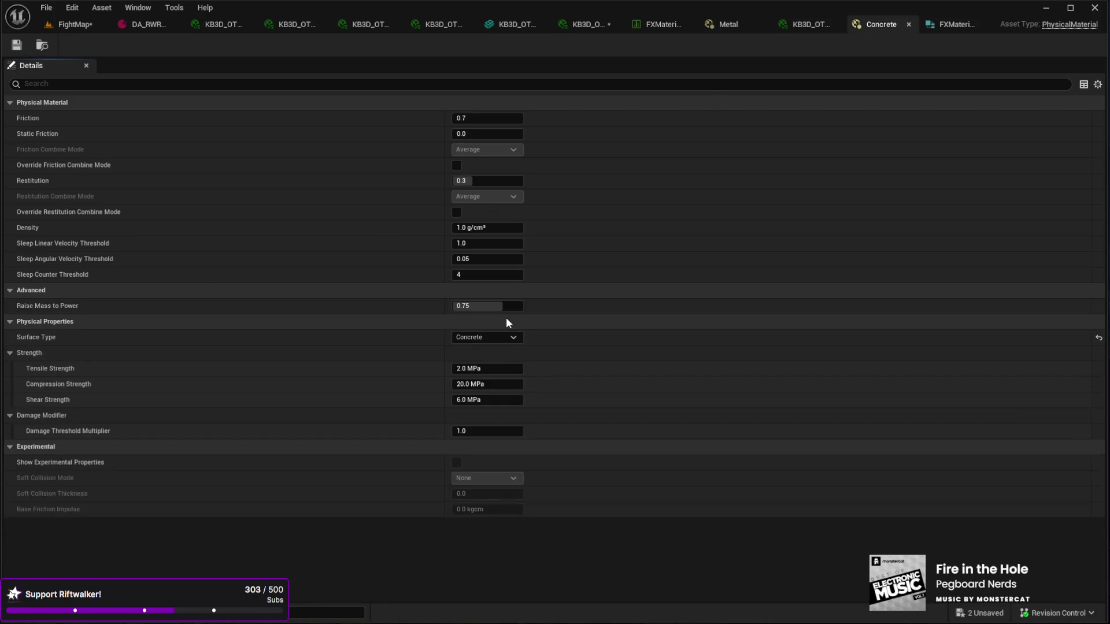
pyautogui.click(720, 23)
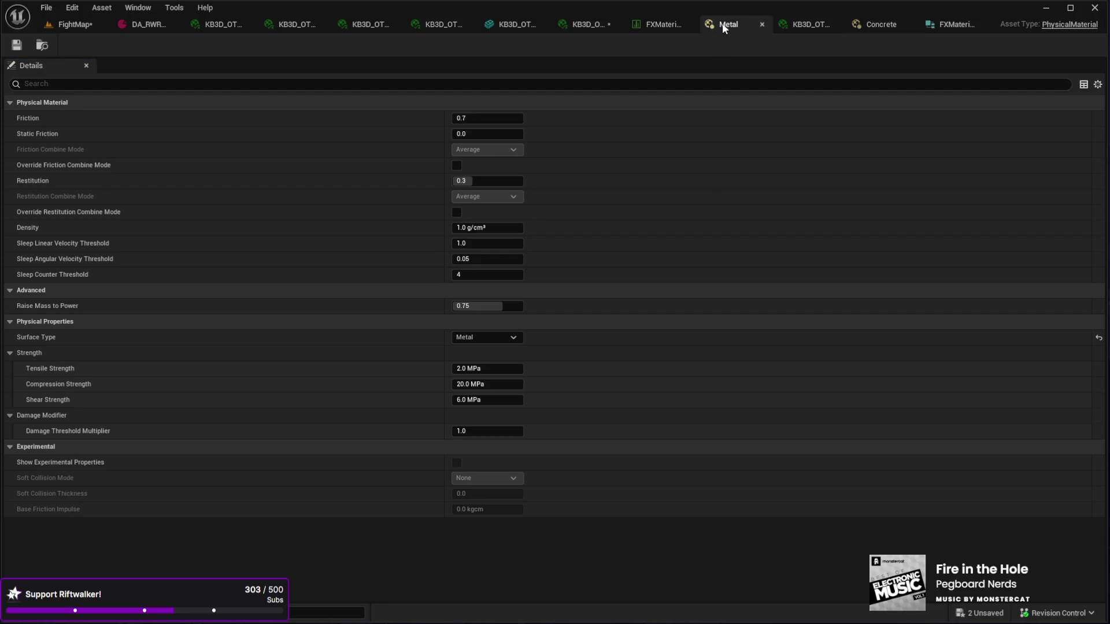
pyautogui.click(865, 25)
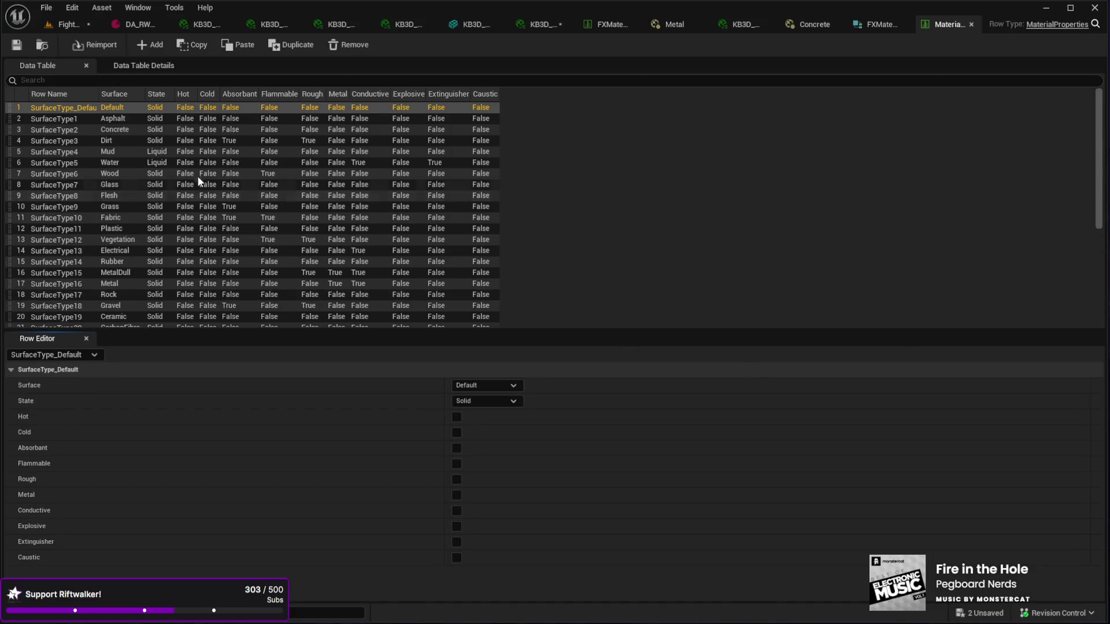
# Step: Select the SurfaceType2 (Concrete) row in the MaterialProperties table
pyautogui.click(125, 134)
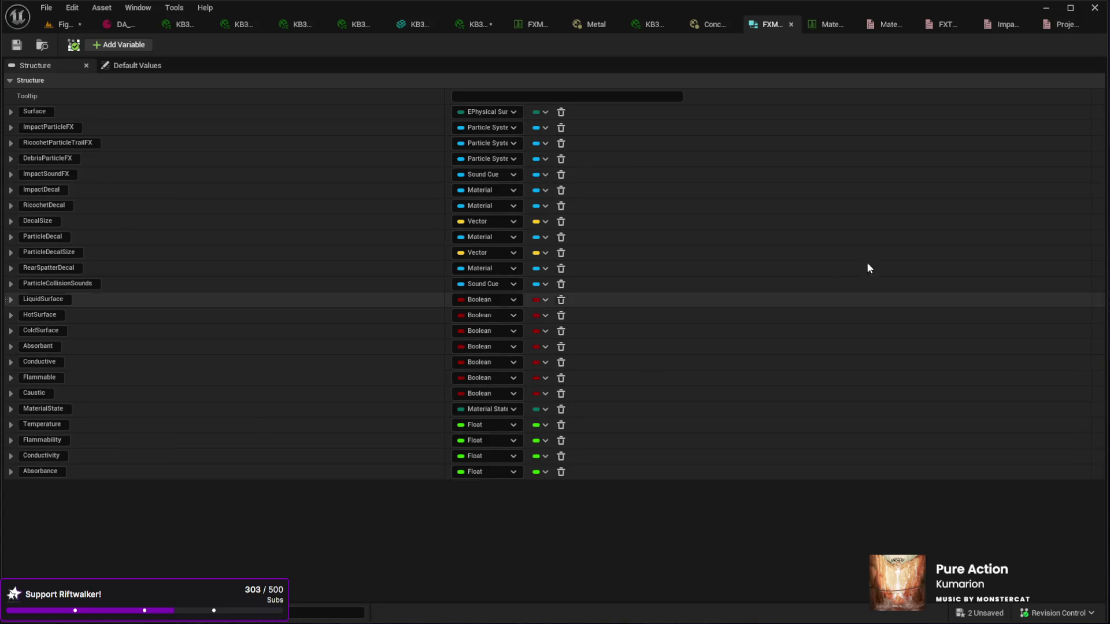
# Step: Close the leftover enum editors, including FXTypes, and the FX material structure editor
pyautogui.click(1059, 23)
pyautogui.click(1081, 26)
pyautogui.click(1080, 25)
pyautogui.click(1081, 25)
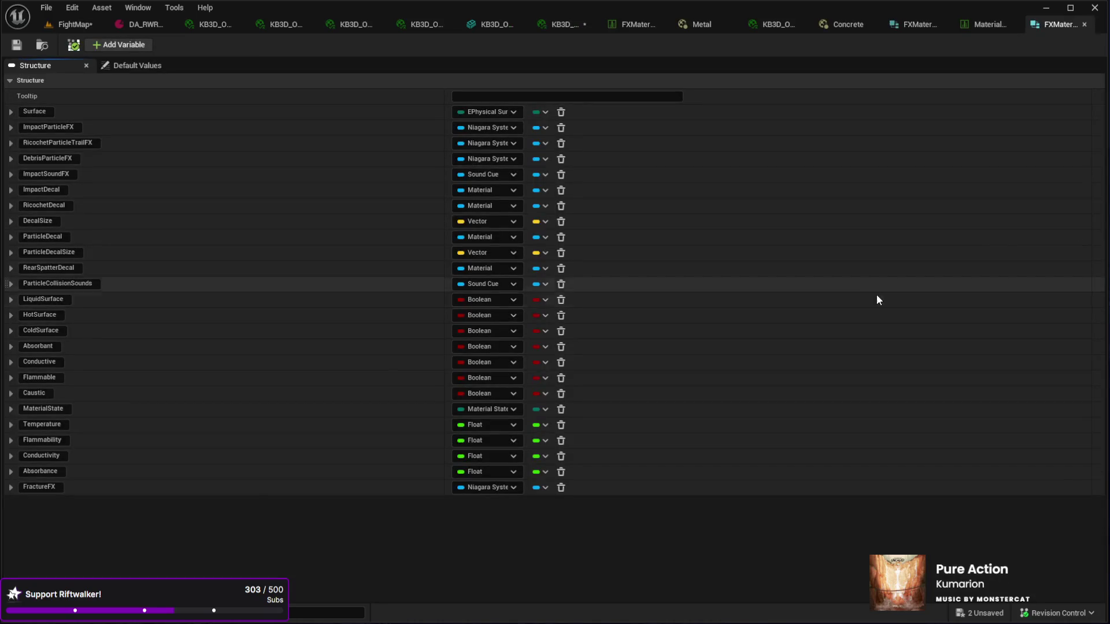
pyautogui.click(1084, 24)
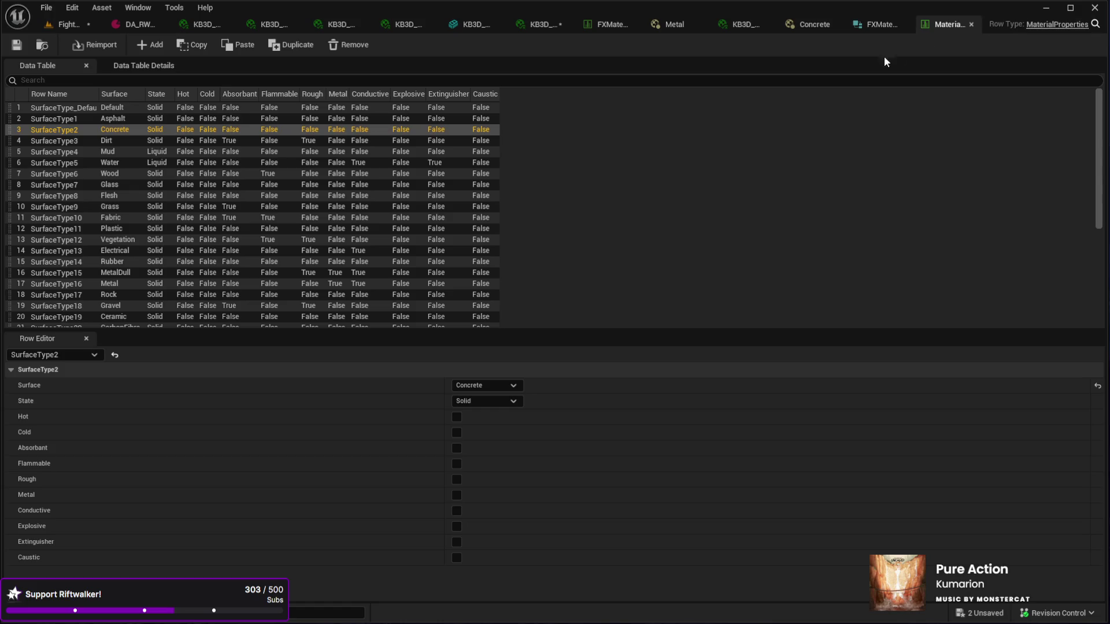
# Step: Check the Phys Material on the KB3D ground material instances, then return to FightMap
pyautogui.click(747, 26)
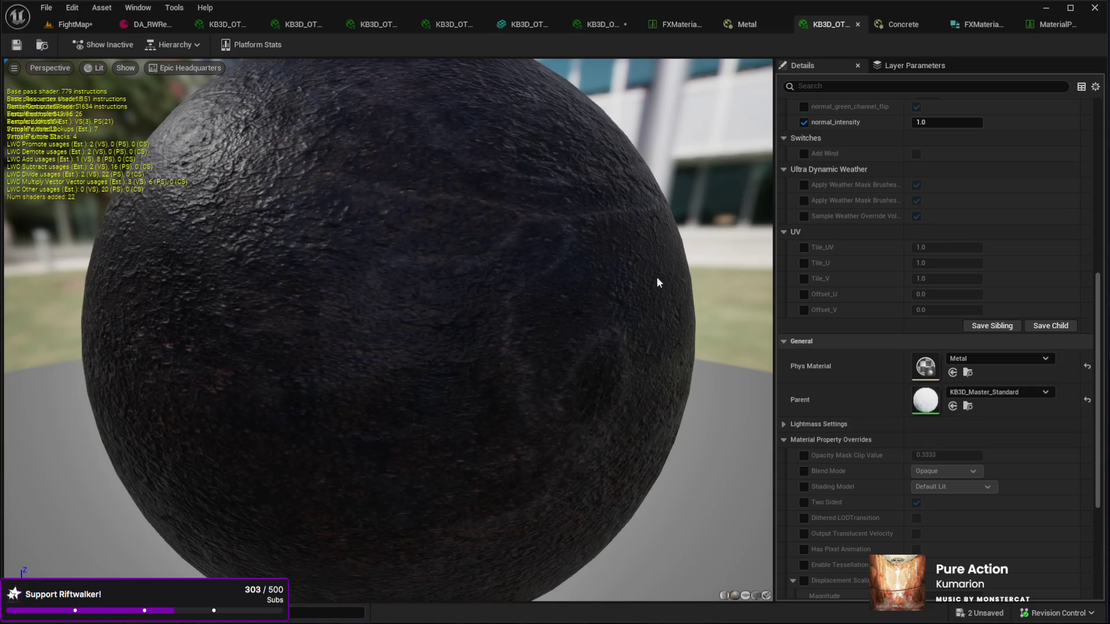
pyautogui.scroll(-5, 571, 296)
pyautogui.scroll(5, 572, 301)
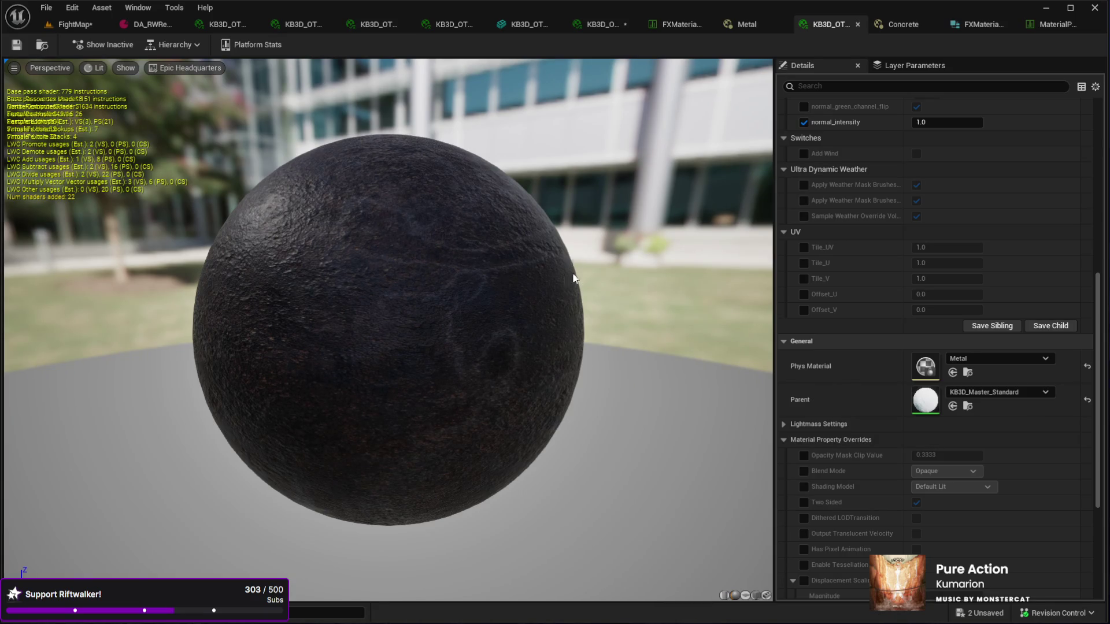
pyautogui.click(442, 26)
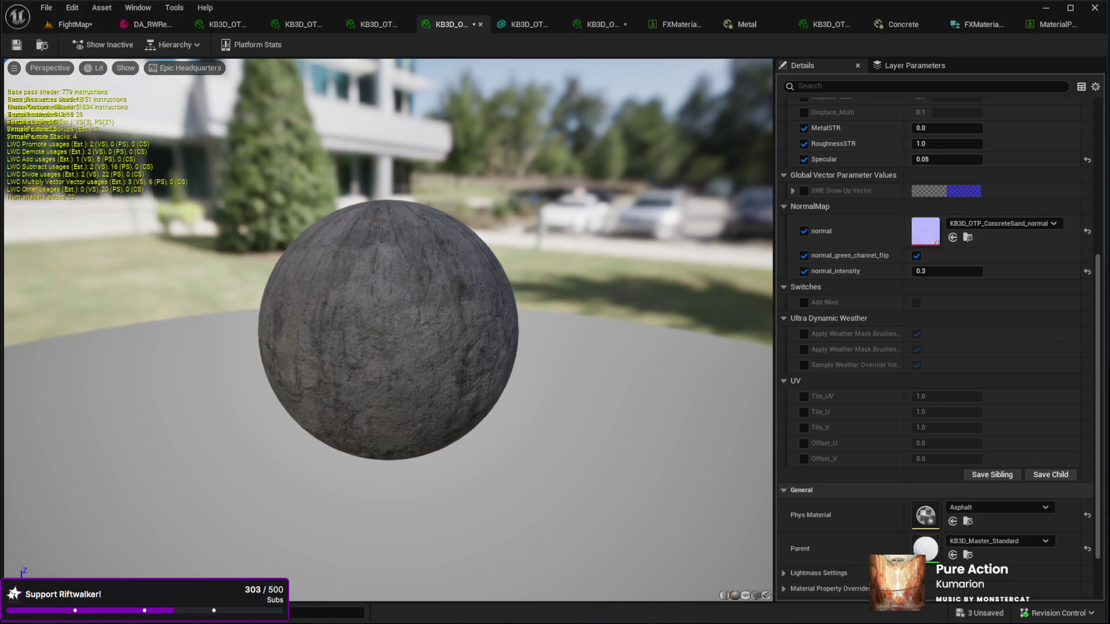
pyautogui.click(58, 24)
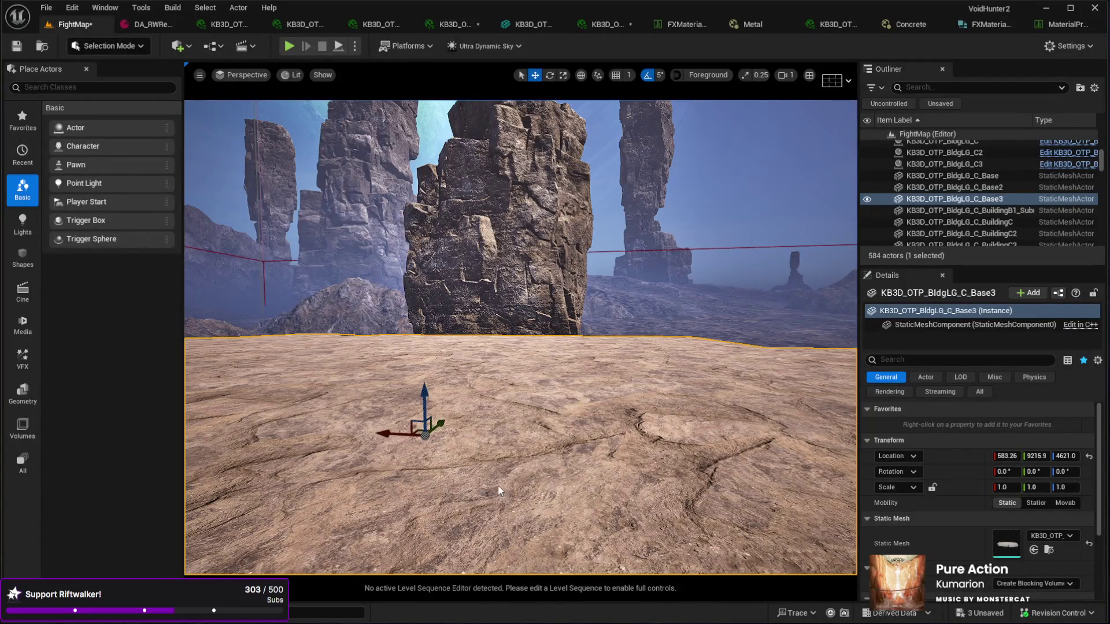
pyautogui.hotkey('alt', 'p')
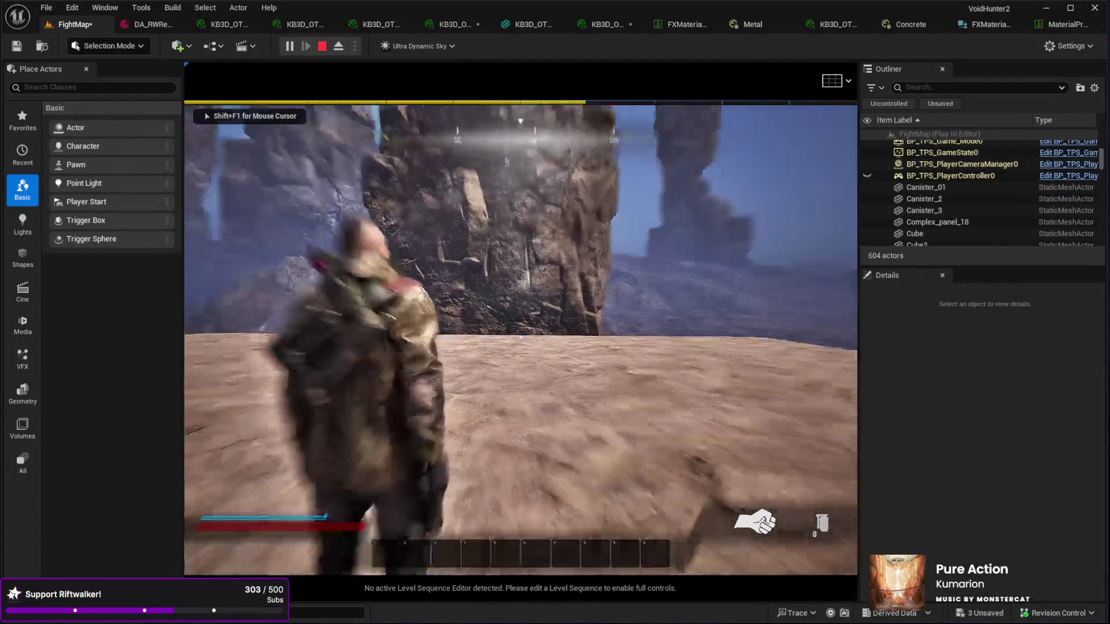
pyautogui.press('1')
pyautogui.click(520, 337)
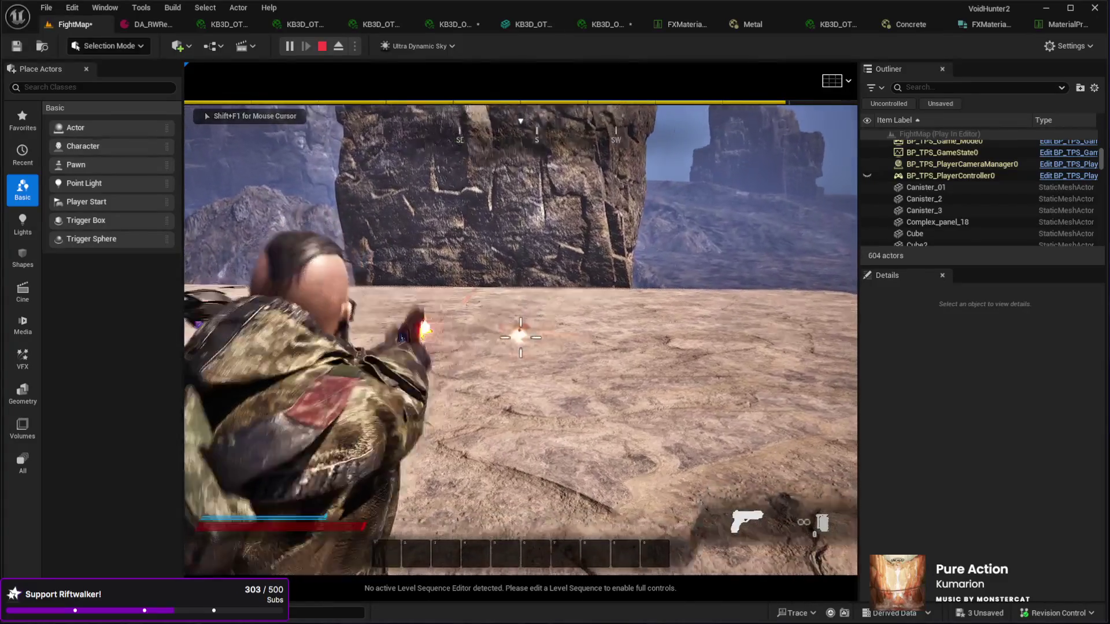
pyautogui.click(520, 337)
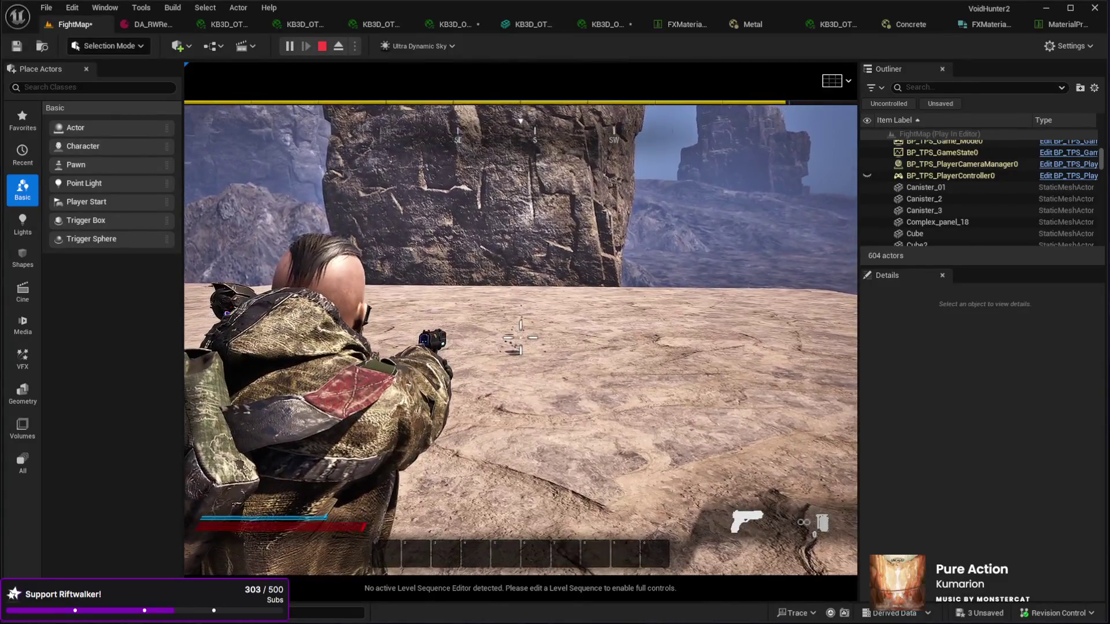
pyautogui.press('space')
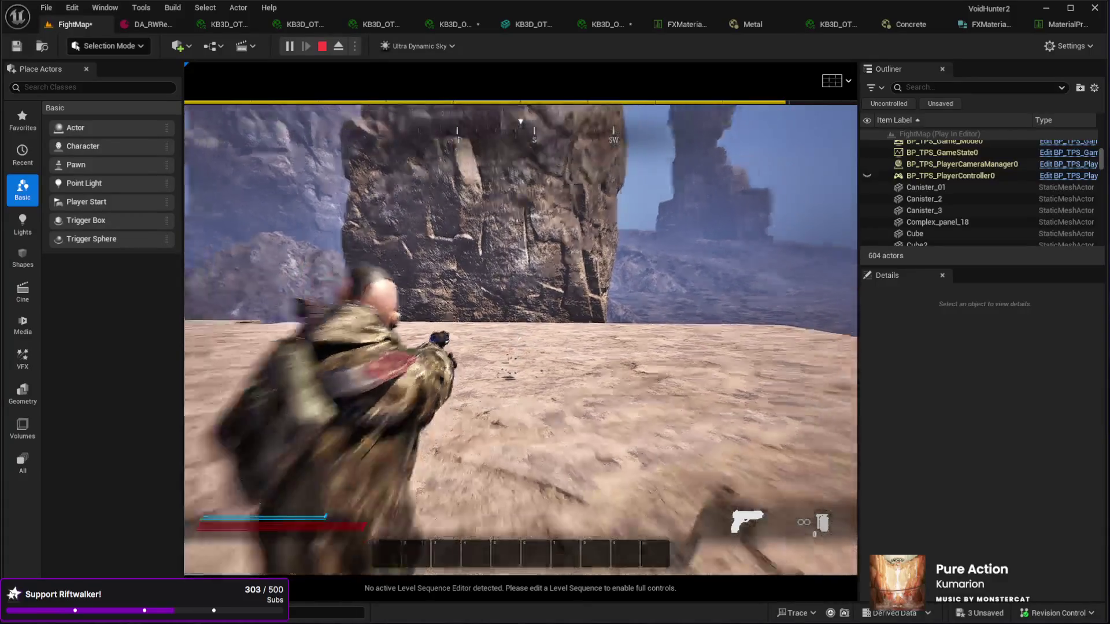
pyautogui.press('Escape')
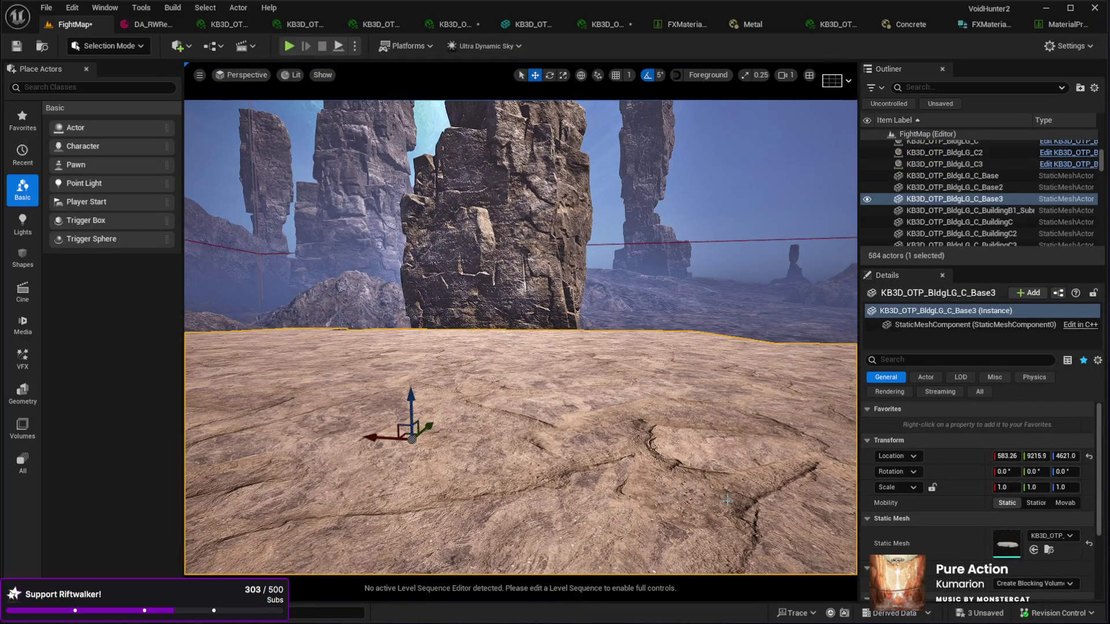
pyautogui.scroll(-3, 1058, 536)
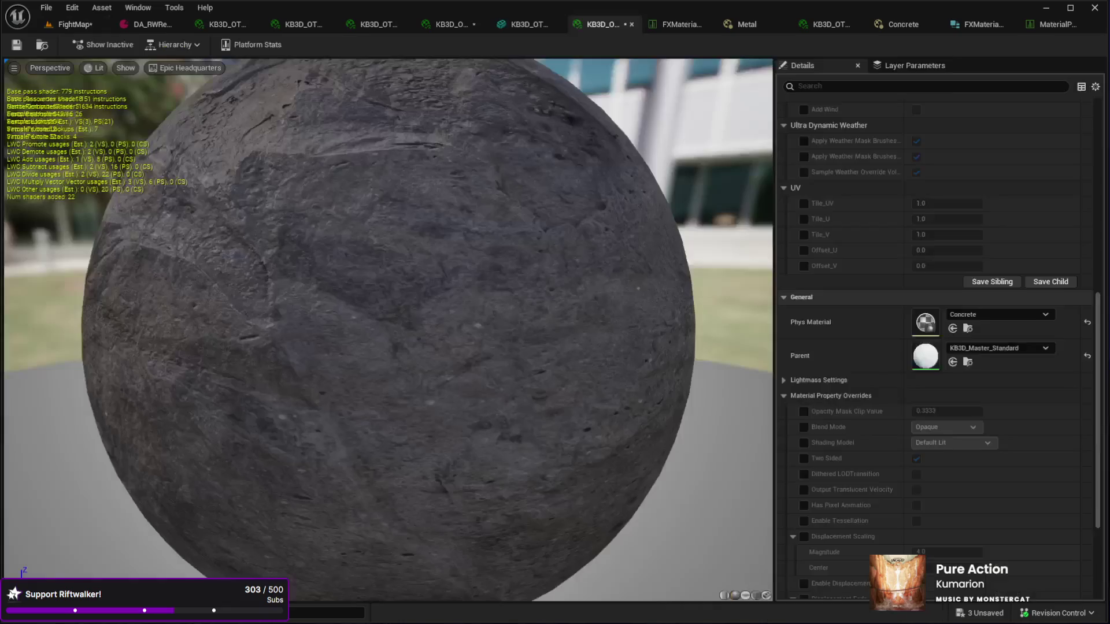
pyautogui.scroll(-2, 883, 442)
pyautogui.scroll(3, 885, 441)
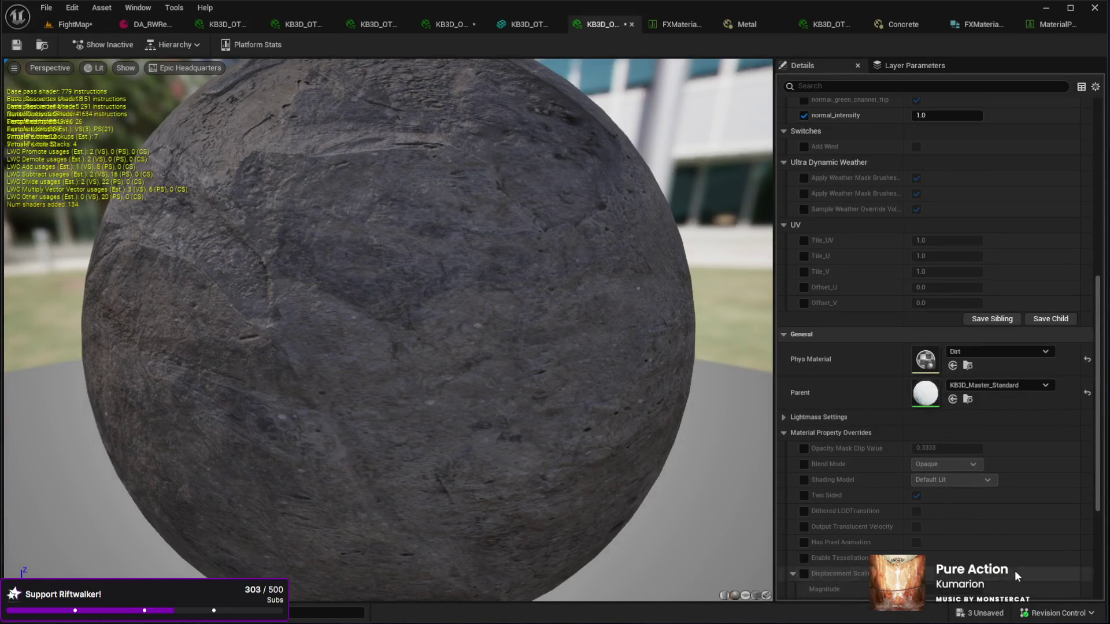
pyautogui.click(67, 25)
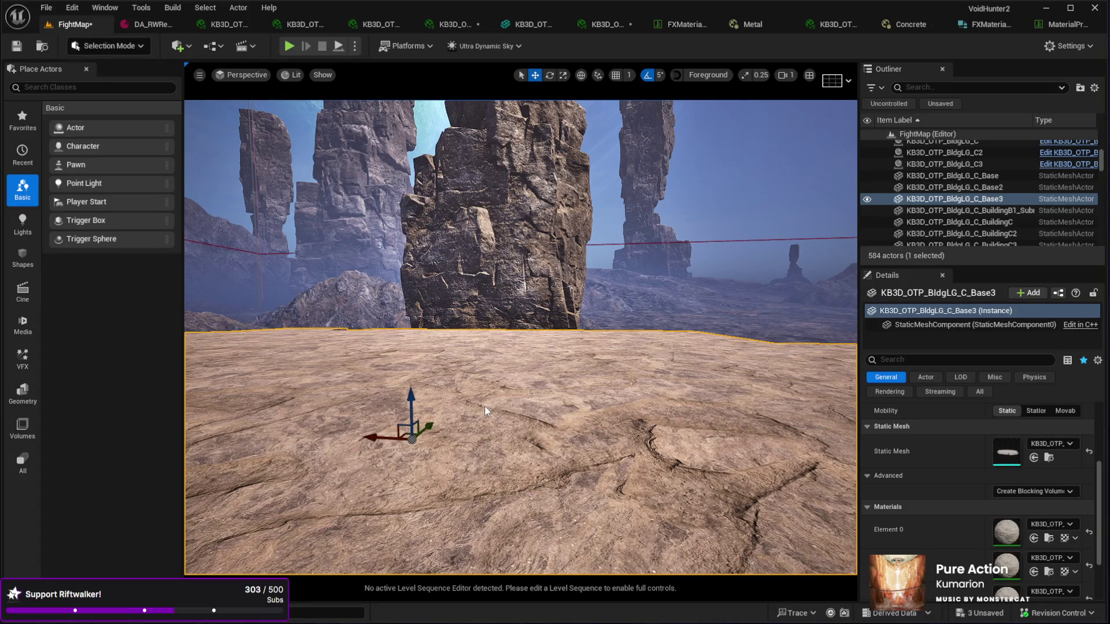
# Step: Play-test the level, firing four pistol shots at the ground near the rock wall
pyautogui.hotkey('alt', 'p')
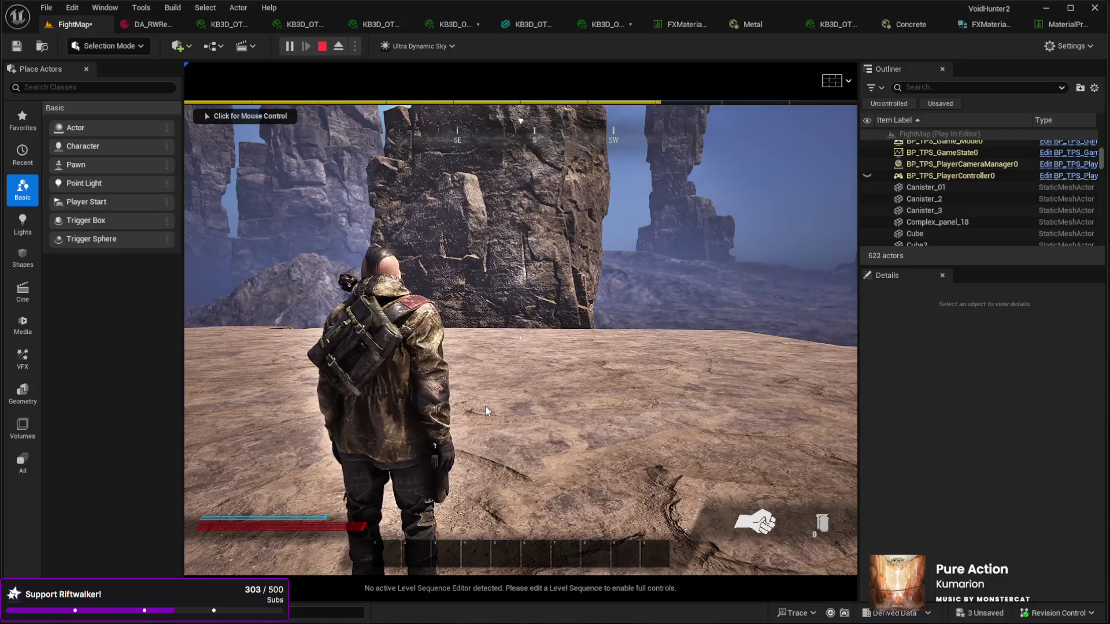
pyautogui.click(474, 401)
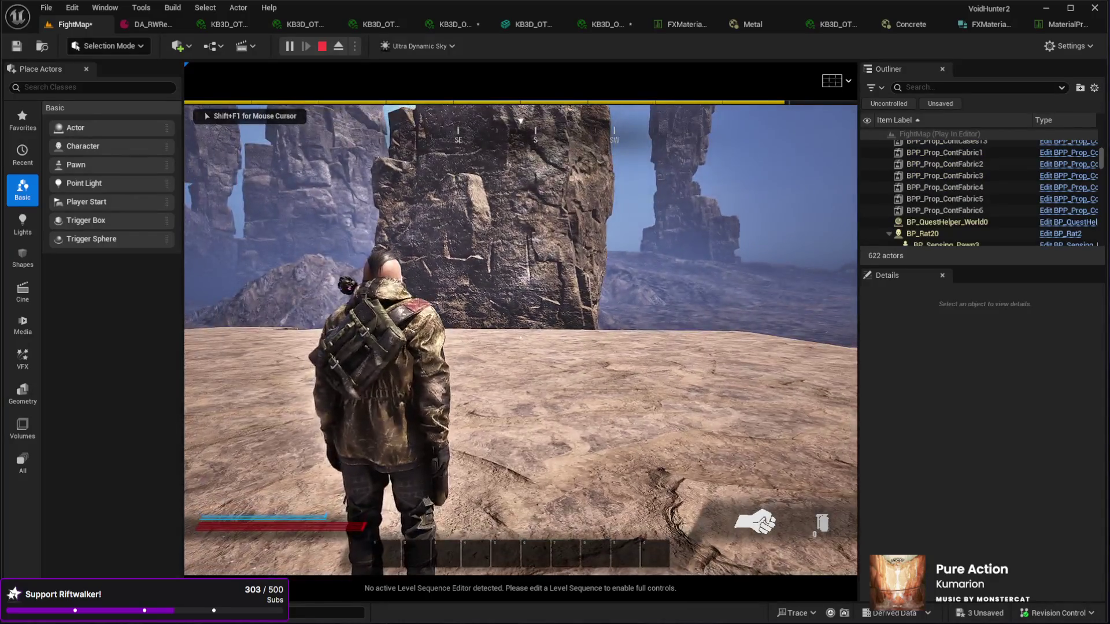
pyautogui.press('1')
pyautogui.click(520, 337)
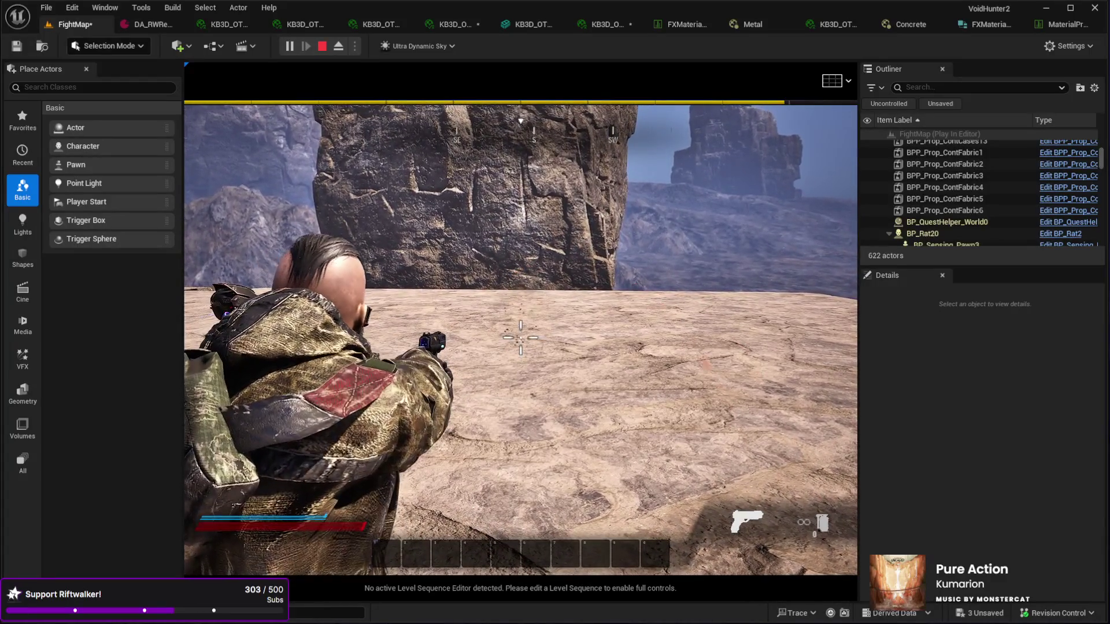
pyautogui.click(520, 337)
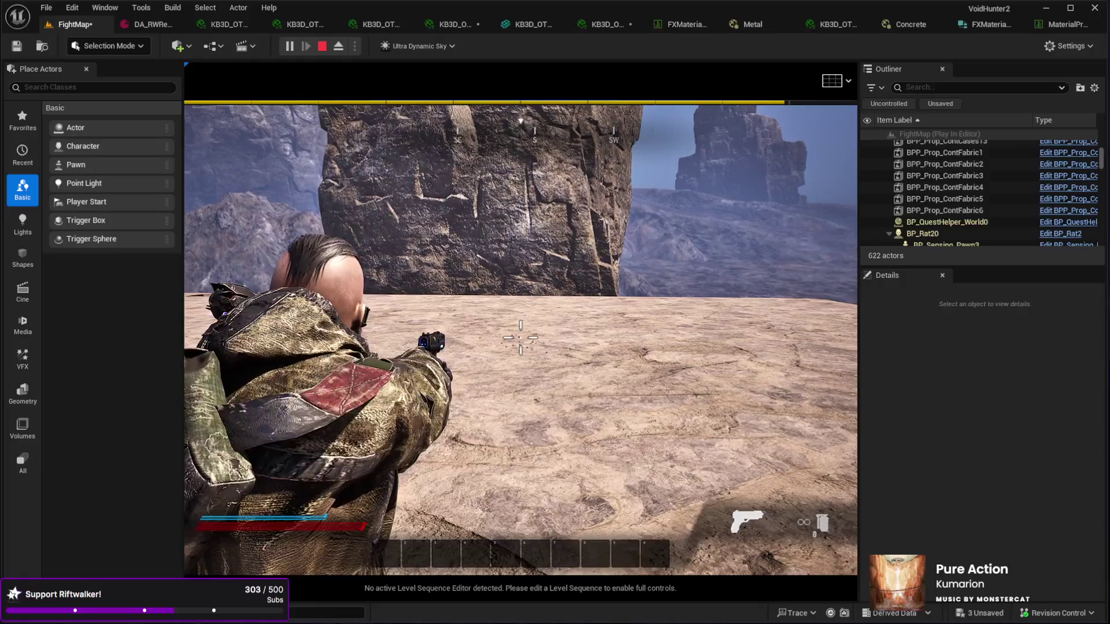
pyautogui.click(520, 337)
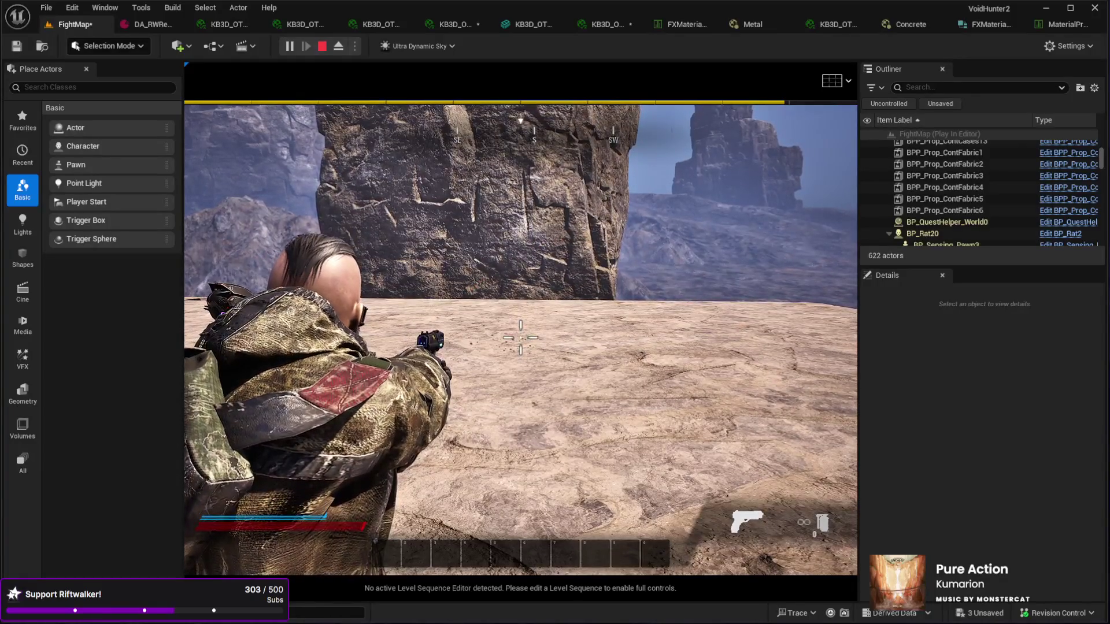
pyautogui.click(520, 337)
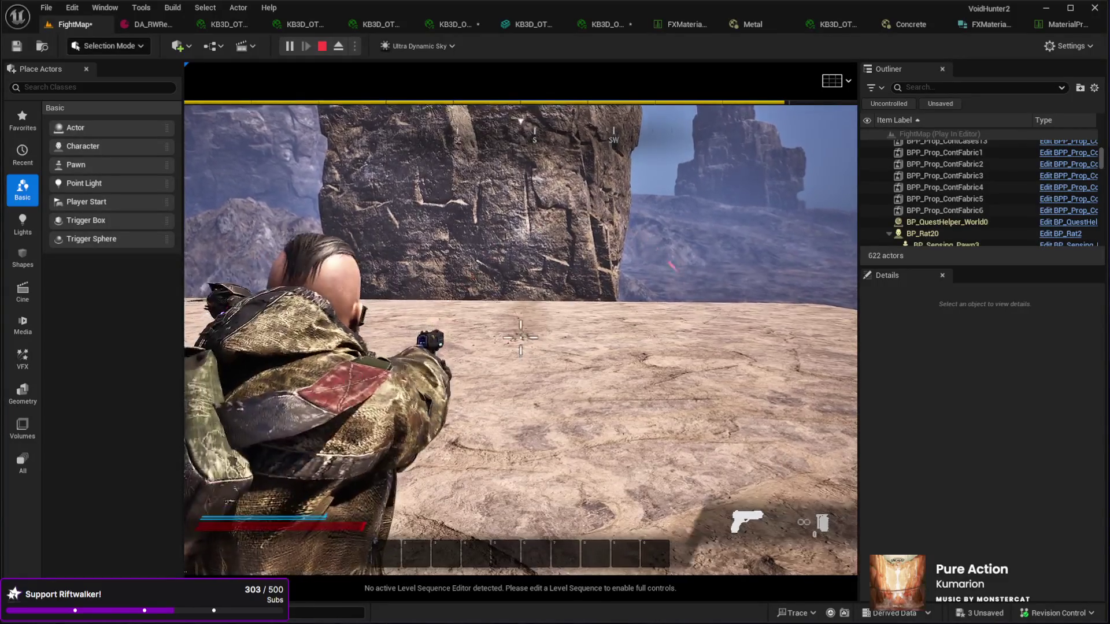
pyautogui.rightClick(520, 337)
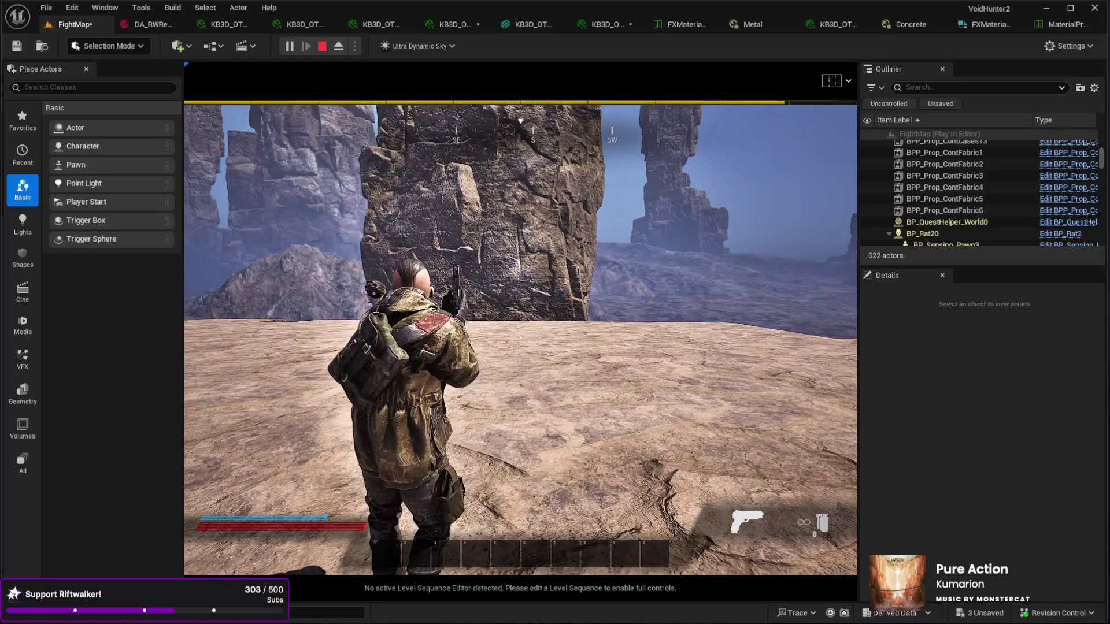
pyautogui.press('Escape')
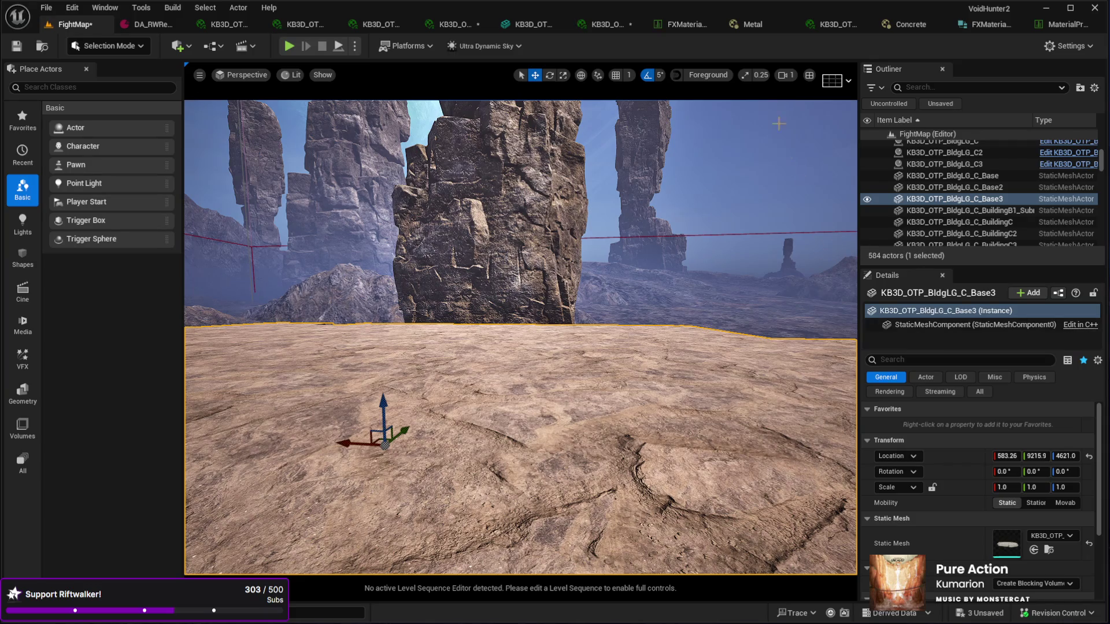
# Step: View the Concrete physical material, then select the SurfaceType2 row in the data table
pyautogui.click(904, 26)
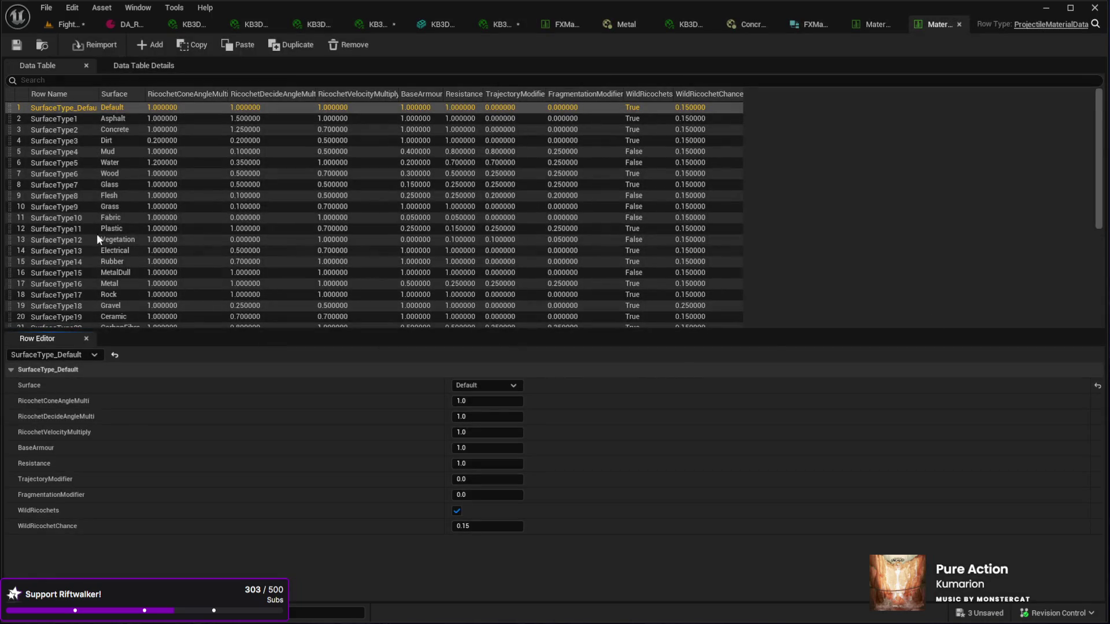
pyautogui.click(114, 130)
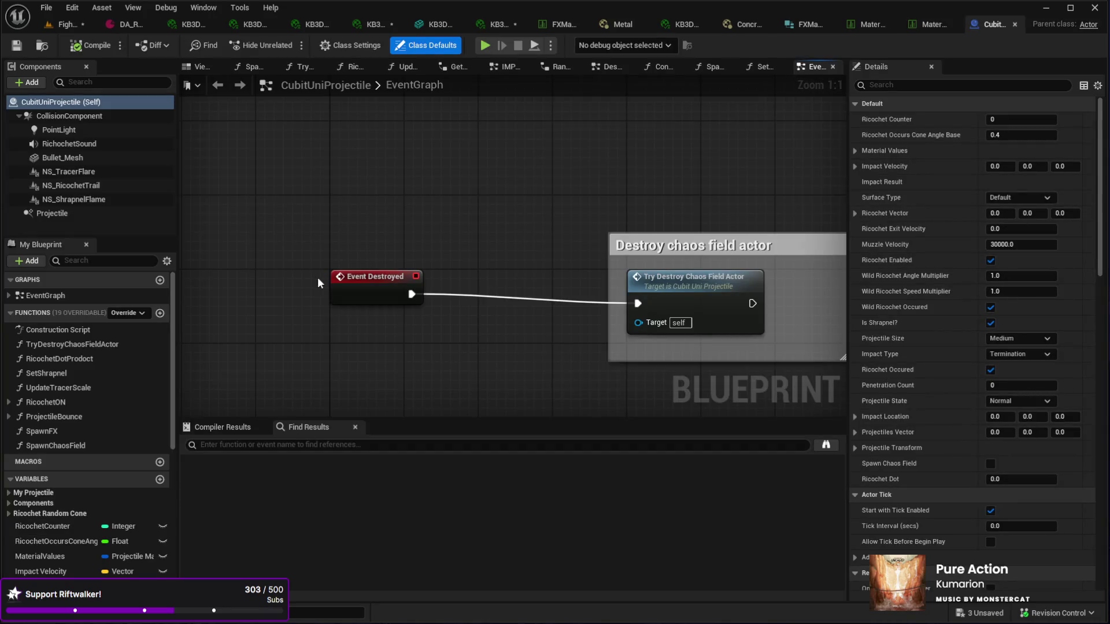
# Step: Filter My Blueprint for 'surface' and find where SurfaceType is set in ProjectileBounce
pyautogui.click(84, 261)
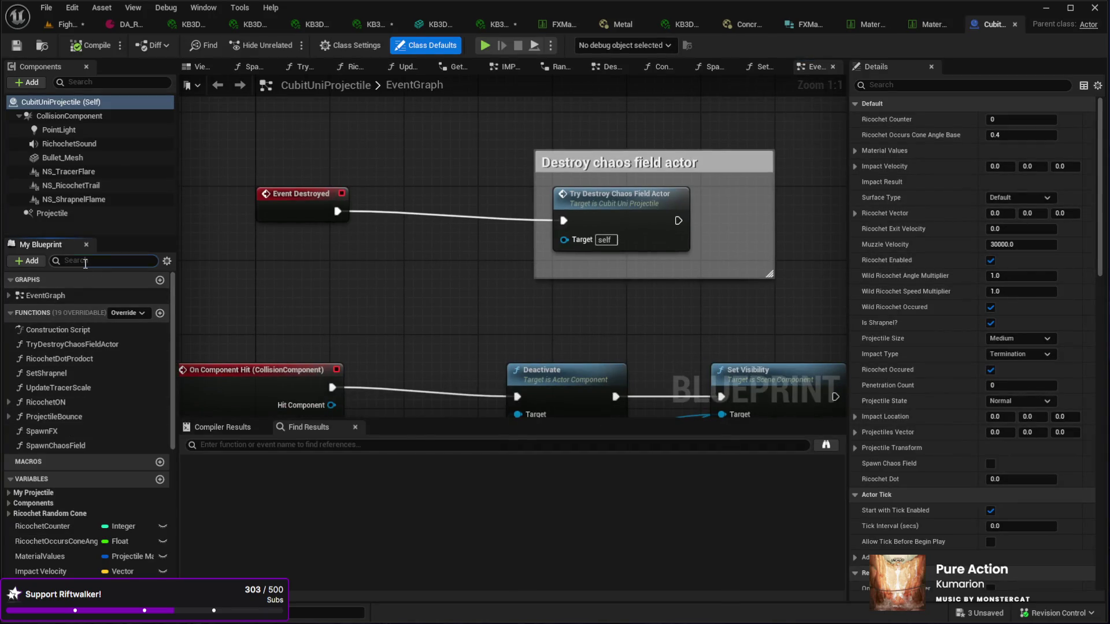
pyautogui.write('surface')
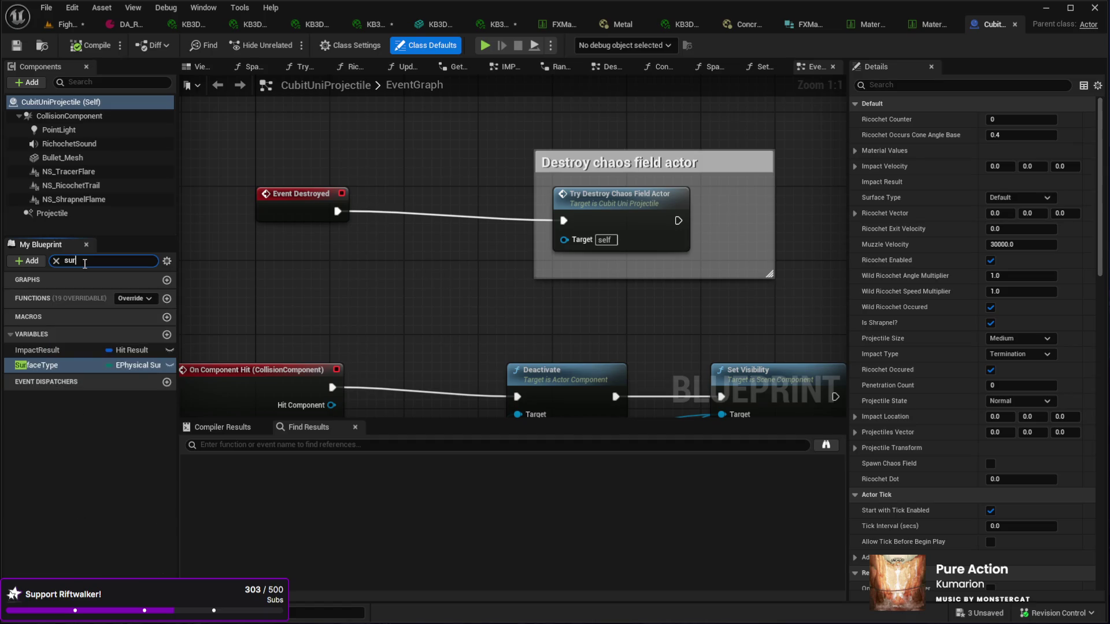
pyautogui.click(45, 349)
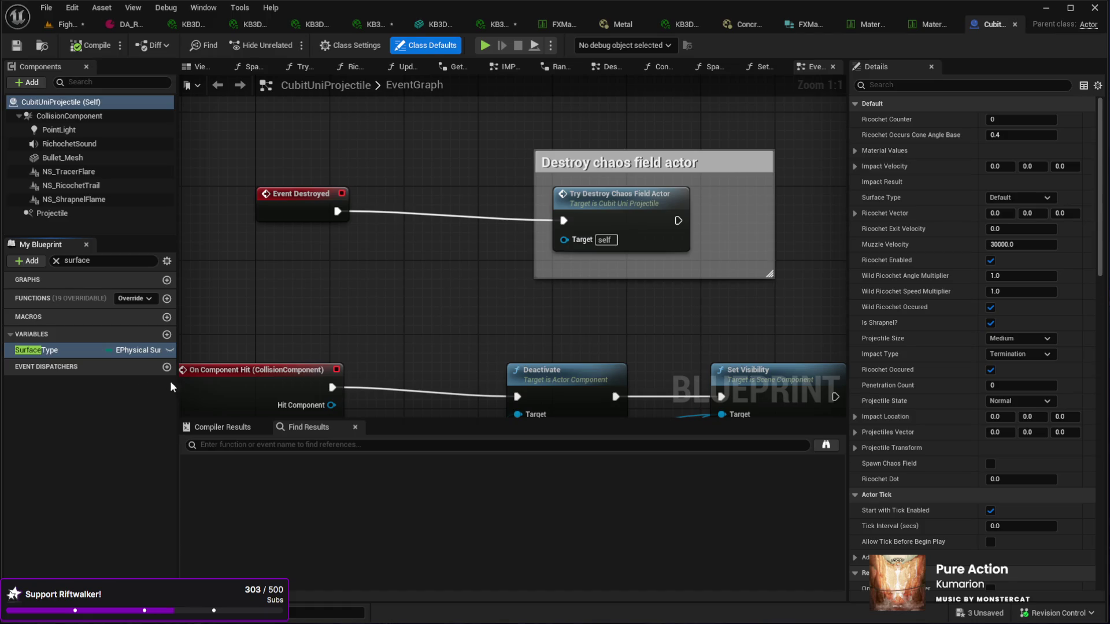
pyautogui.hotkey('alt', 'shift', 'f')
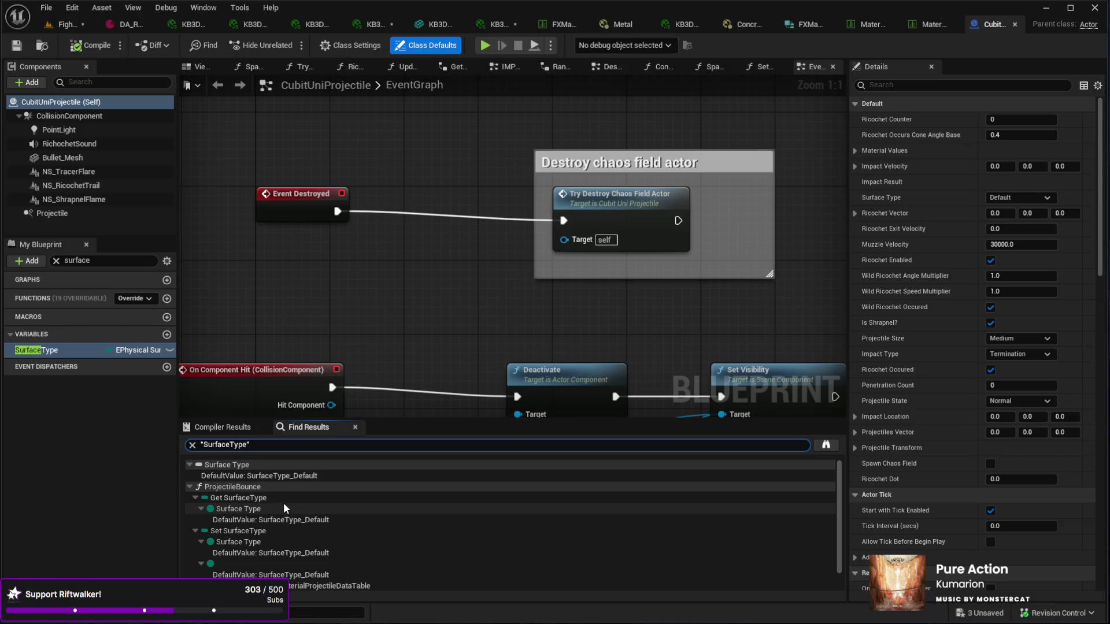
pyautogui.doubleClick(253, 530)
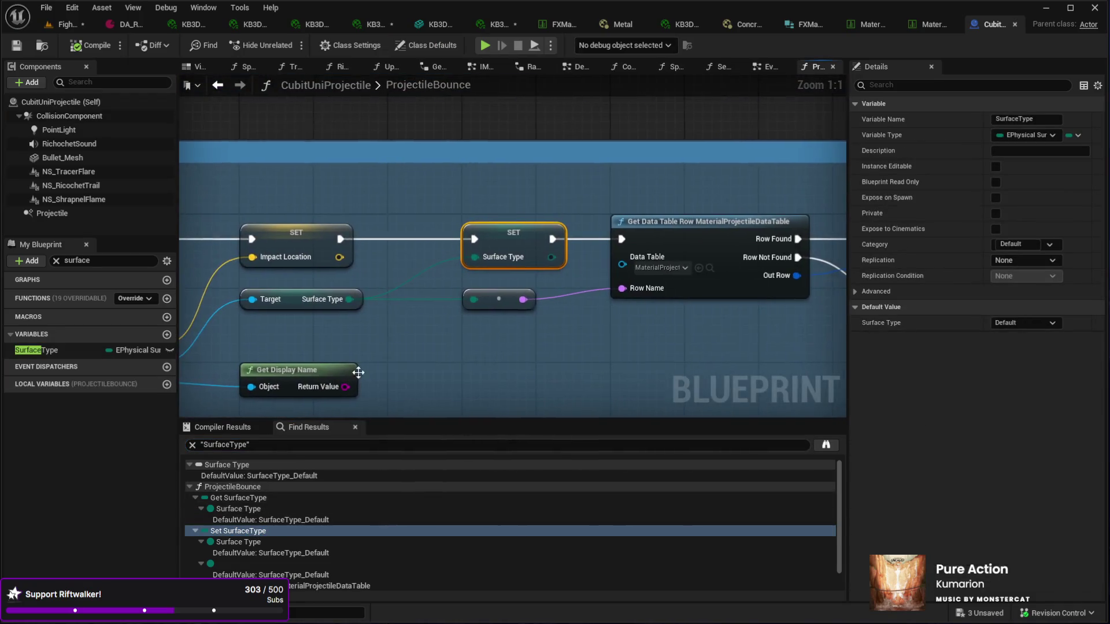
pyautogui.moveTo(529, 352); pyautogui.dragTo(421, 353)
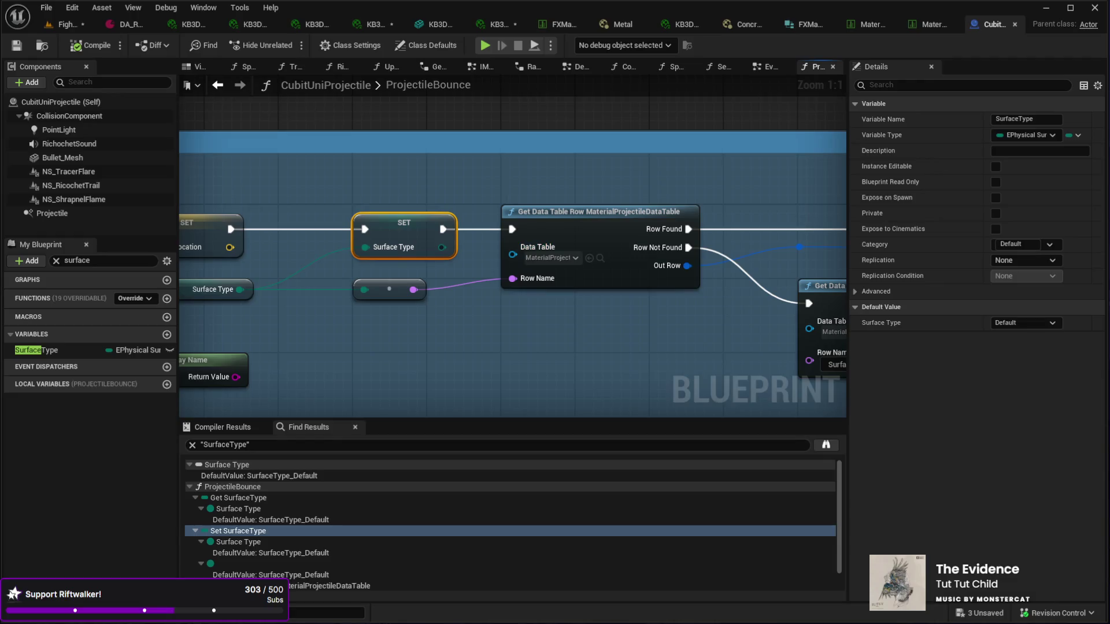
# Step: Cross-check the data table while tracing the Break Hit Result and Get Data Table Row nodes
pyautogui.click(928, 25)
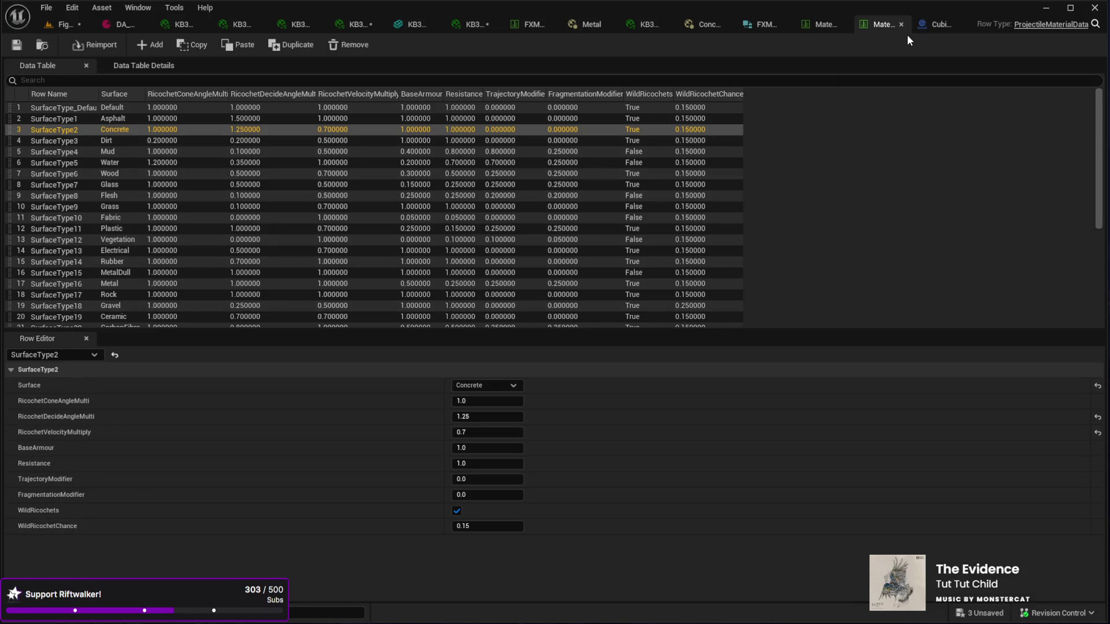
pyautogui.click(933, 26)
pyautogui.moveTo(606, 317)
pyautogui.mouseDown()
pyautogui.moveTo(518, 289)
pyautogui.moveTo(508, 307)
pyautogui.mouseUp()
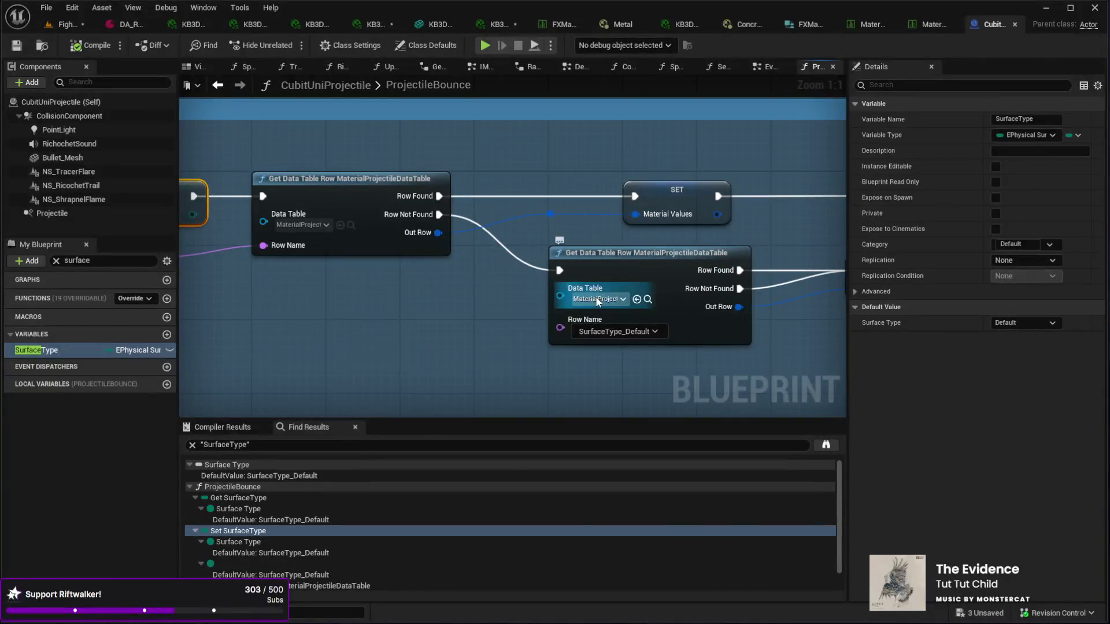
pyautogui.moveTo(513, 285)
pyautogui.mouseDown()
pyautogui.moveTo(502, 297)
pyautogui.moveTo(100, 285)
pyautogui.moveTo(1, 270)
pyautogui.mouseUp()
pyautogui.moveTo(497, 315)
pyautogui.mouseDown()
pyautogui.moveTo(407, 324)
pyautogui.moveTo(595, 305)
pyautogui.moveTo(395, 325)
pyautogui.moveTo(317, 288)
pyautogui.moveTo(413, 305)
pyautogui.moveTo(463, 295)
pyautogui.moveTo(392, 281)
pyautogui.moveTo(362, 303)
pyautogui.moveTo(515, 283)
pyautogui.moveTo(418, 287)
pyautogui.mouseUp()
pyautogui.moveTo(493, 291)
pyautogui.mouseDown()
pyautogui.moveTo(391, 292)
pyautogui.moveTo(647, 346)
pyautogui.moveTo(650, 331)
pyautogui.mouseUp()
pyautogui.moveTo(585, 329)
pyautogui.mouseDown()
pyautogui.moveTo(466, 335)
pyautogui.moveTo(683, 316)
pyautogui.moveTo(567, 317)
pyautogui.moveTo(573, 339)
pyautogui.moveTo(434, 343)
pyautogui.moveTo(418, 359)
pyautogui.moveTo(537, 355)
pyautogui.moveTo(367, 305)
pyautogui.moveTo(529, 329)
pyautogui.moveTo(679, 332)
pyautogui.mouseUp()
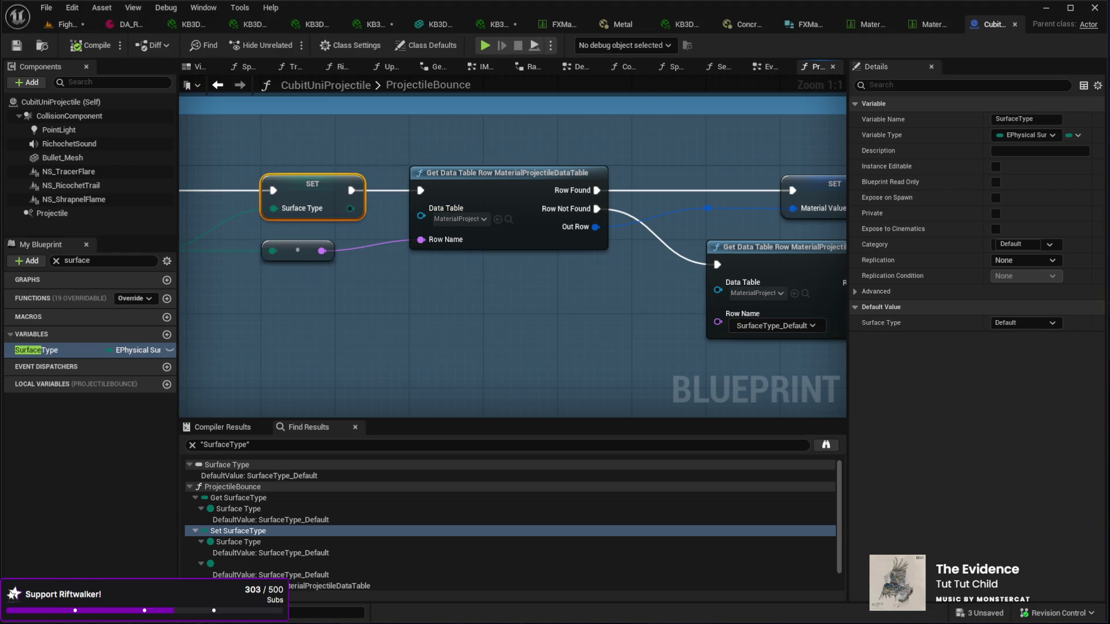
pyautogui.click(931, 24)
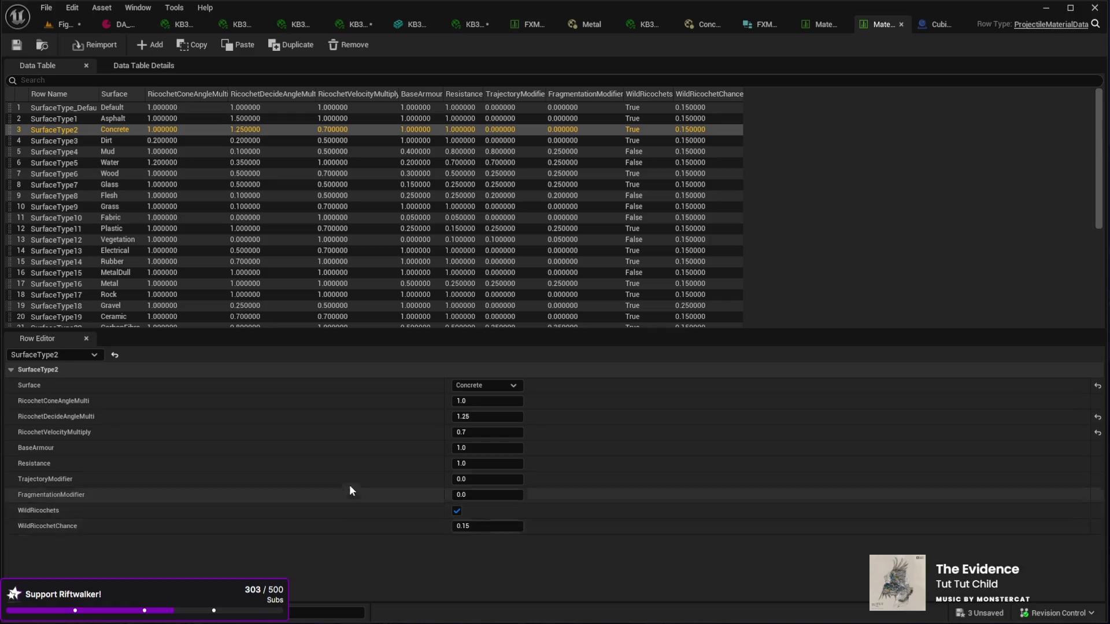
# Step: In CubitUniProjectile, locate the SET Surface Type default and the fallback lookup's Row Name
pyautogui.click(932, 24)
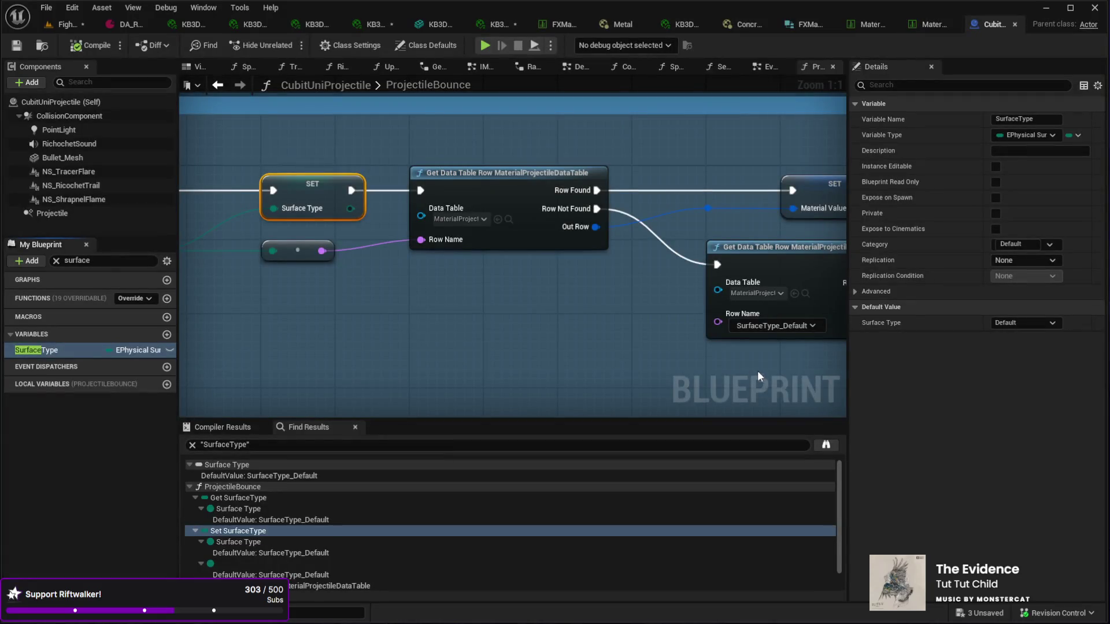
pyautogui.moveTo(757, 370); pyautogui.dragTo(640, 359)
pyautogui.scroll(-1, 326, 518)
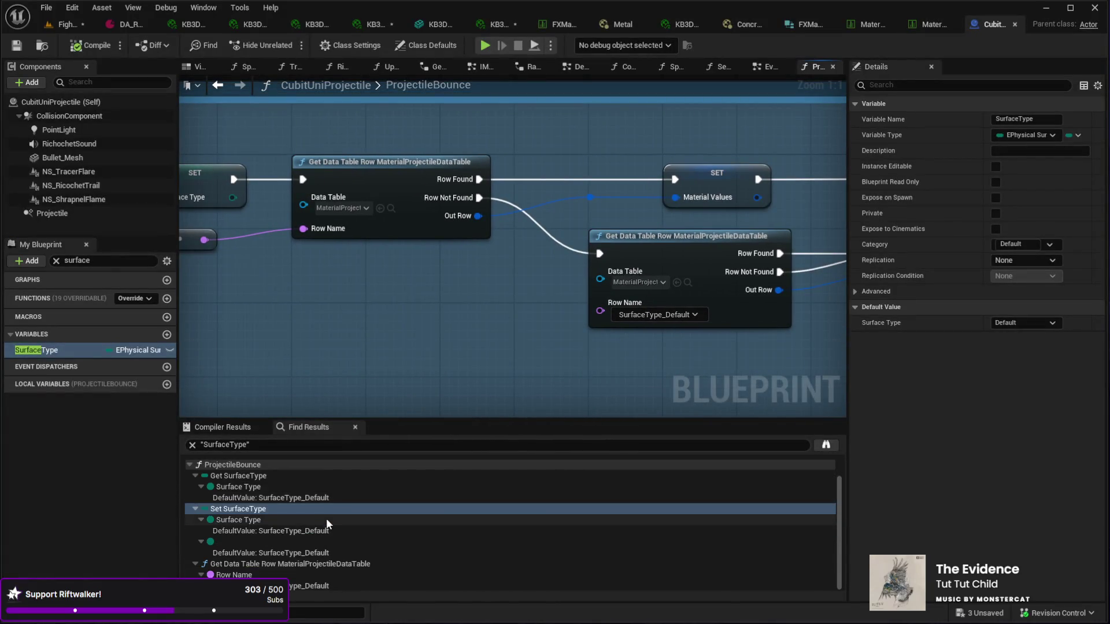
pyautogui.click(258, 552)
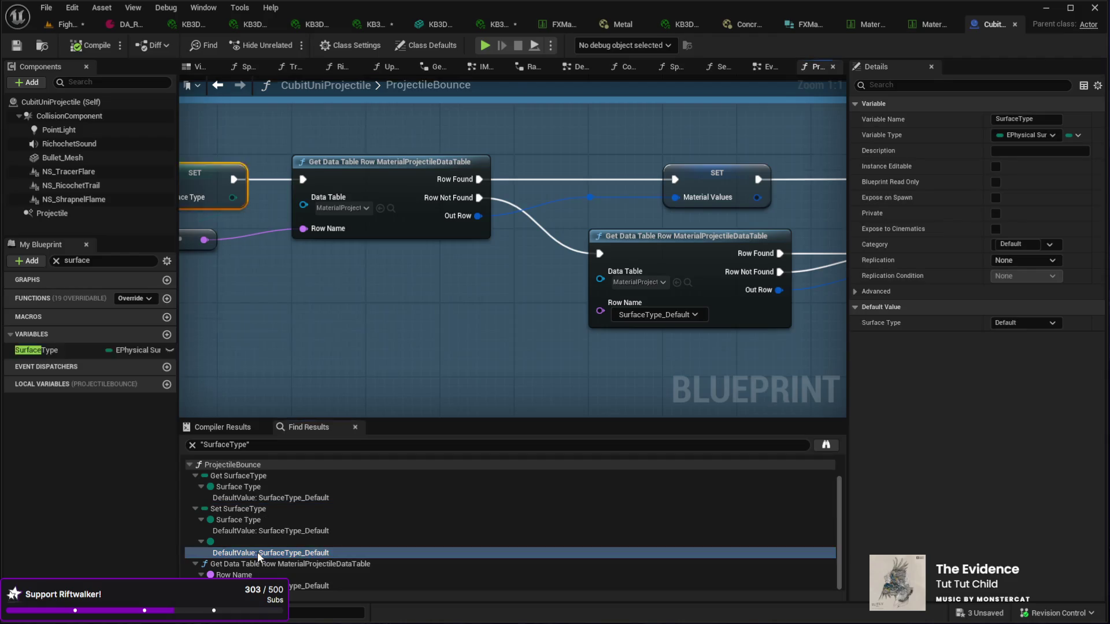
pyautogui.click(306, 586)
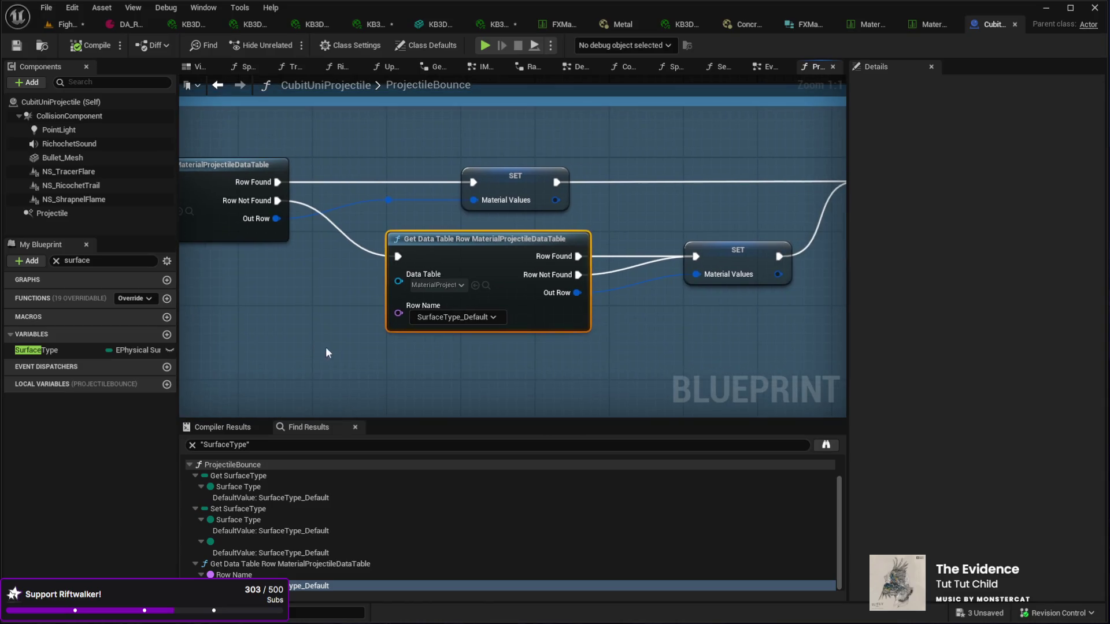
pyautogui.moveTo(463, 338); pyautogui.dragTo(486, 400)
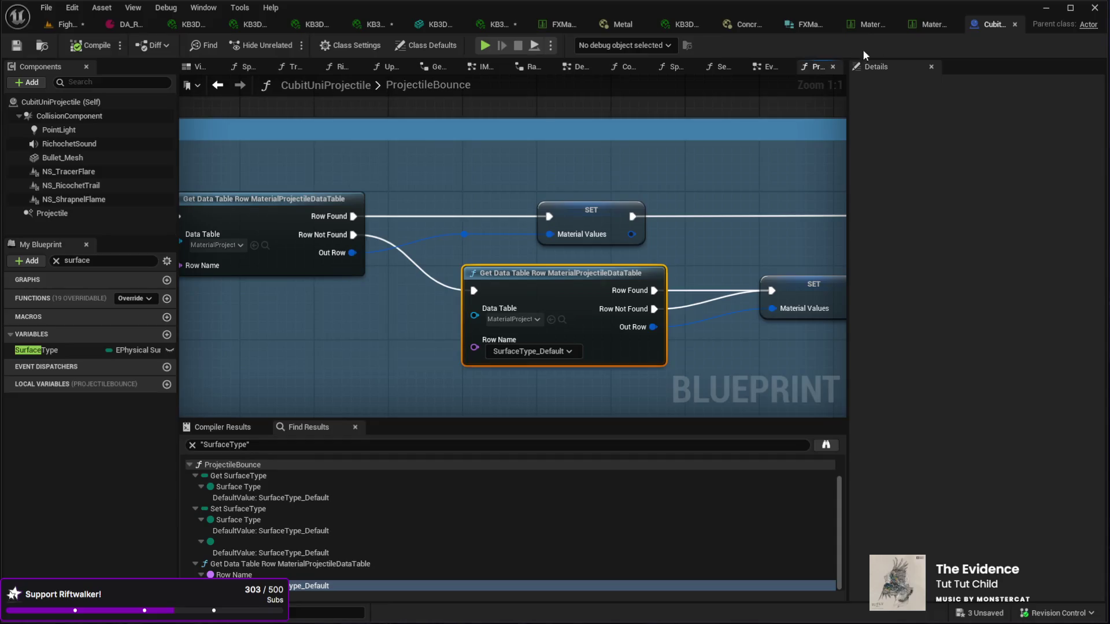
# Step: Compare against the material data table, then find where SurfaceType is read from the hit
pyautogui.click(928, 24)
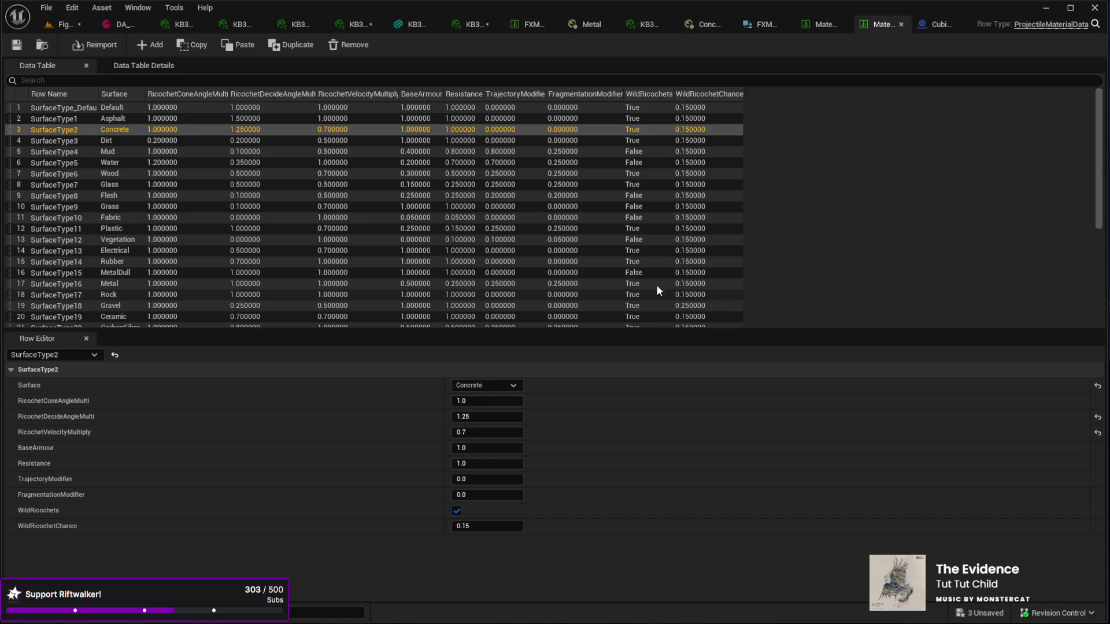
pyautogui.click(936, 24)
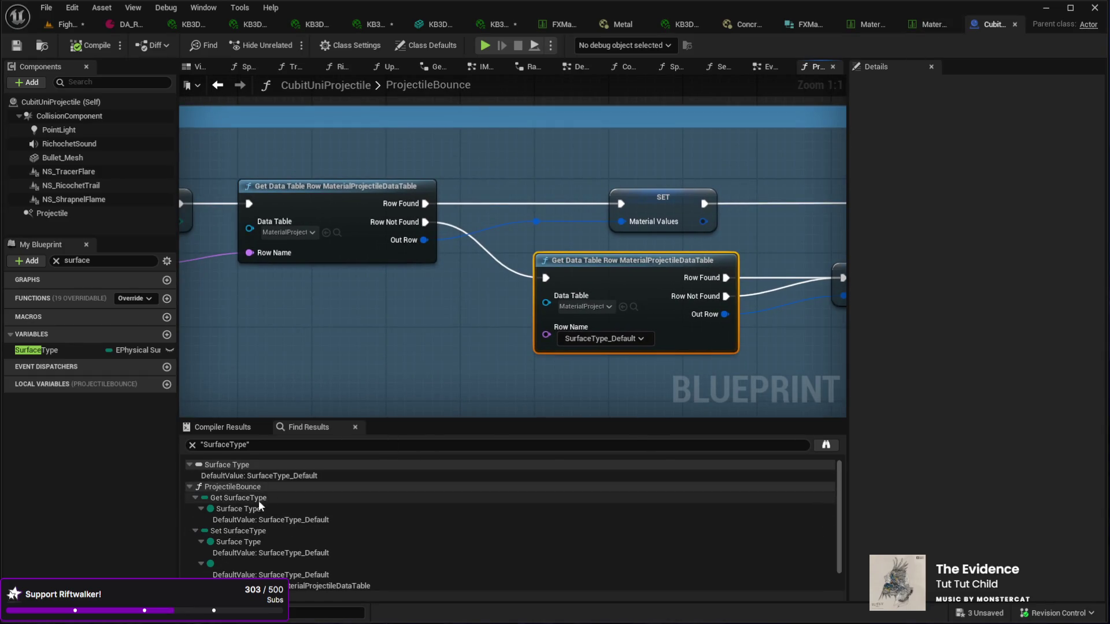
pyautogui.click(235, 499)
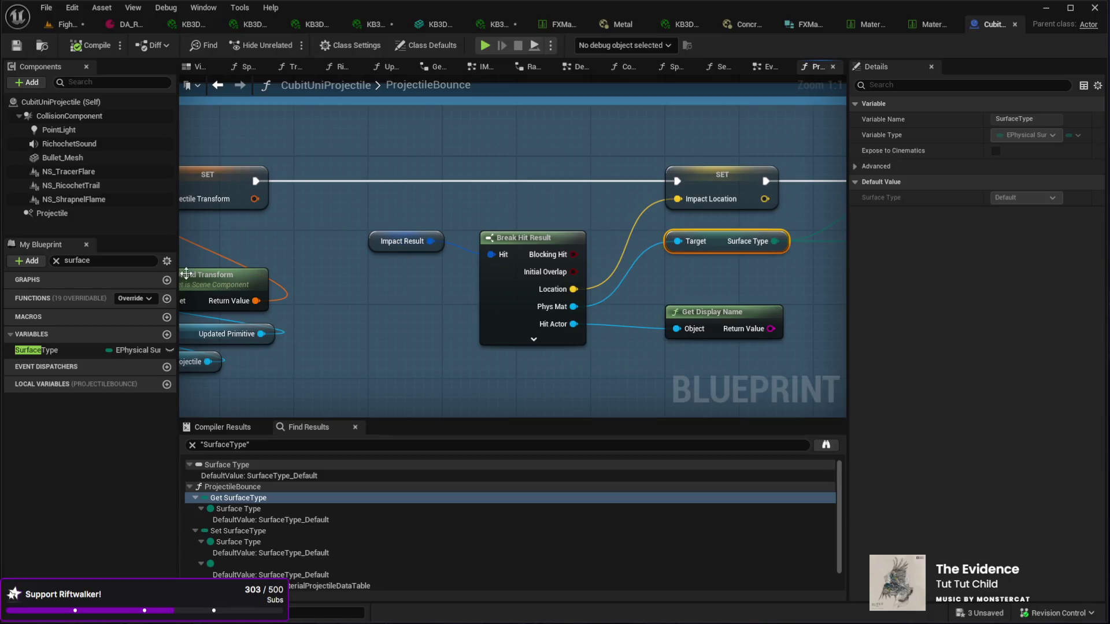
# Step: Clear the My Blueprint filter, select the Projectile component, and open IMPACT - termination
pyautogui.click(56, 261)
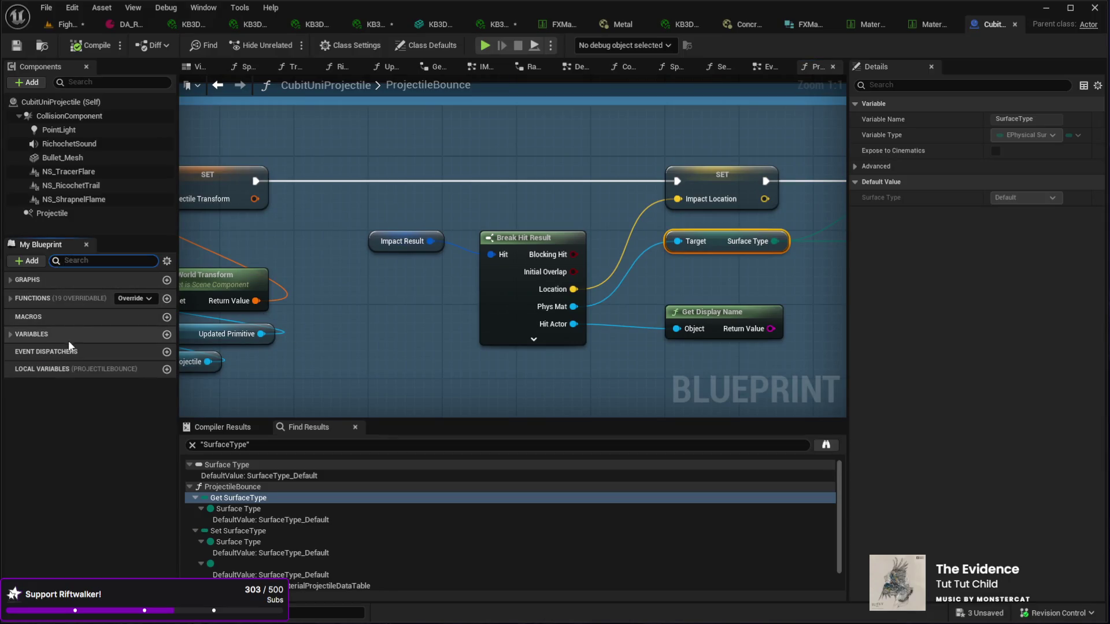
pyautogui.click(48, 214)
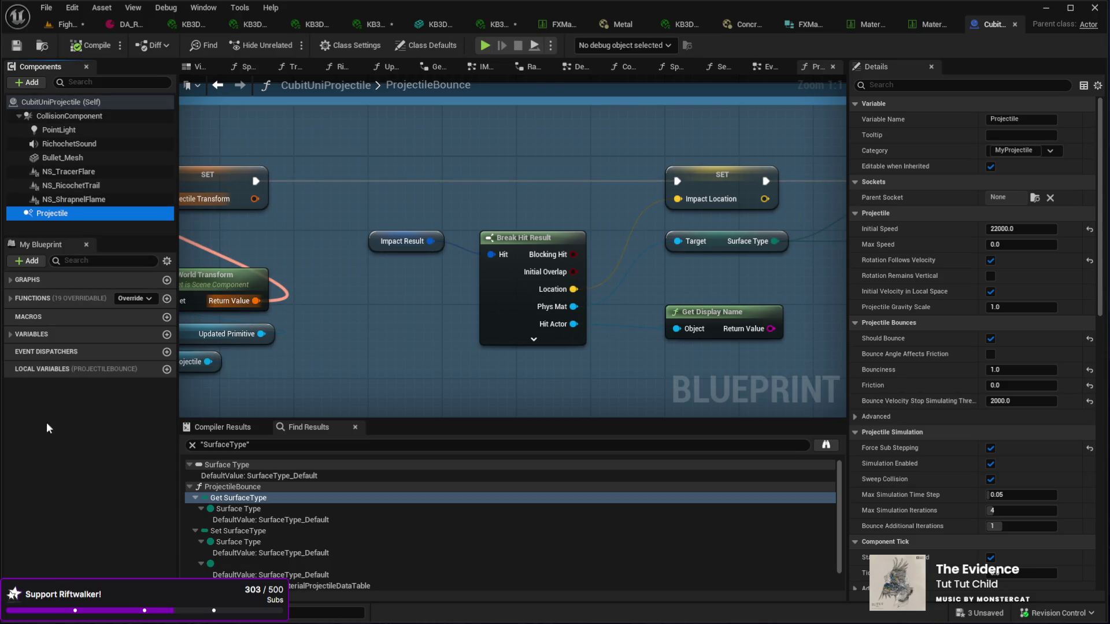
pyautogui.click(9, 279)
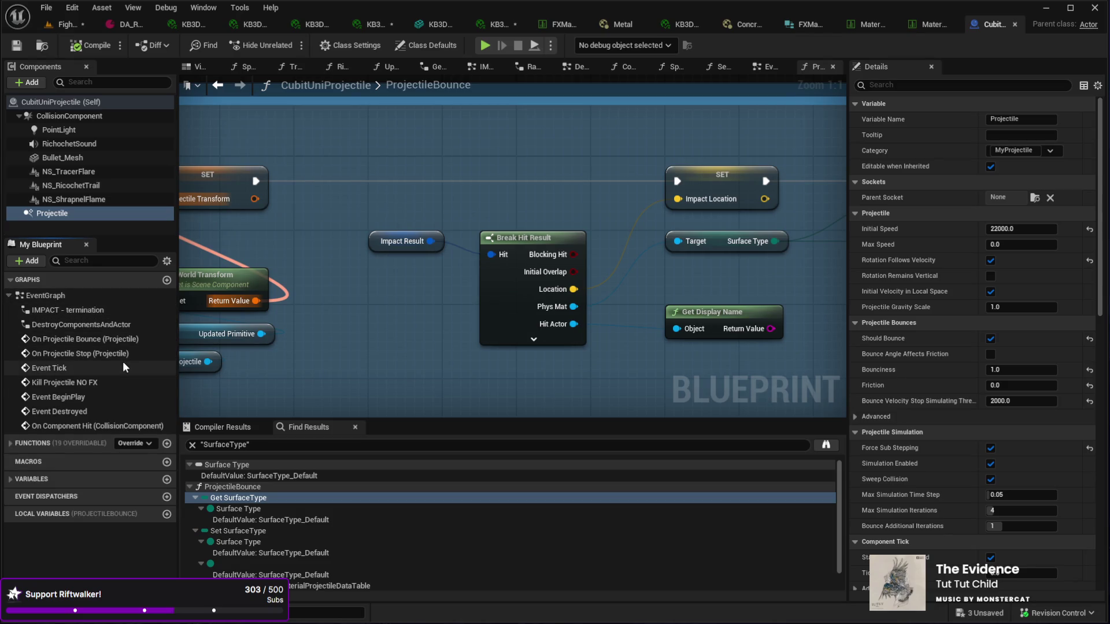
pyautogui.doubleClick(44, 312)
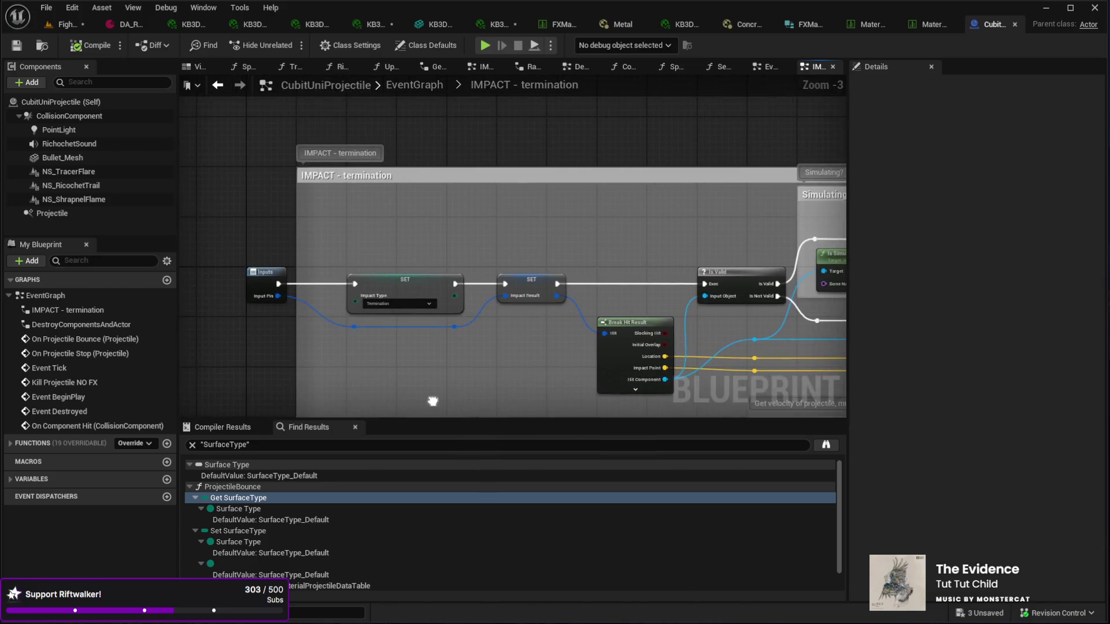
# Step: Review the projectile's impact logic, then bring up the Pistol Scifi PDA_WeaponDefinition data asset
pyautogui.scroll(1, 503, 347)
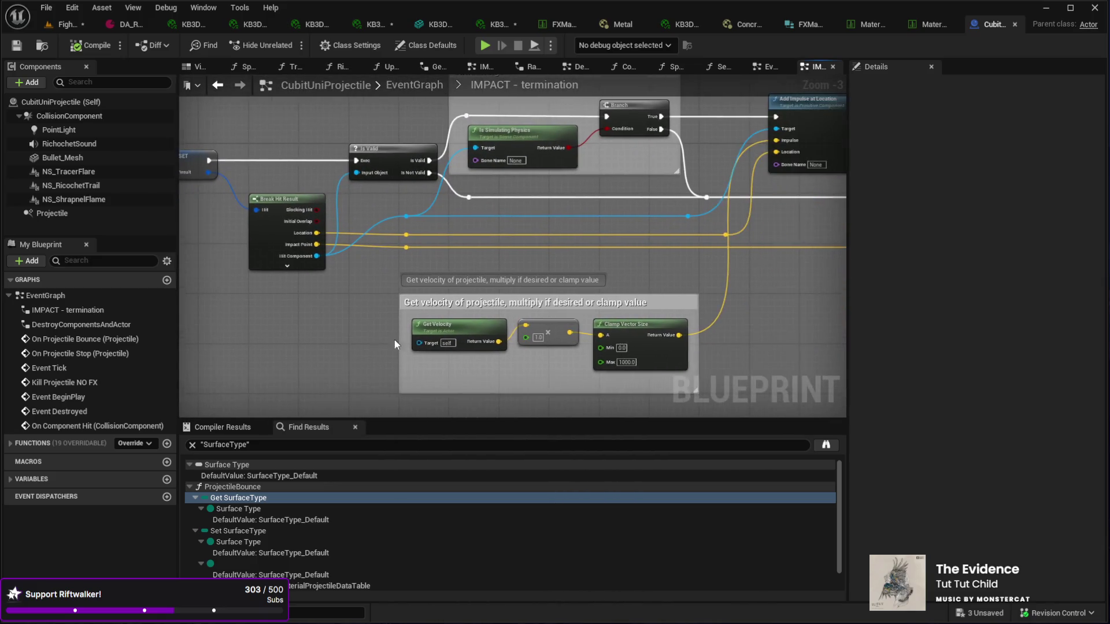
pyautogui.moveTo(517, 250)
pyautogui.mouseDown()
pyautogui.moveTo(403, 281)
pyautogui.moveTo(560, 279)
pyautogui.moveTo(451, 307)
pyautogui.moveTo(512, 246)
pyautogui.mouseUp()
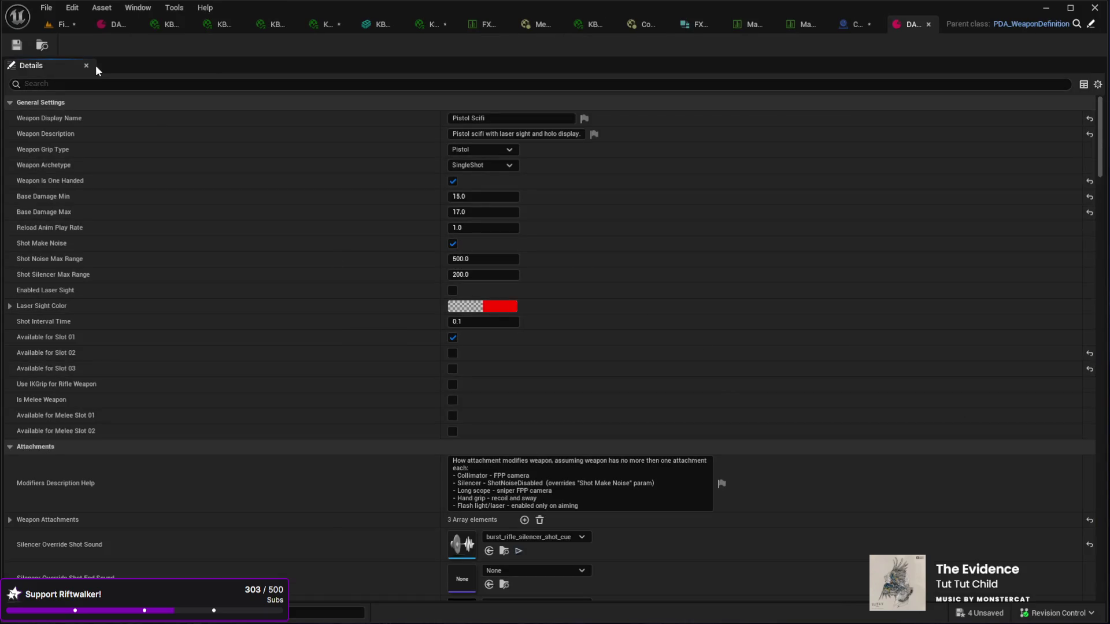
pyautogui.click(99, 85)
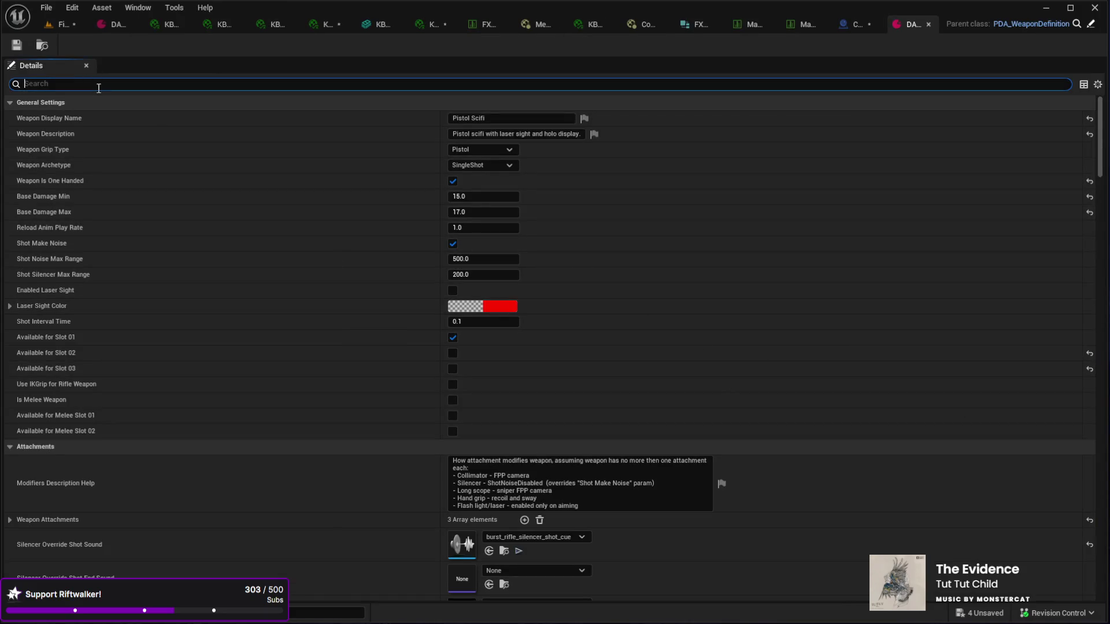
# Step: Filter the pistol data asset's Details for 'shell', then clear the filter to browse all properties
pyautogui.write('round')
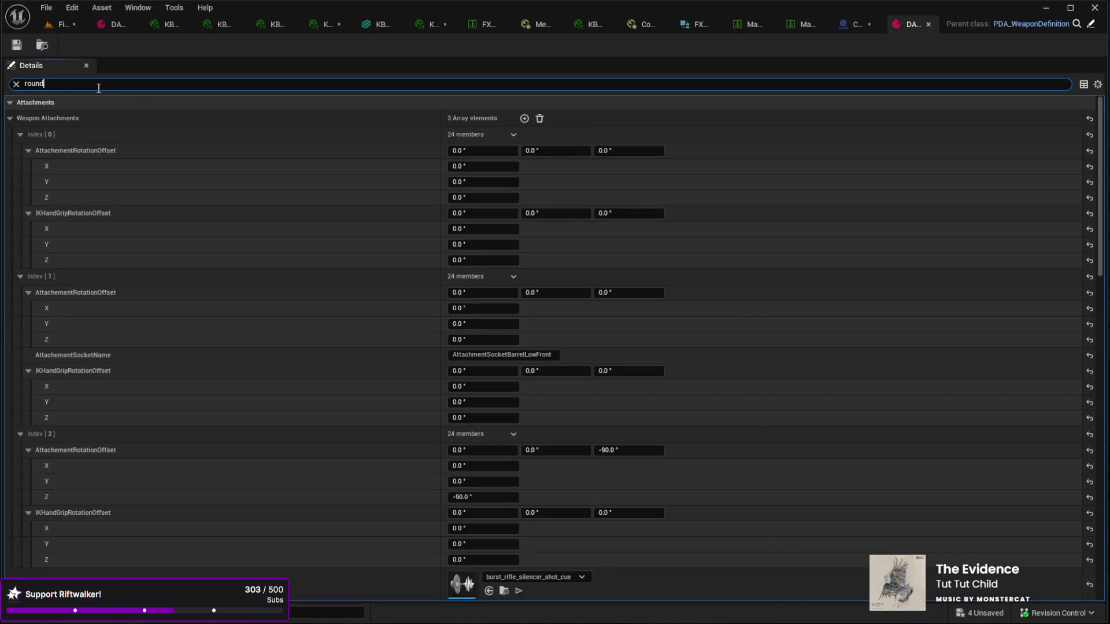
pyautogui.press('BackSpace')
pyautogui.press('BackSpace')
pyautogui.press('BackSpace')
pyautogui.write('shee')
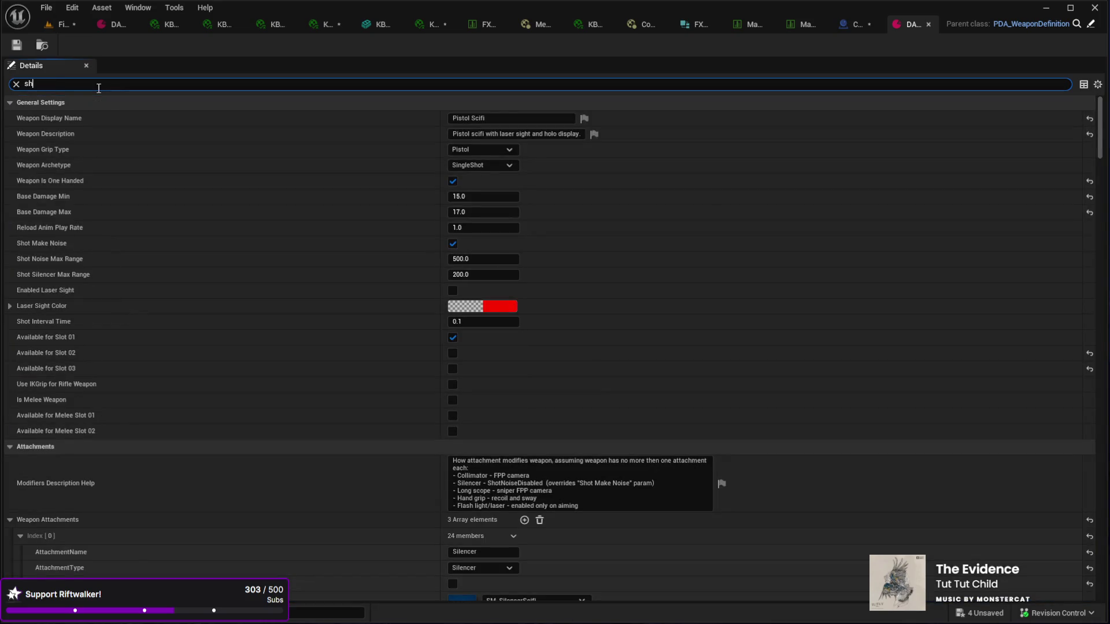
pyautogui.press('BackSpace')
pyautogui.write('ll')
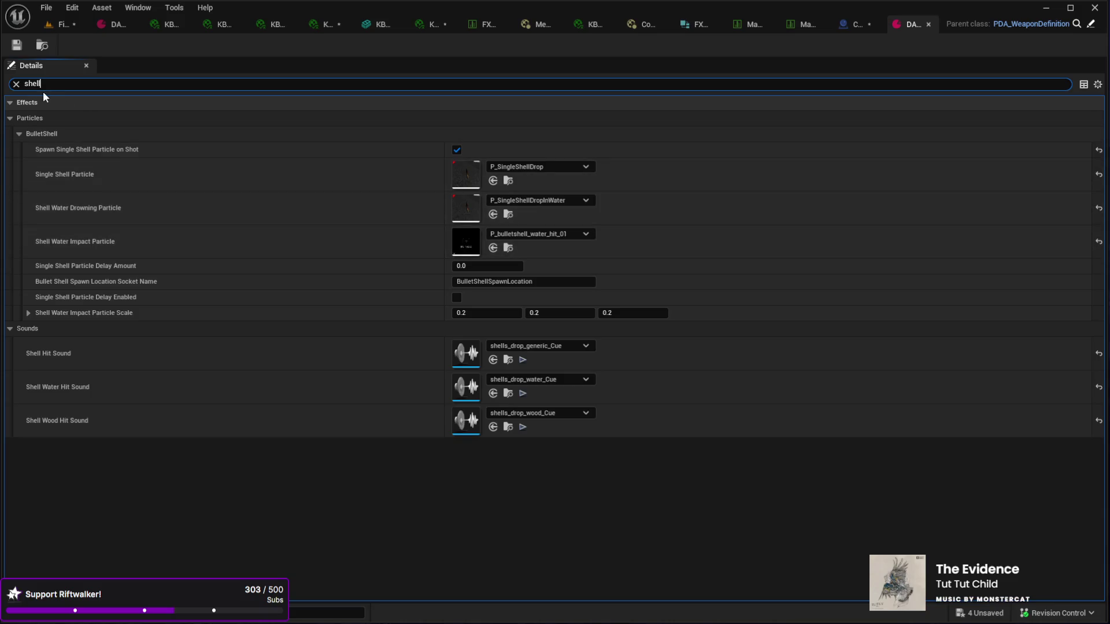
pyautogui.click(15, 84)
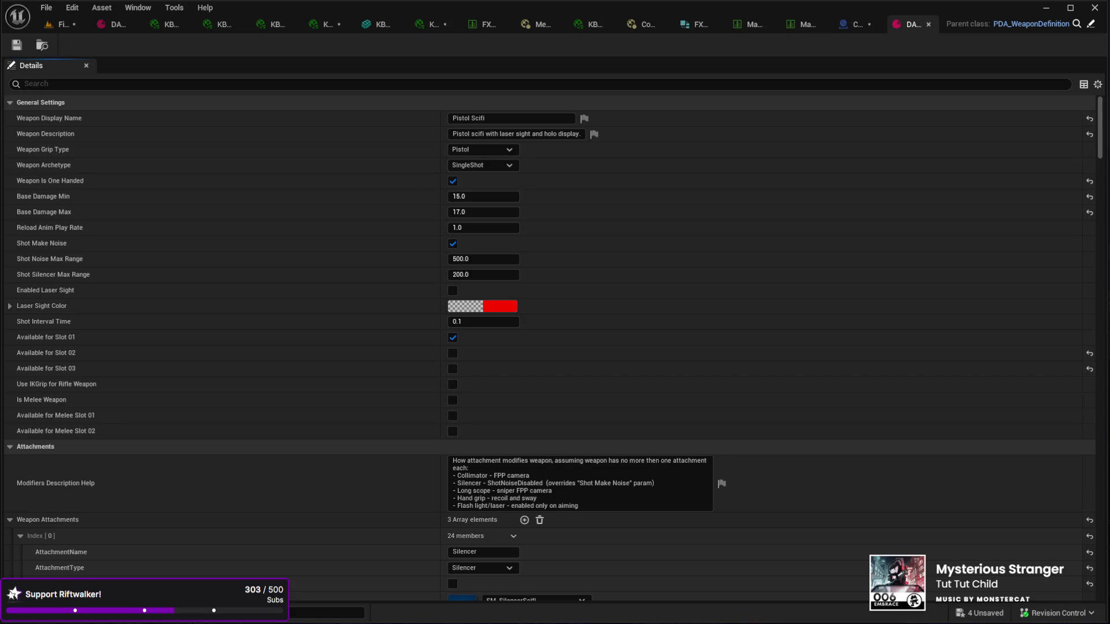
# Step: Filter Details by 'shell' again and open the P_SingleShellDropInWater particle system in Cascade
pyautogui.scroll(-3, 276, 235)
pyautogui.scroll(-4, 278, 241)
pyautogui.scroll(7, 283, 266)
pyautogui.click(93, 85)
pyautogui.write('shell')
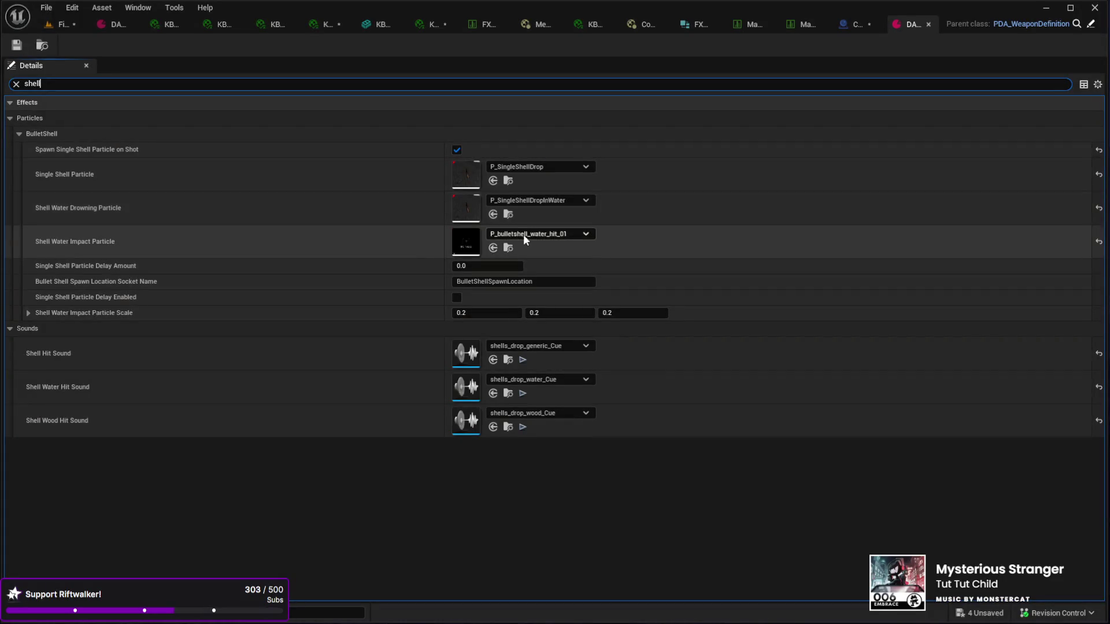
pyautogui.doubleClick(467, 212)
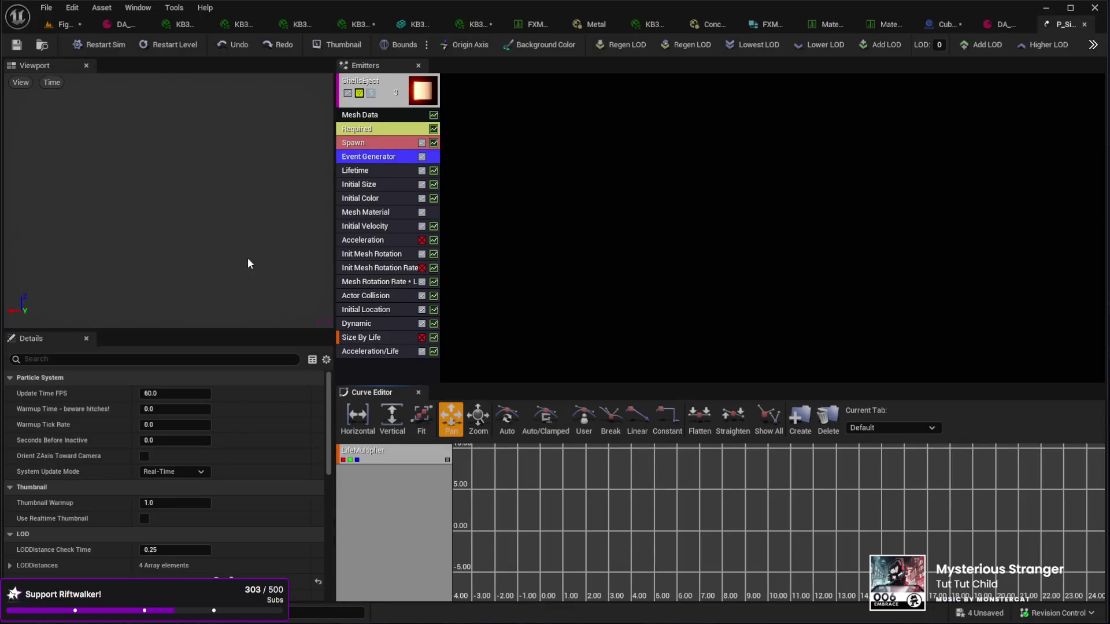
# Step: Close the P_SingleShellDropInWater Cascade editor with Ctrl+W to return to the data assets
pyautogui.click(237, 237)
pyautogui.hotkey('ctrl', 'w')
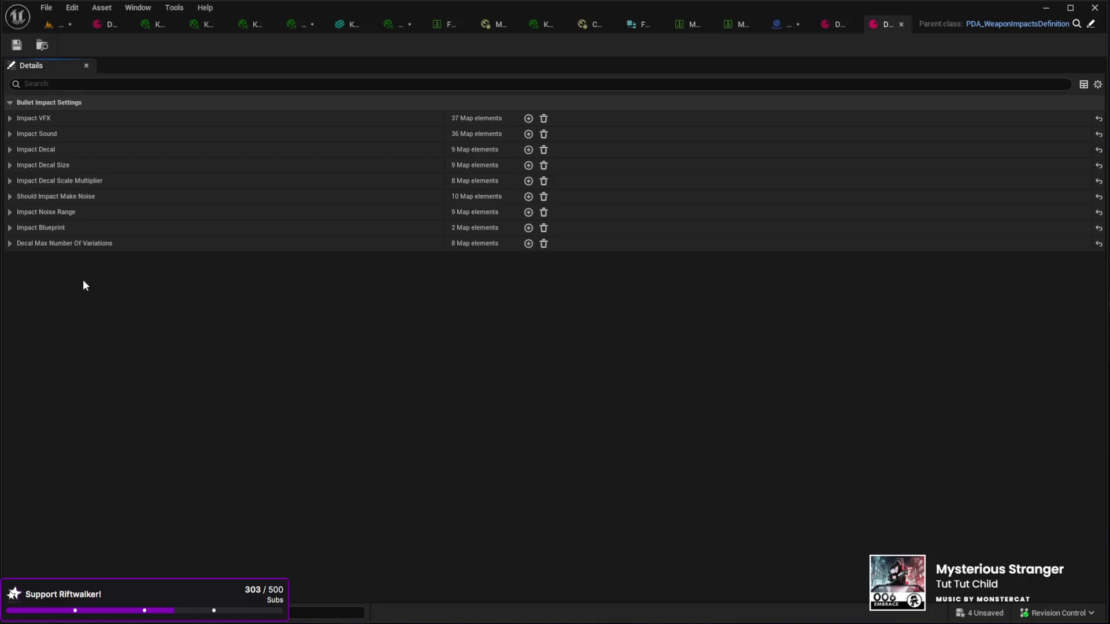
# Step: Browse the Impact VFX, Impact Sound and Should Impact Make Noise maps down to Decal Max Number Of Variations
pyautogui.click(10, 118)
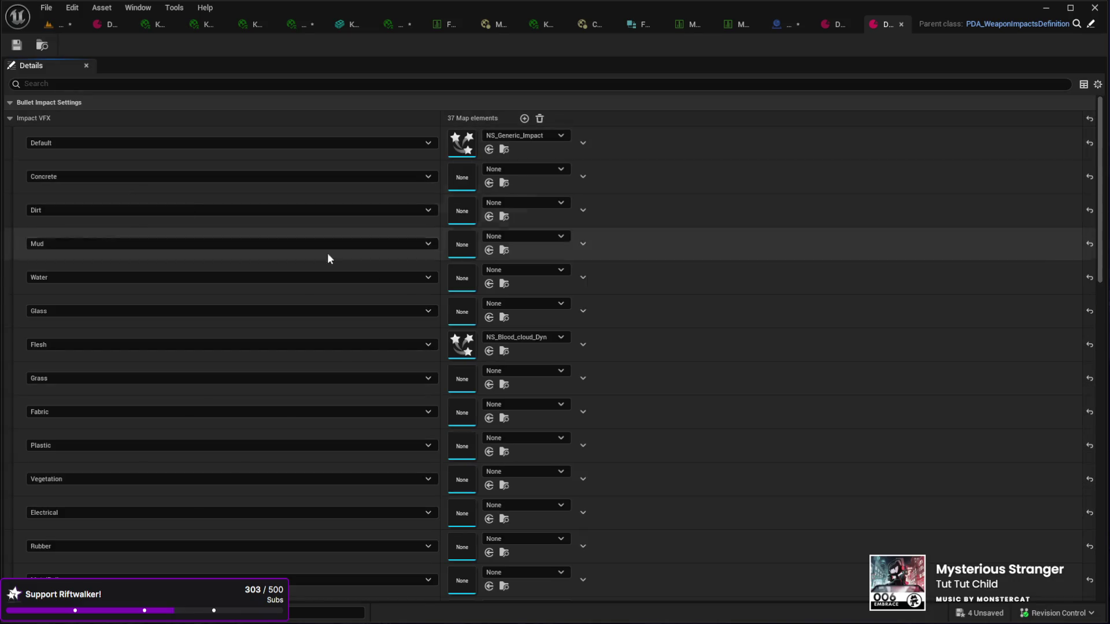
pyautogui.click(9, 118)
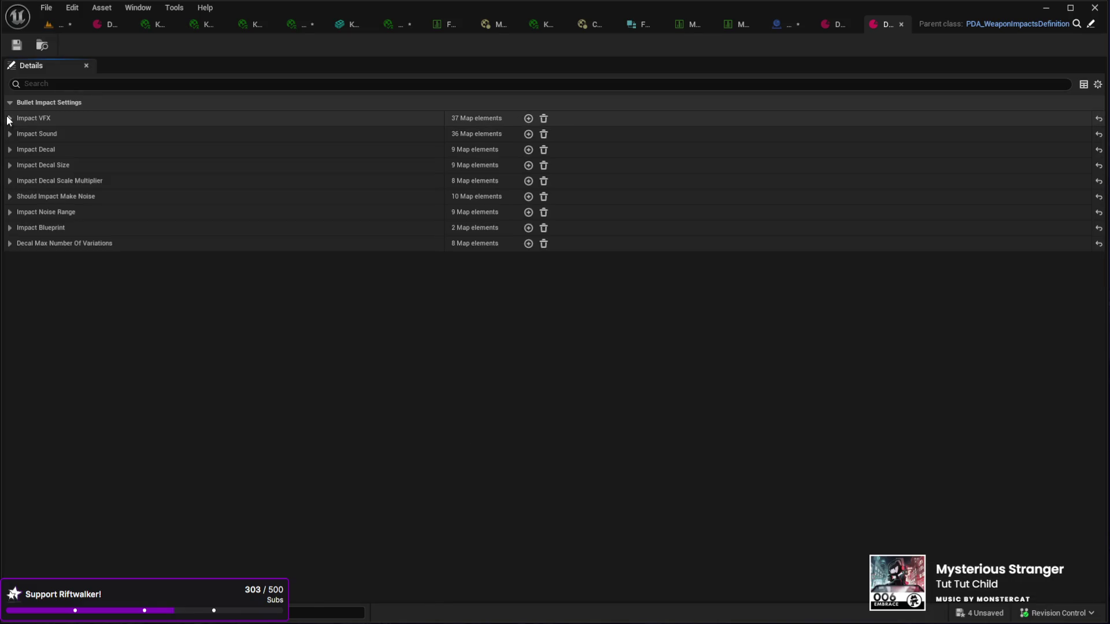
pyautogui.click(9, 134)
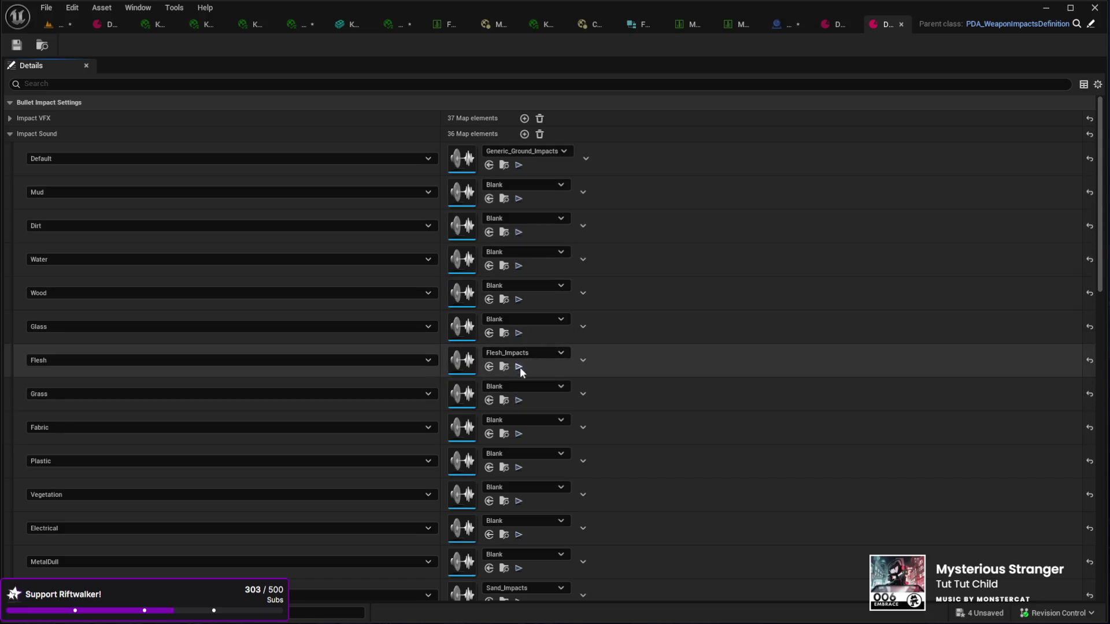
pyautogui.scroll(-10, 421, 304)
pyautogui.scroll(-10, 421, 310)
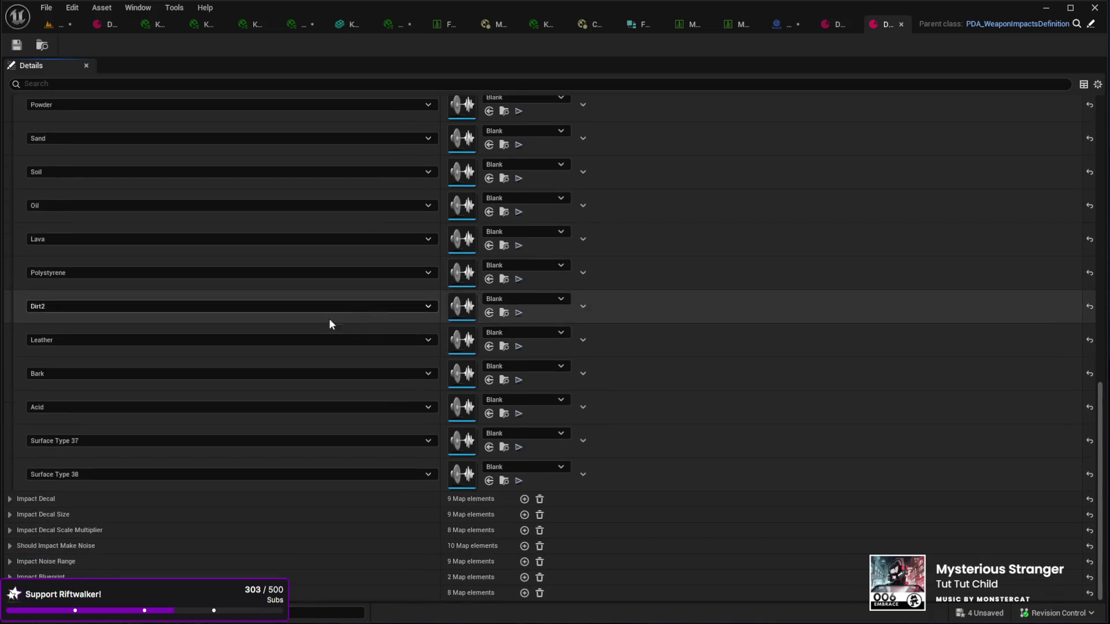
pyautogui.click(10, 546)
pyautogui.scroll(-5, 134, 504)
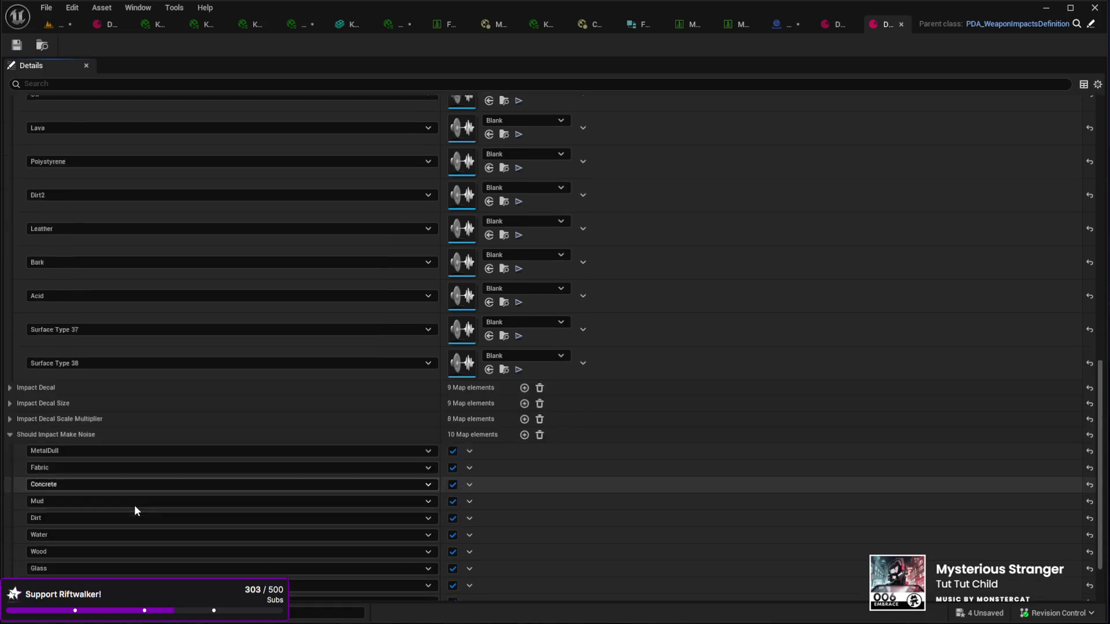
pyautogui.click(10, 376)
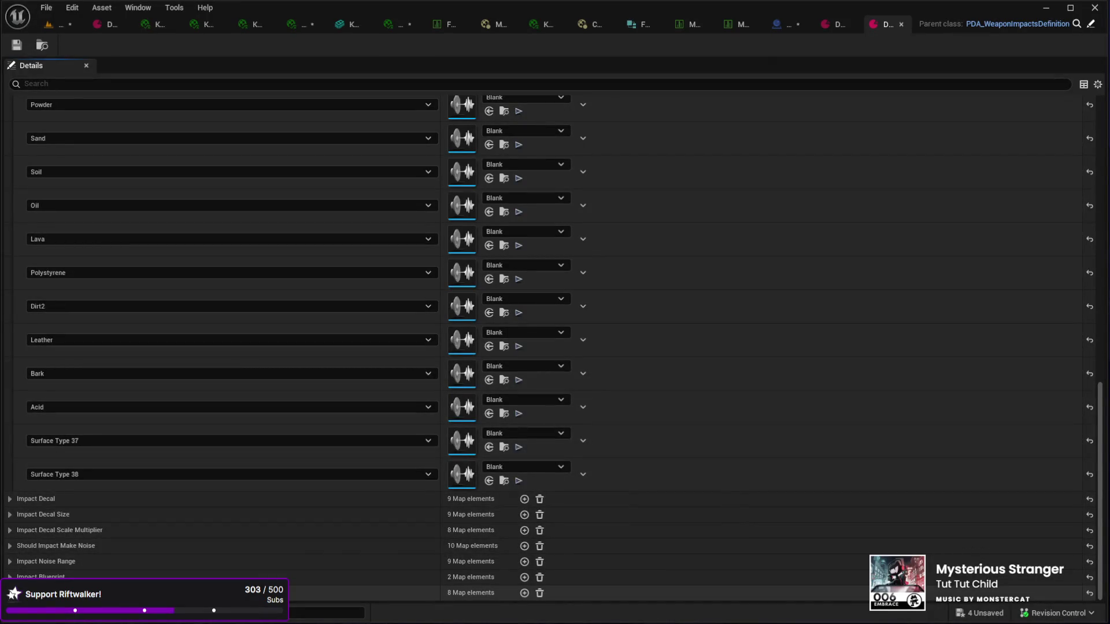
pyautogui.scroll(-3, 88, 512)
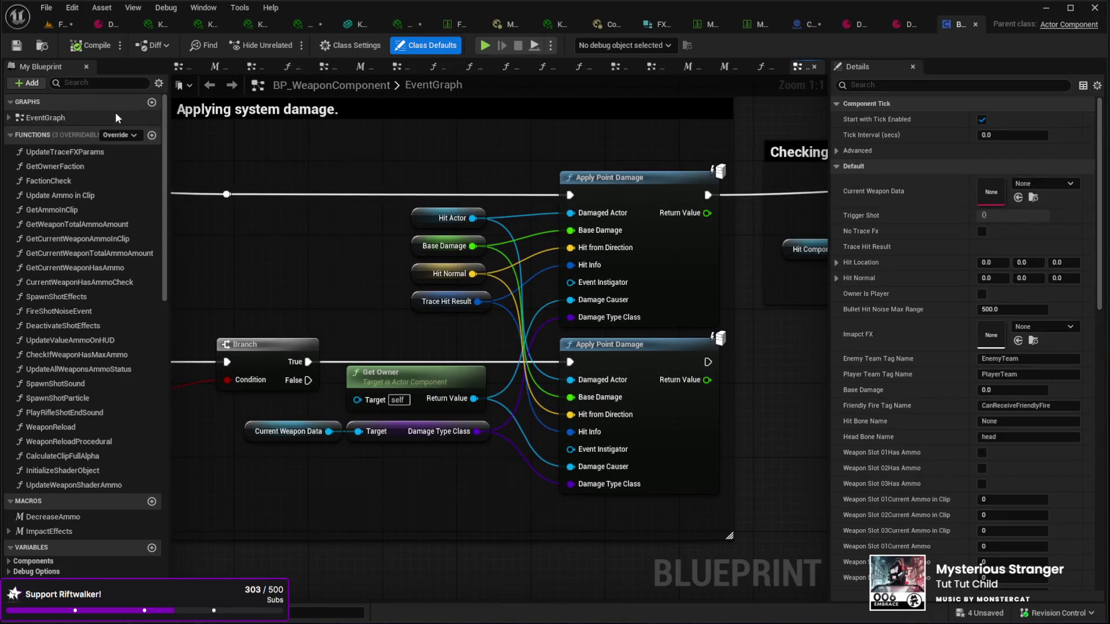
# Step: Filter BP_WeaponComponent's My Blueprint for 'shell' and list every SpawnBulletShellFX reference
pyautogui.click(116, 118)
pyautogui.write('shell')
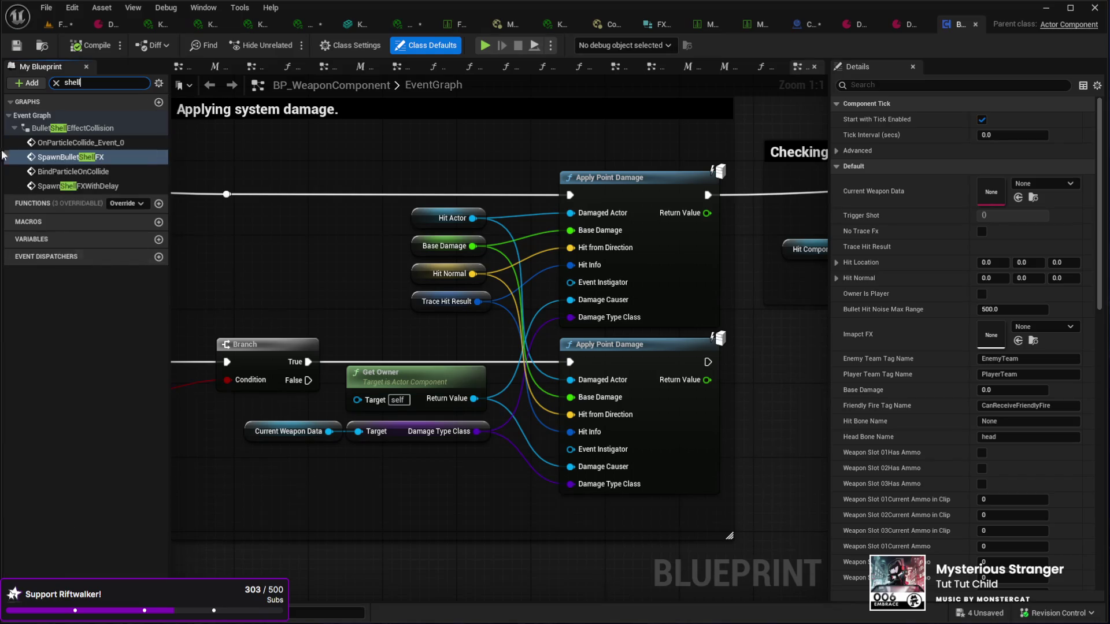
pyautogui.click(57, 159)
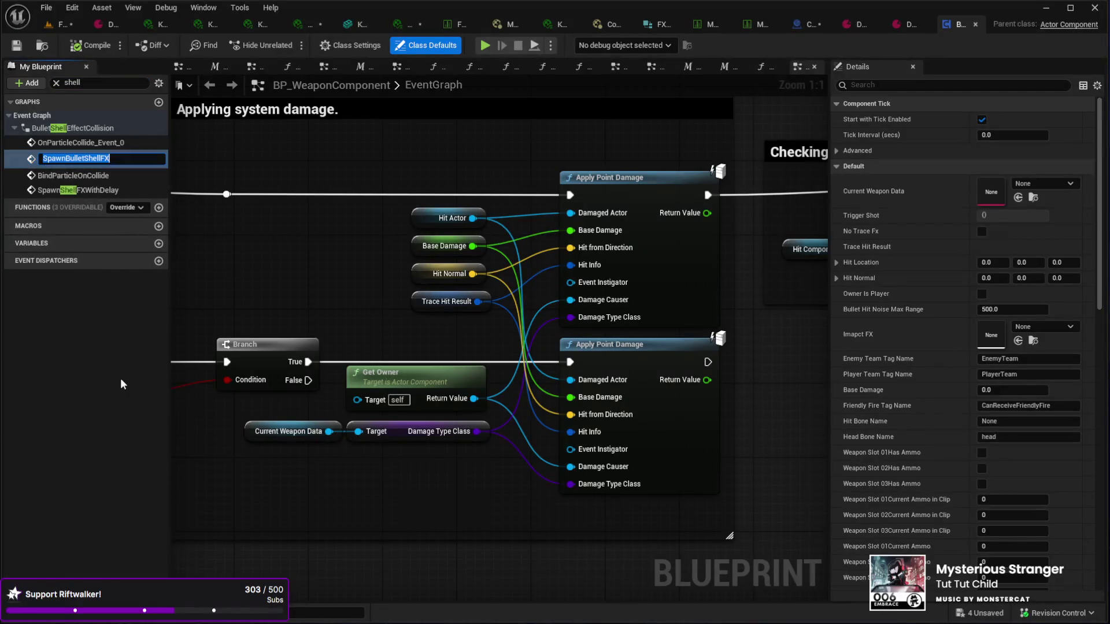
pyautogui.press('Return')
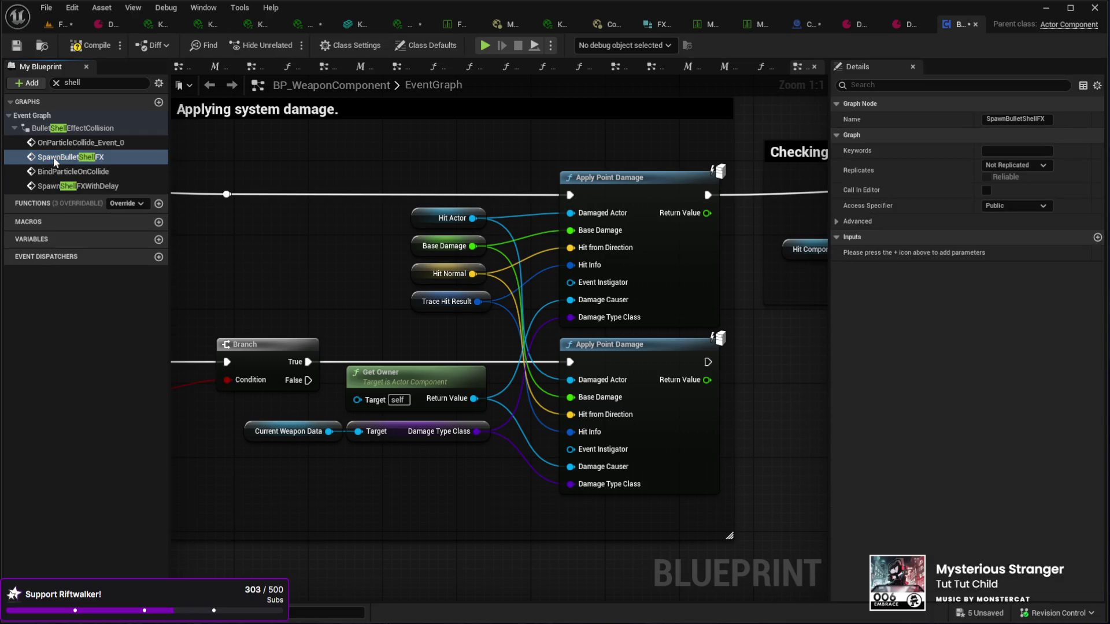
pyautogui.hotkey('shift', 'alt', 'f')
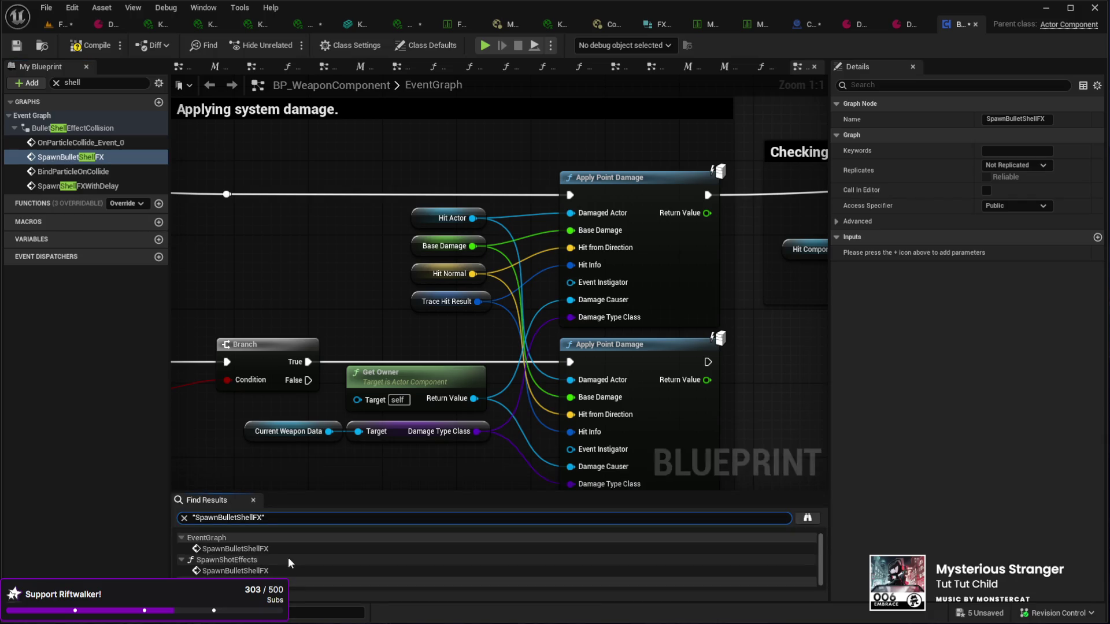
pyautogui.moveTo(236, 481); pyautogui.dragTo(237, 406)
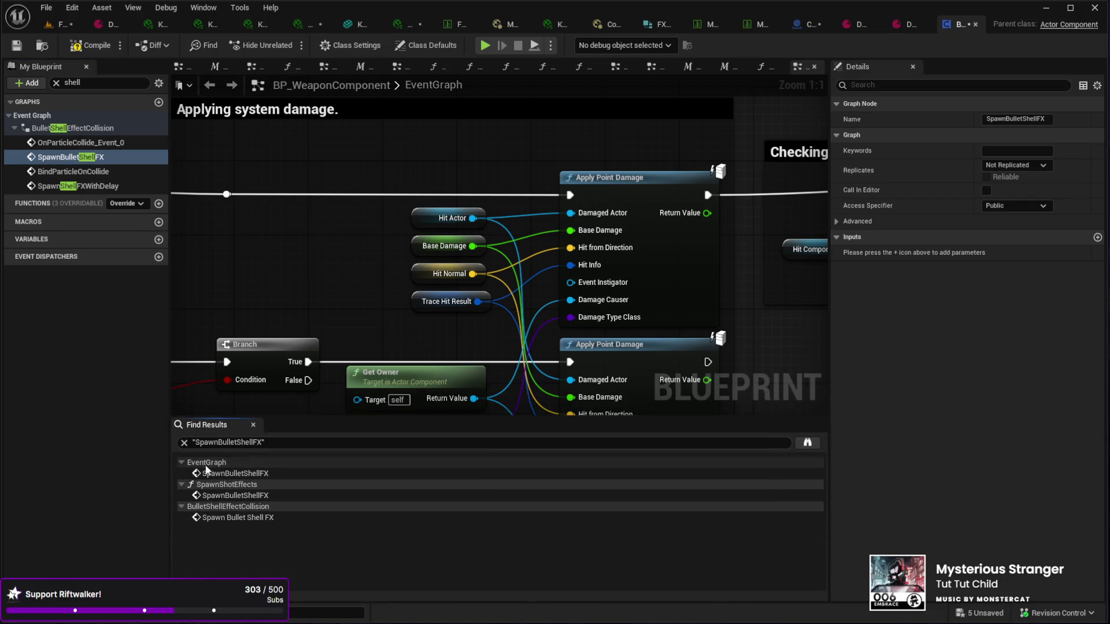
# Step: Follow the SpawnBulletShellFX calls in EventGraph and SpawnShotEffects into the BulletShellEffectCollision graph
pyautogui.click(238, 474)
pyautogui.moveTo(299, 362)
pyautogui.mouseDown()
pyautogui.moveTo(341, 301)
pyautogui.moveTo(284, 195)
pyautogui.moveTo(391, 389)
pyautogui.moveTo(436, 391)
pyautogui.moveTo(463, 408)
pyautogui.moveTo(552, 396)
pyautogui.moveTo(496, 398)
pyautogui.mouseUp()
pyautogui.moveTo(607, 327)
pyautogui.mouseDown()
pyautogui.moveTo(599, 315)
pyautogui.moveTo(636, 310)
pyautogui.mouseUp()
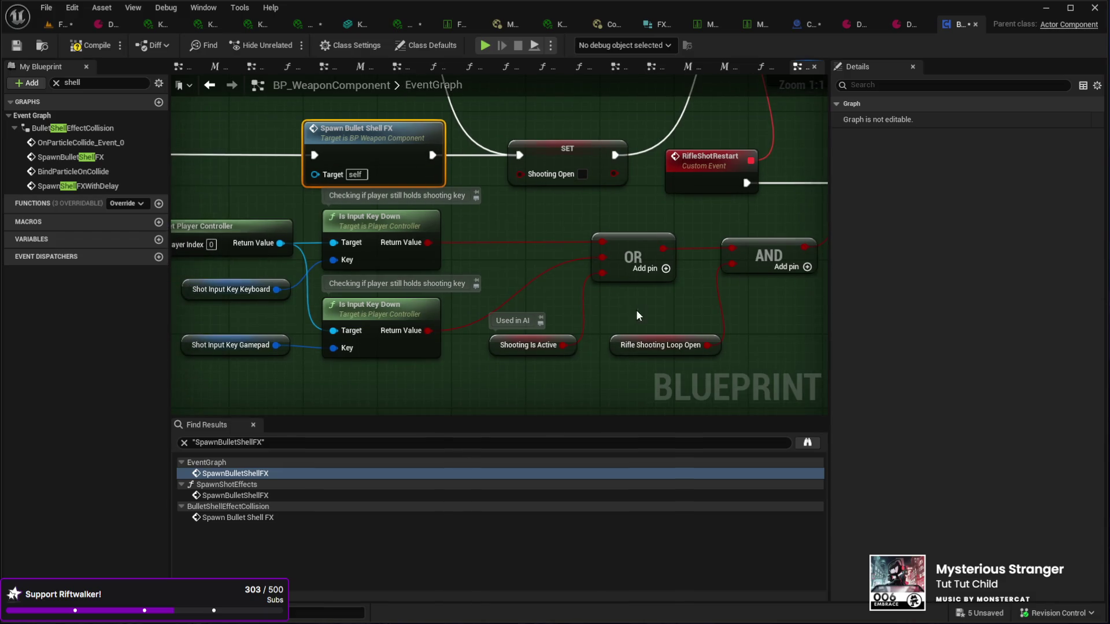
pyautogui.doubleClick(229, 496)
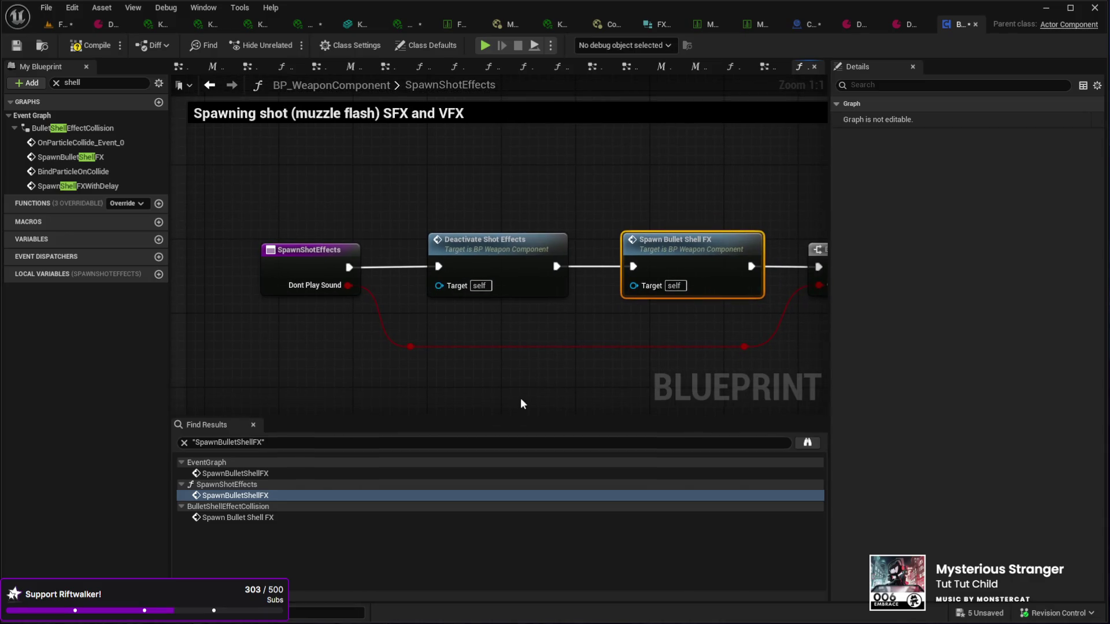
pyautogui.moveTo(503, 384)
pyautogui.mouseDown()
pyautogui.moveTo(538, 396)
pyautogui.moveTo(458, 389)
pyautogui.mouseUp()
pyautogui.moveTo(535, 386); pyautogui.dragTo(488, 379)
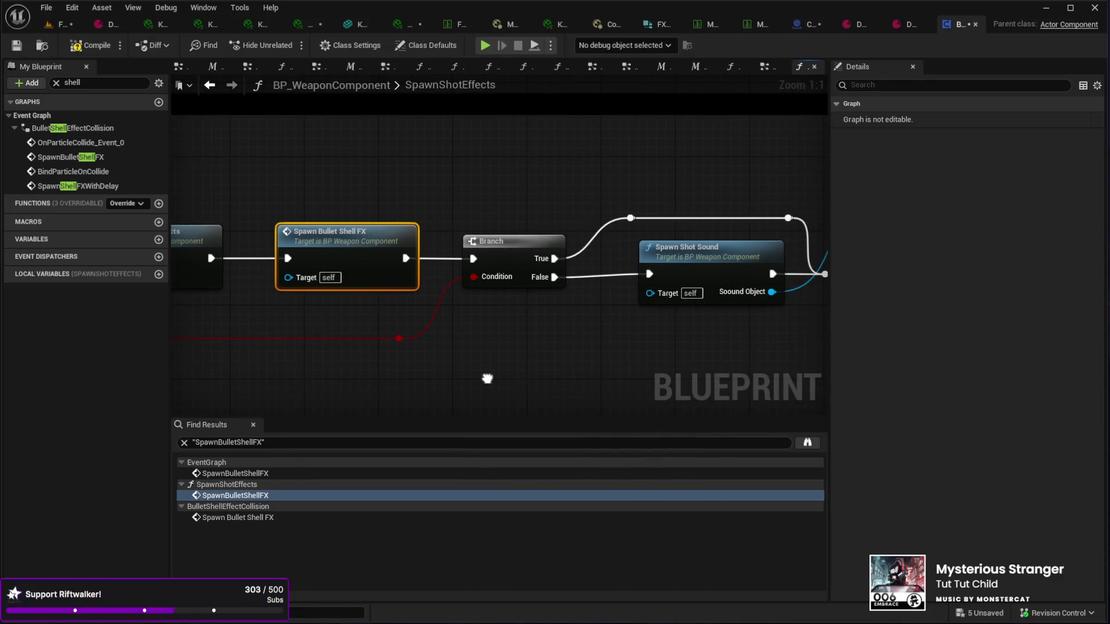
pyautogui.doubleClick(358, 240)
pyautogui.moveTo(420, 383)
pyautogui.mouseDown()
pyautogui.moveTo(295, 369)
pyautogui.moveTo(503, 381)
pyautogui.moveTo(473, 379)
pyautogui.mouseUp()
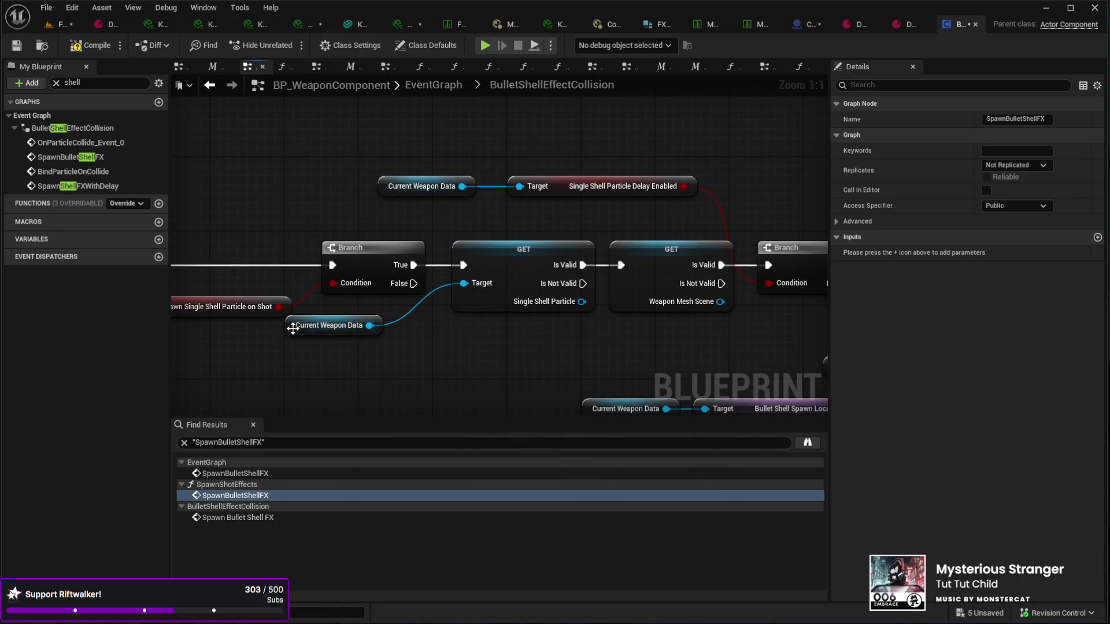
# Step: Inspect Current Weapon Data and trace the shell spawning nodes to the Concrete surface-type check
pyautogui.click(304, 343)
pyautogui.moveTo(495, 307); pyautogui.dragTo(381, 249)
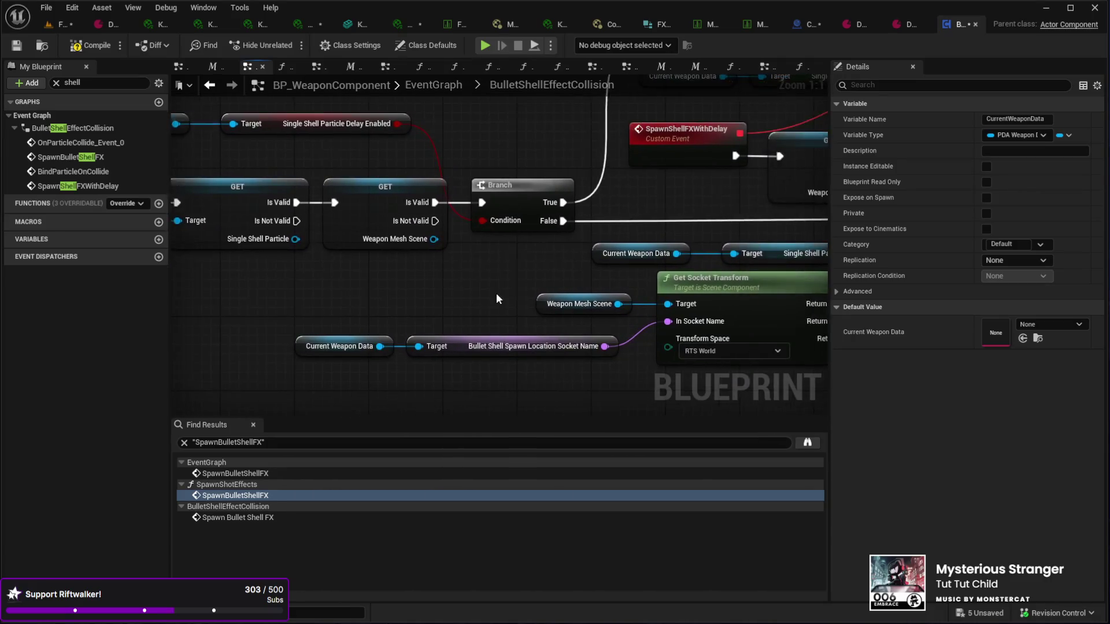
pyautogui.moveTo(495, 303); pyautogui.dragTo(428, 368)
pyautogui.moveTo(521, 338); pyautogui.dragTo(453, 355)
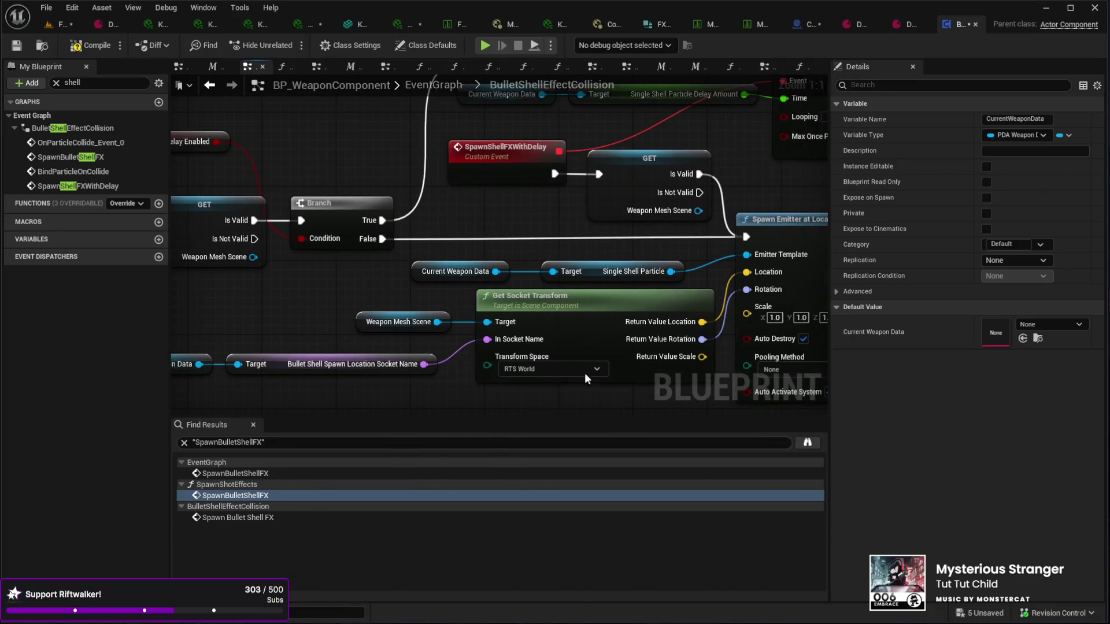
pyautogui.moveTo(529, 216); pyautogui.dragTo(452, 221)
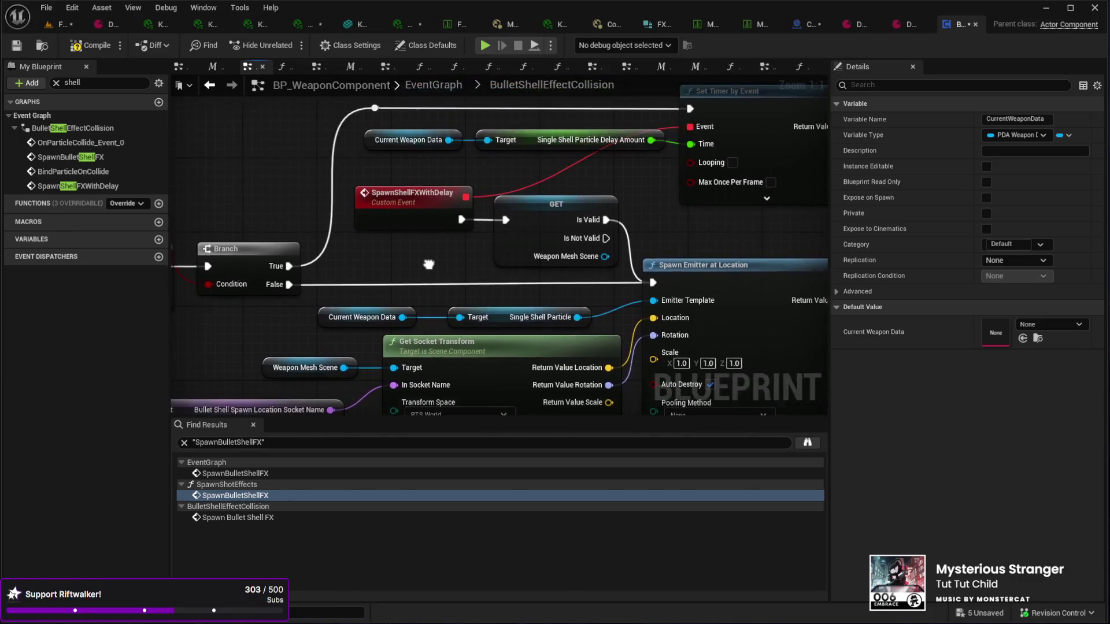
pyautogui.moveTo(555, 286)
pyautogui.mouseDown()
pyautogui.moveTo(498, 297)
pyautogui.moveTo(500, 280)
pyautogui.moveTo(409, 301)
pyautogui.moveTo(435, 313)
pyautogui.moveTo(540, 287)
pyautogui.moveTo(459, 240)
pyautogui.moveTo(604, 266)
pyautogui.moveTo(466, 200)
pyautogui.moveTo(627, 237)
pyautogui.moveTo(477, 136)
pyautogui.mouseUp()
pyautogui.scroll(-5, 383, 255)
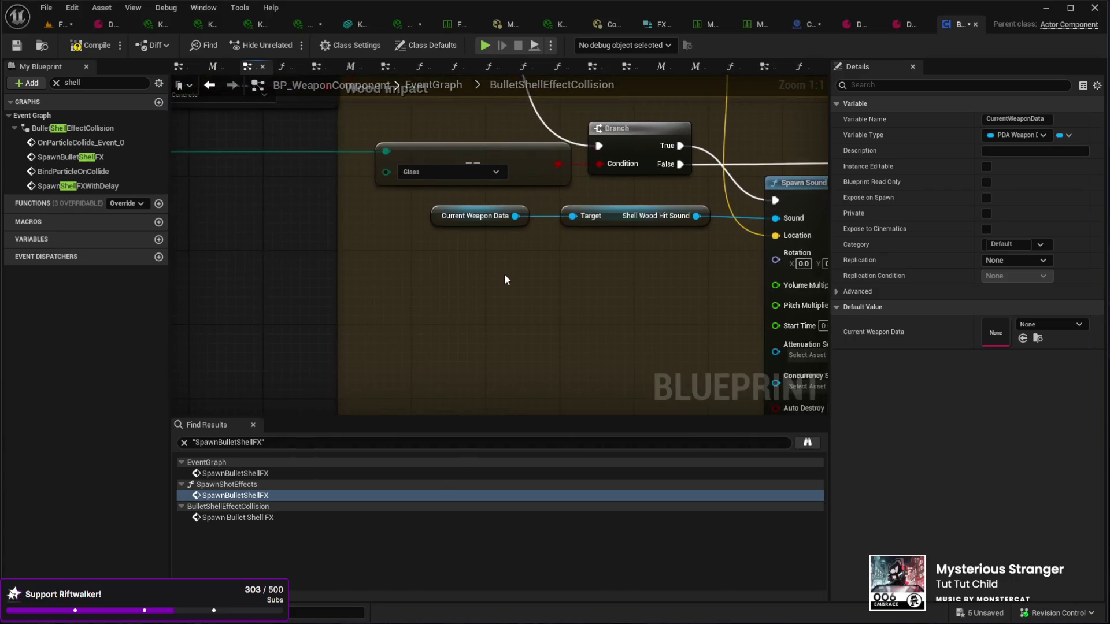
pyautogui.scroll(5, 515, 296)
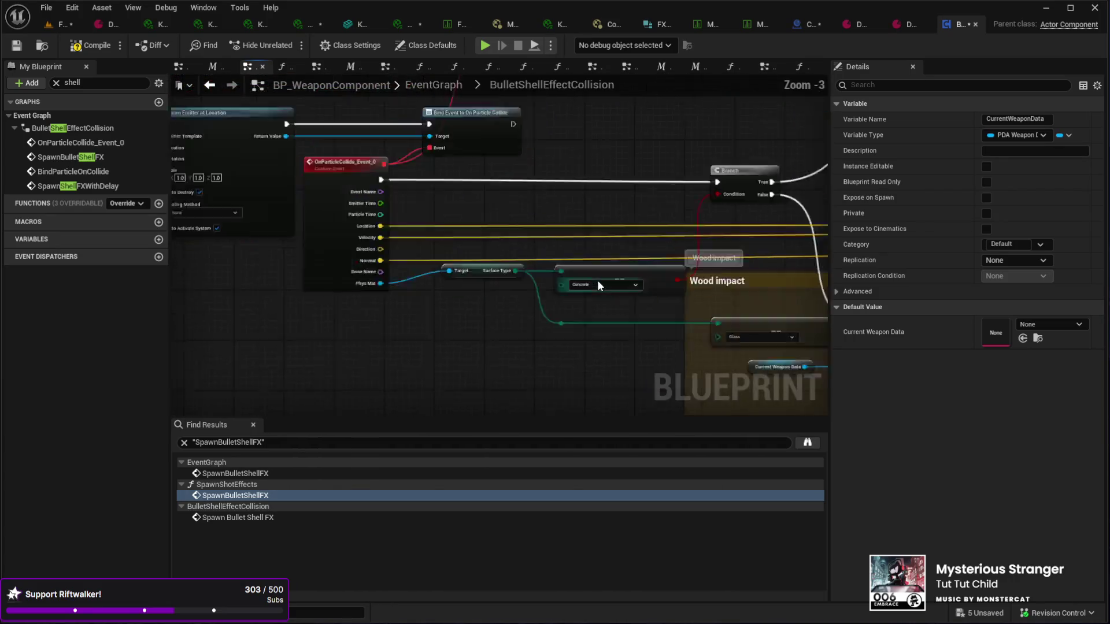
pyautogui.moveTo(576, 312)
pyautogui.mouseDown()
pyautogui.moveTo(644, 318)
pyautogui.moveTo(632, 317)
pyautogui.moveTo(635, 339)
pyautogui.moveTo(544, 332)
pyautogui.mouseUp()
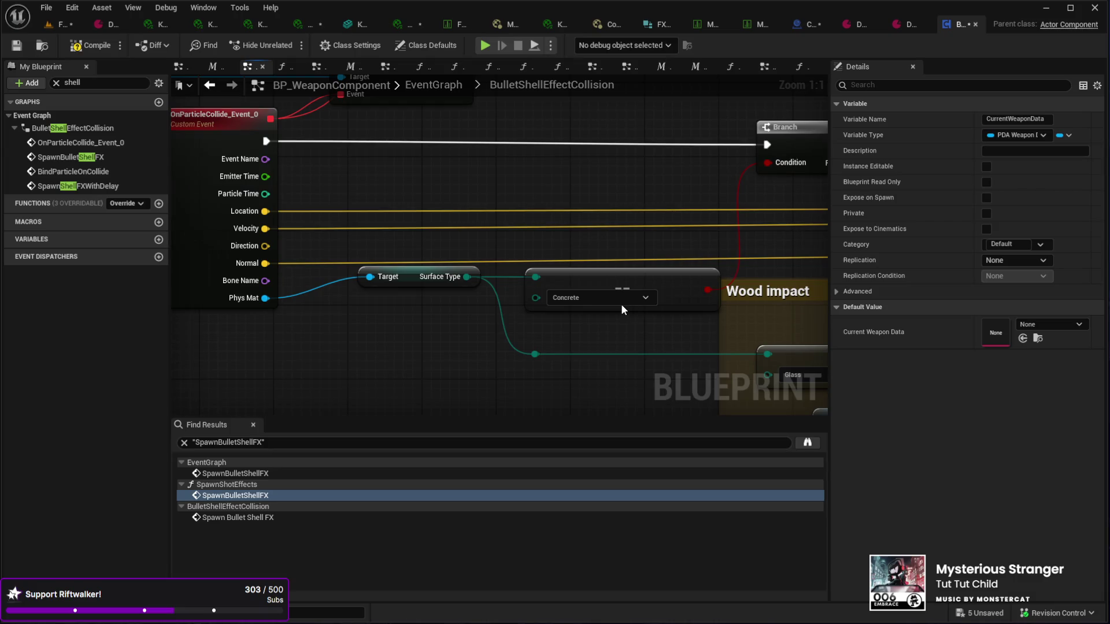
# Step: Follow the Glass comparison, branch, sound spawns and OnParticleCollide event, then return to FightMap
pyautogui.moveTo(595, 346); pyautogui.dragTo(427, 335)
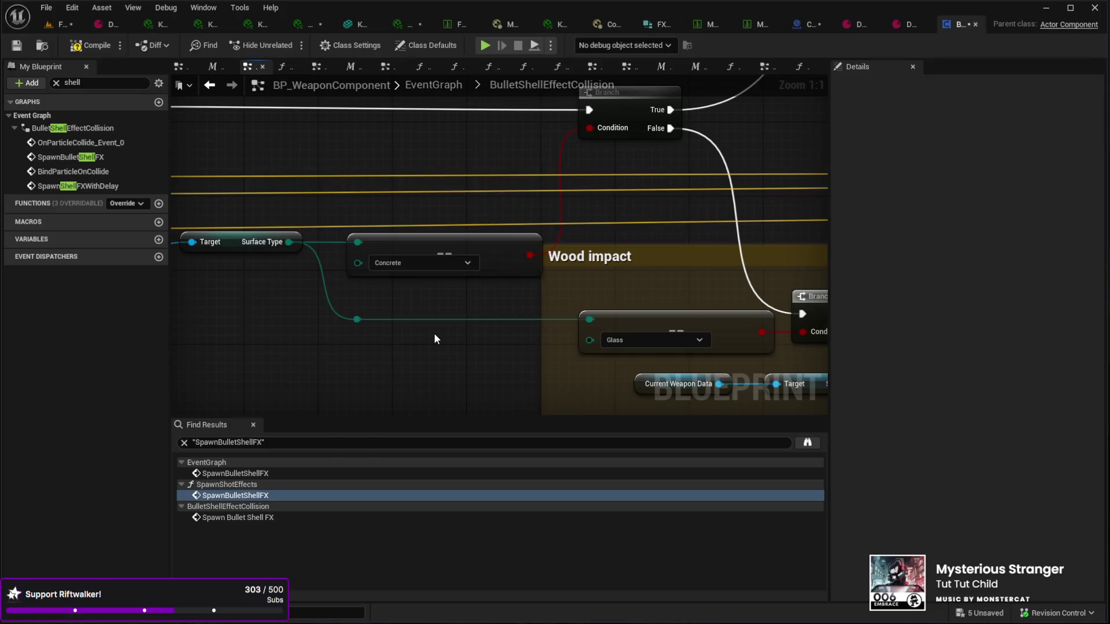
pyautogui.moveTo(435, 338)
pyautogui.mouseDown()
pyautogui.moveTo(417, 321)
pyautogui.moveTo(492, 345)
pyautogui.moveTo(490, 324)
pyautogui.moveTo(426, 277)
pyautogui.moveTo(567, 364)
pyautogui.moveTo(501, 348)
pyautogui.moveTo(436, 300)
pyautogui.mouseUp()
pyautogui.scroll(-2, 438, 301)
pyautogui.moveTo(612, 322)
pyautogui.mouseDown()
pyautogui.moveTo(478, 213)
pyautogui.moveTo(384, 338)
pyautogui.mouseUp()
pyautogui.moveTo(656, 340)
pyautogui.mouseDown()
pyautogui.moveTo(448, 297)
pyautogui.moveTo(602, 279)
pyautogui.moveTo(469, 385)
pyautogui.moveTo(626, 325)
pyautogui.moveTo(592, 330)
pyautogui.moveTo(581, 304)
pyautogui.moveTo(506, 311)
pyautogui.moveTo(483, 270)
pyautogui.moveTo(516, 182)
pyautogui.moveTo(483, 226)
pyautogui.mouseUp()
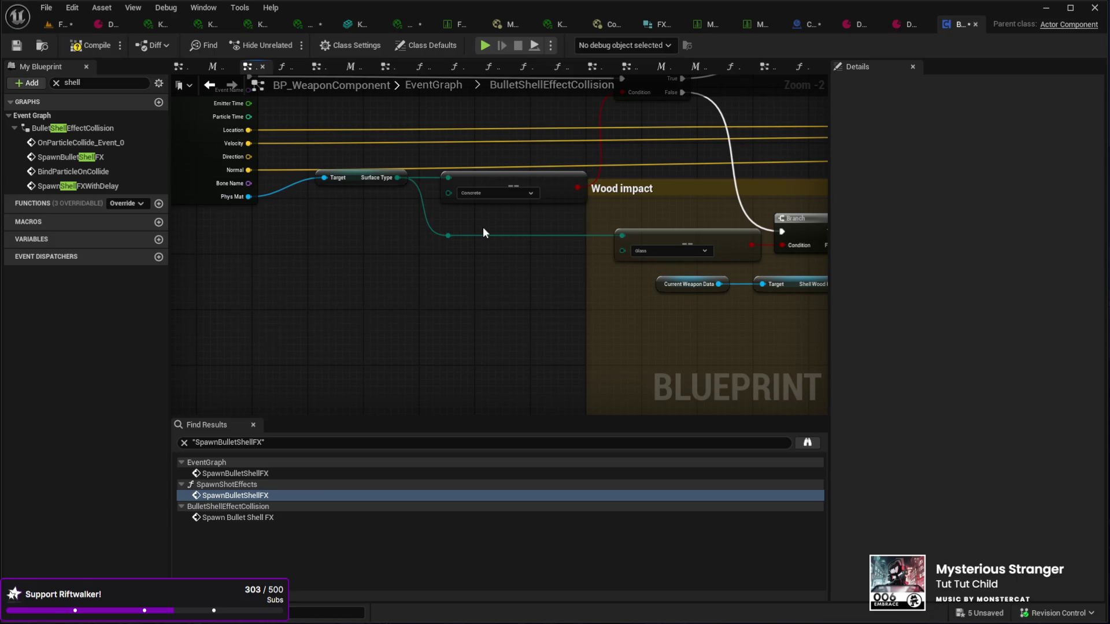
pyautogui.moveTo(471, 248)
pyautogui.mouseDown()
pyautogui.moveTo(585, 357)
pyautogui.moveTo(542, 315)
pyautogui.mouseUp()
pyautogui.scroll(2, 623, 323)
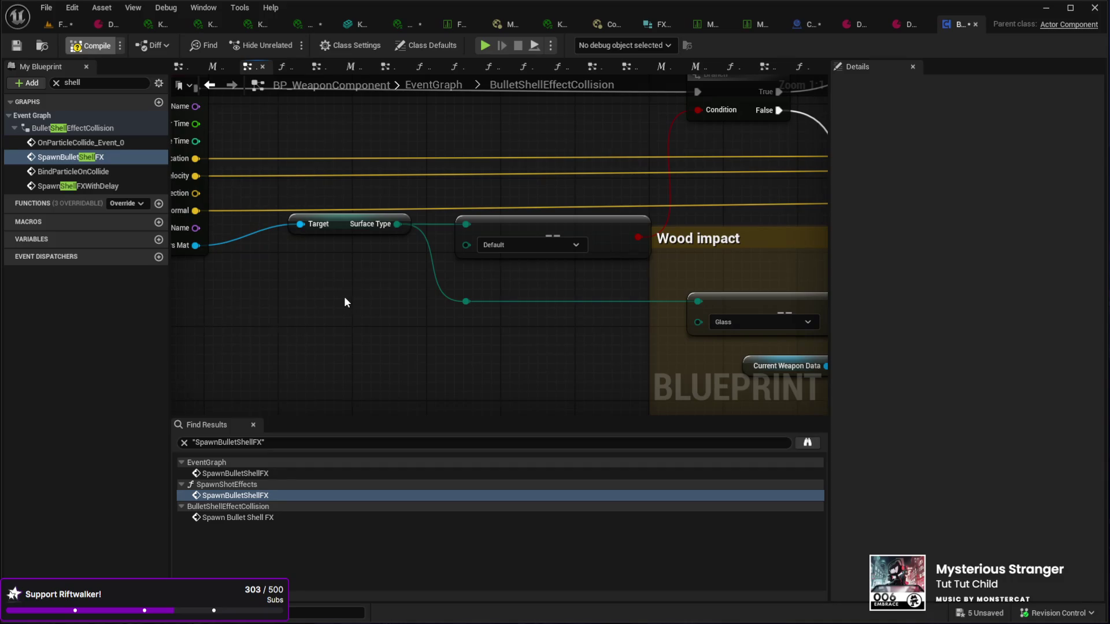
pyautogui.click(53, 26)
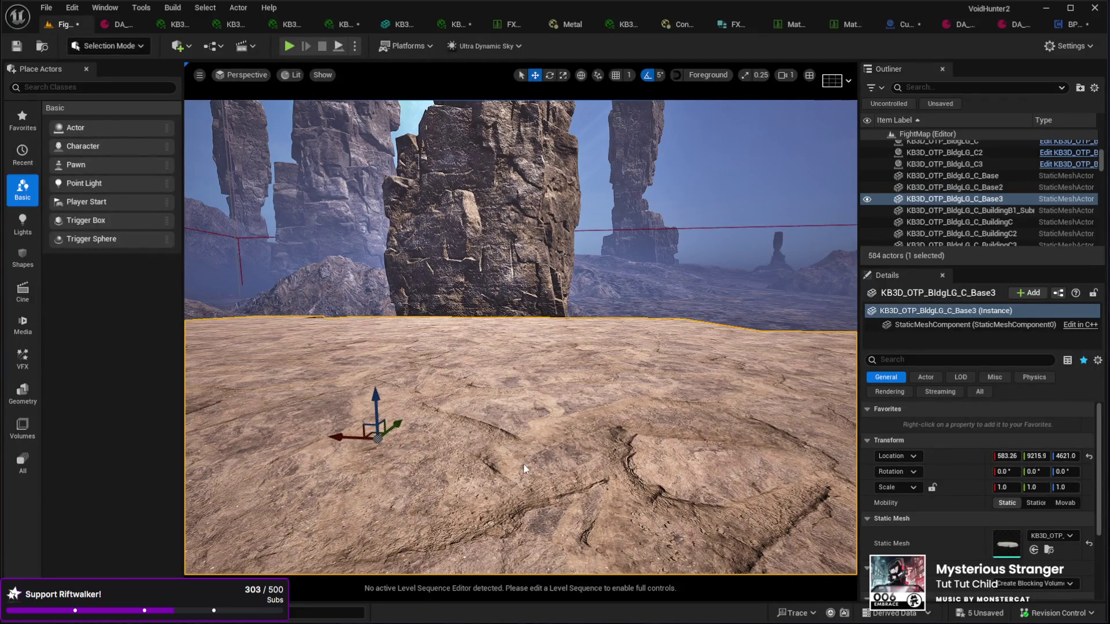
# Step: Play-test FightMap firing the pistol at the ground, then stop and return to BP_WeaponComponent
pyautogui.hotkey('alt', 'p')
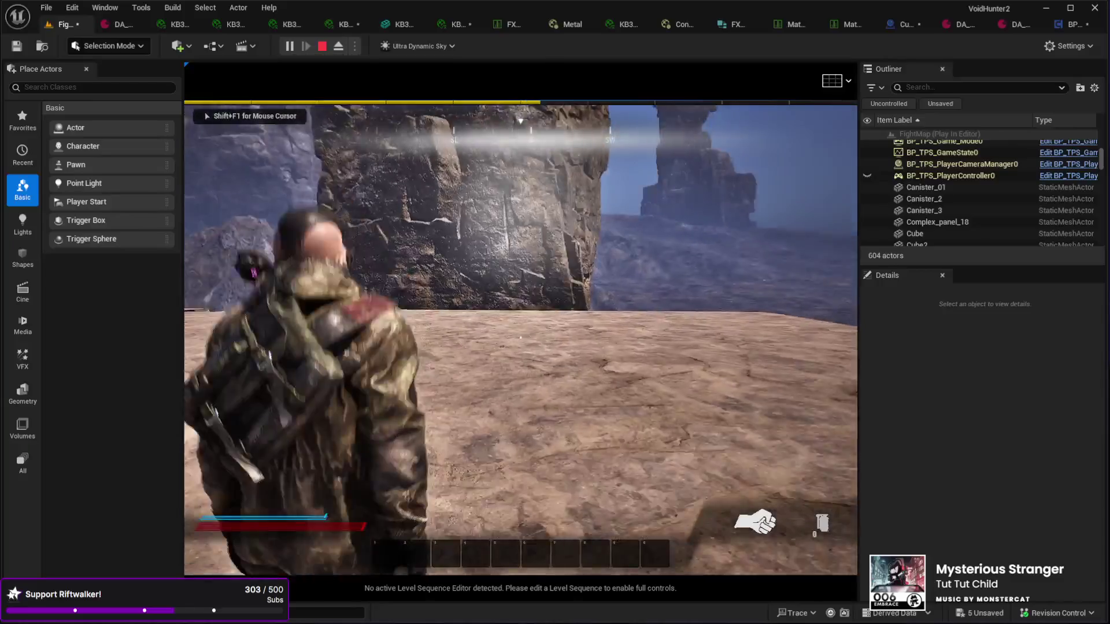
pyautogui.press('1')
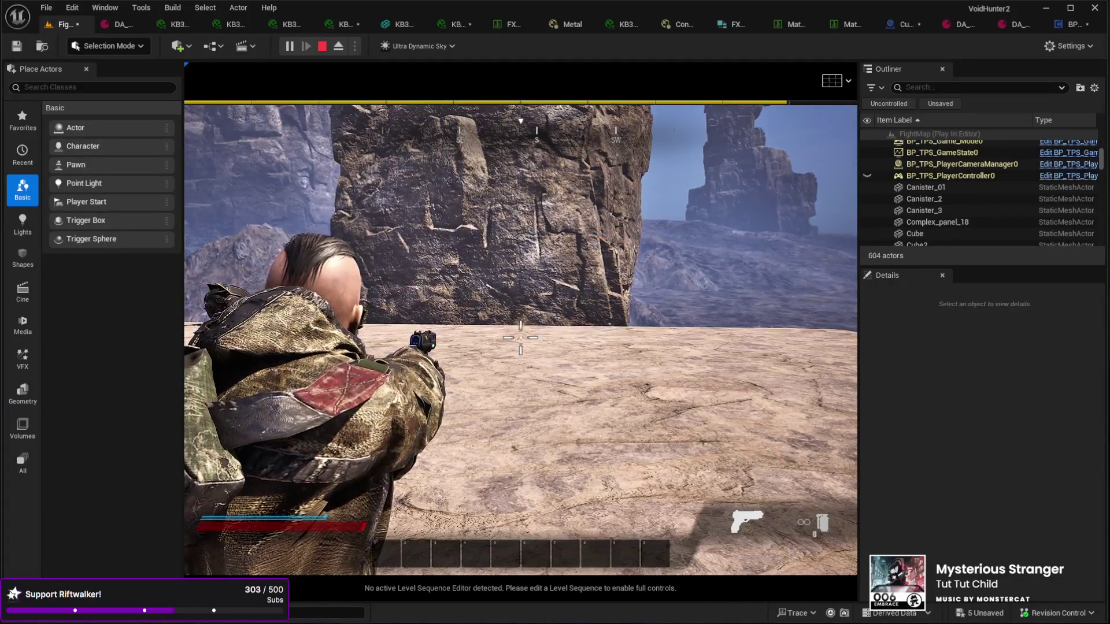
pyautogui.press('a')
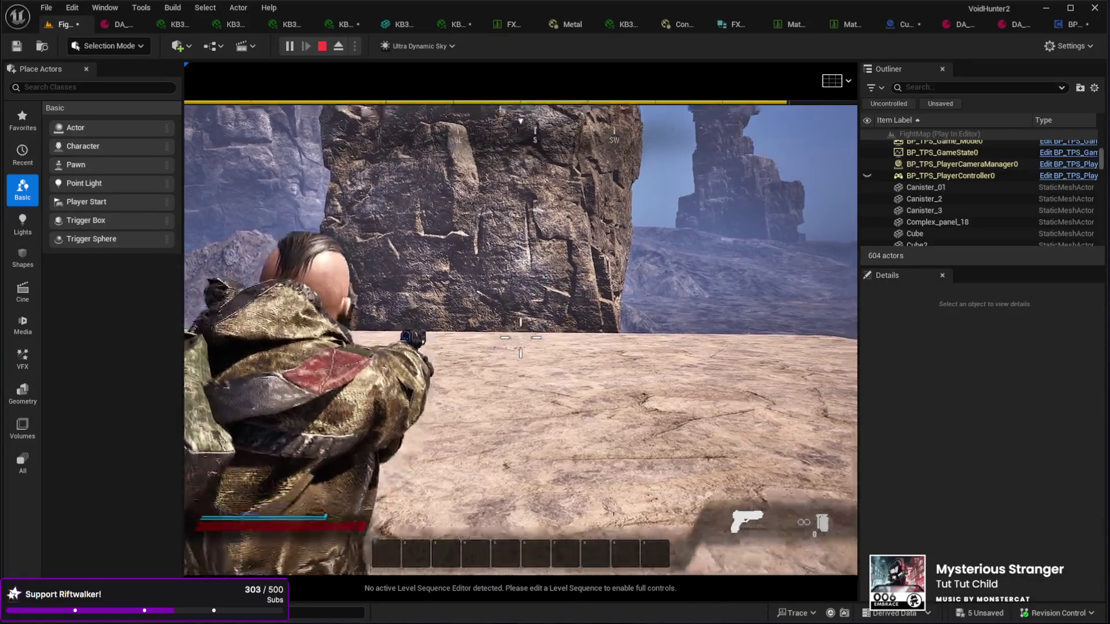
pyautogui.press('a')
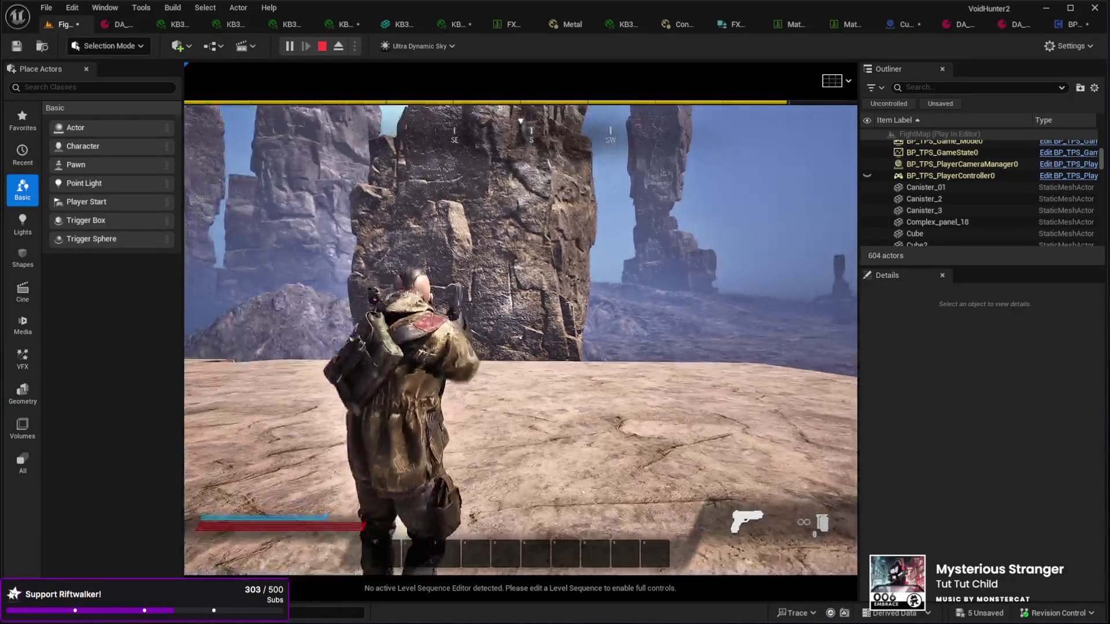
pyautogui.press('Escape')
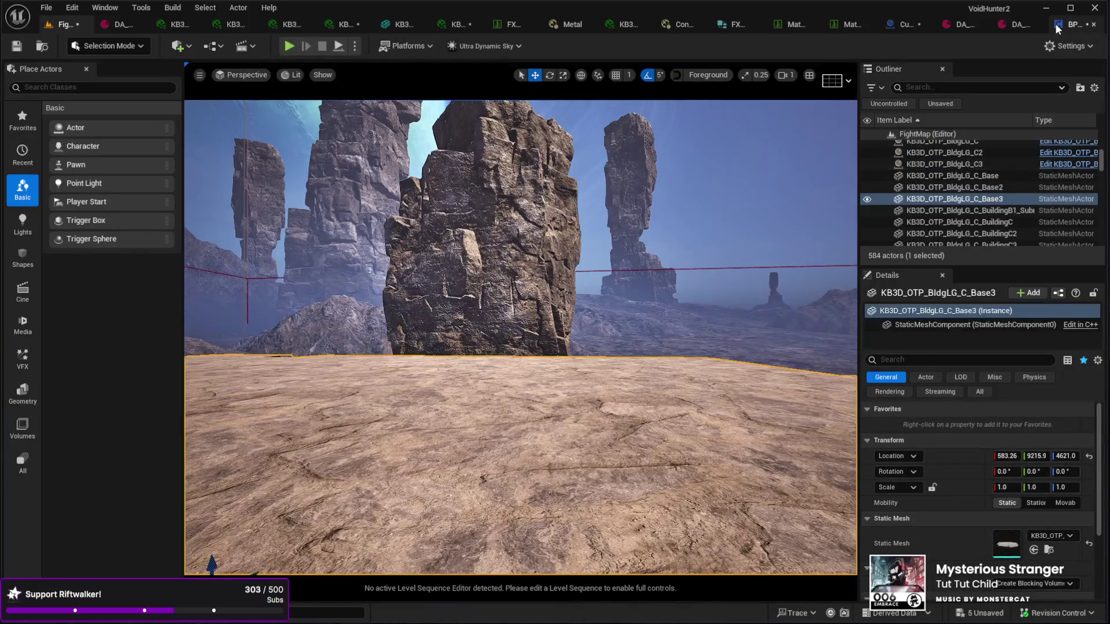
pyautogui.click(1070, 24)
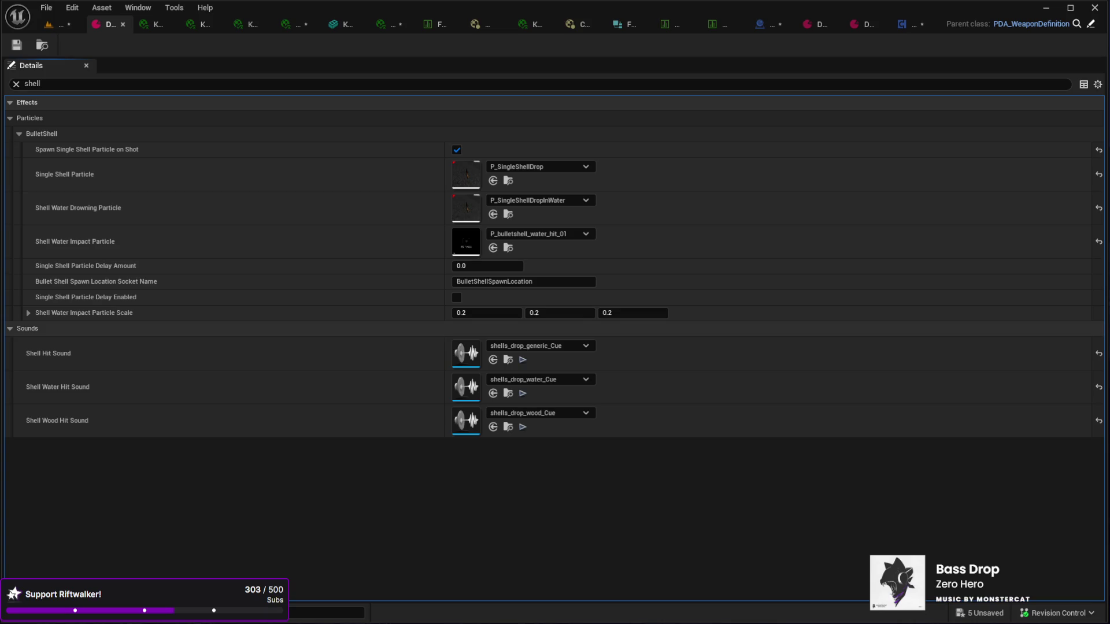
# Step: Play the pistol data asset's Shell Hit Sound preview twice
pyautogui.click(523, 360)
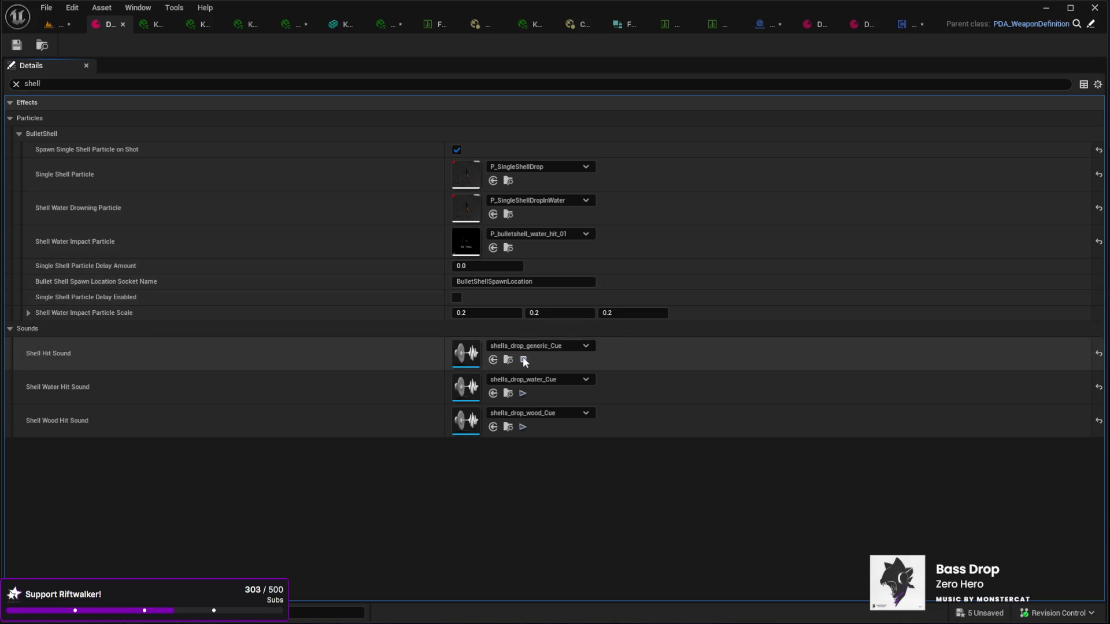
pyautogui.click(524, 361)
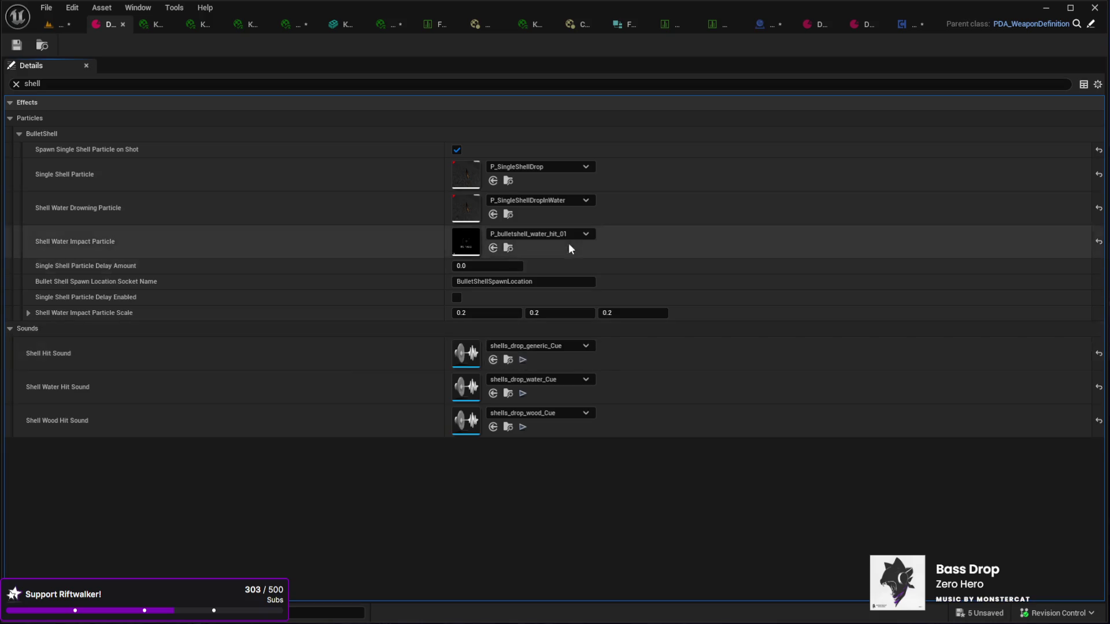
# Step: Return to the weapon component graph and centre the Surface Type getter beside the Concrete check
pyautogui.click(898, 22)
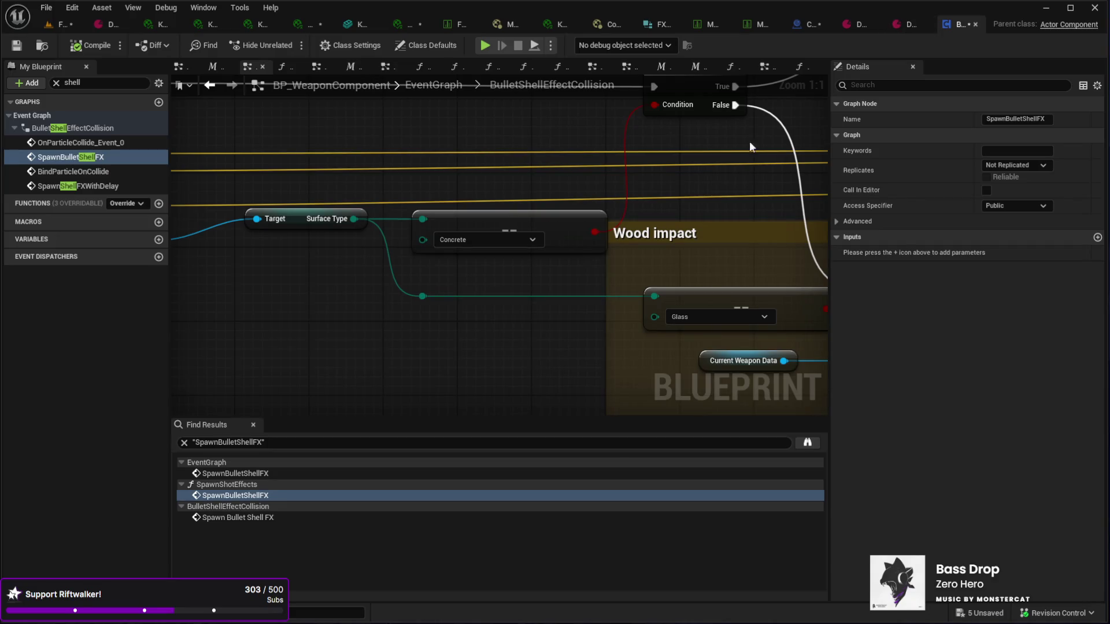
pyautogui.moveTo(542, 262)
pyautogui.mouseDown()
pyautogui.moveTo(466, 265)
pyautogui.moveTo(396, 236)
pyautogui.moveTo(415, 294)
pyautogui.moveTo(390, 289)
pyautogui.moveTo(510, 332)
pyautogui.mouseUp()
pyautogui.scroll(-2, 466, 266)
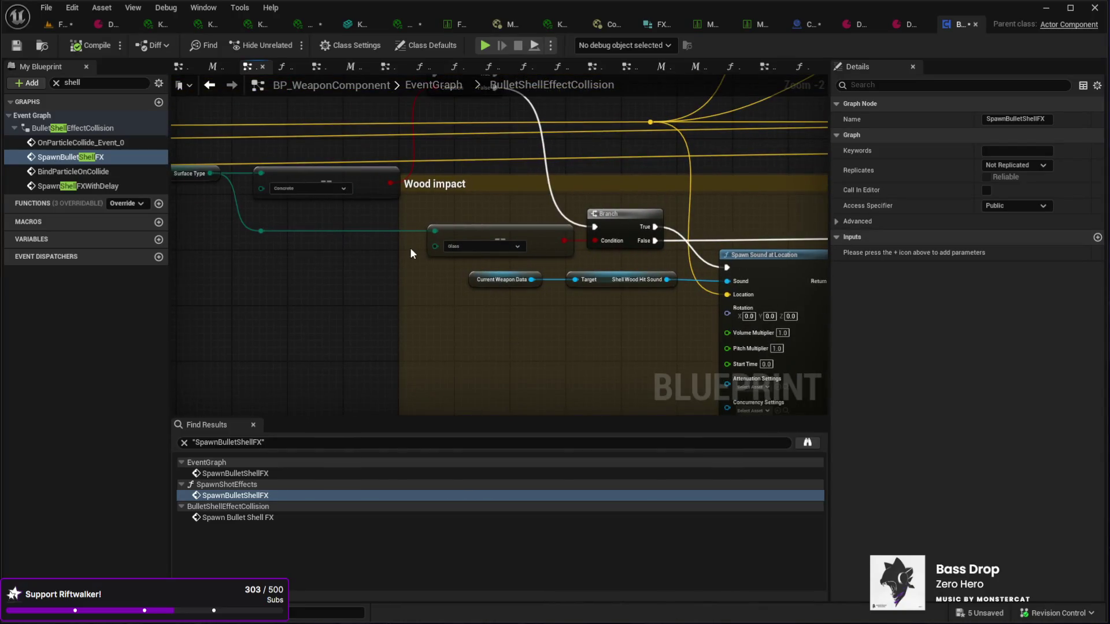
pyautogui.moveTo(411, 247); pyautogui.dragTo(444, 356)
pyautogui.moveTo(467, 295)
pyautogui.mouseDown()
pyautogui.moveTo(471, 229)
pyautogui.moveTo(564, 254)
pyautogui.mouseUp()
pyautogui.scroll(2, 565, 255)
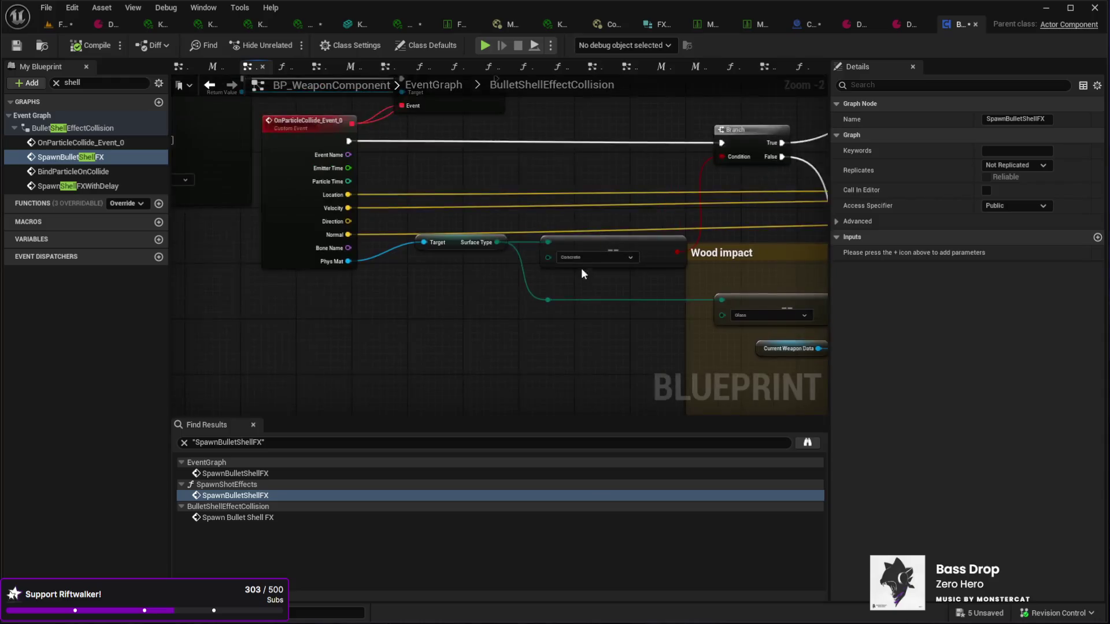
pyautogui.moveTo(448, 248); pyautogui.dragTo(488, 272)
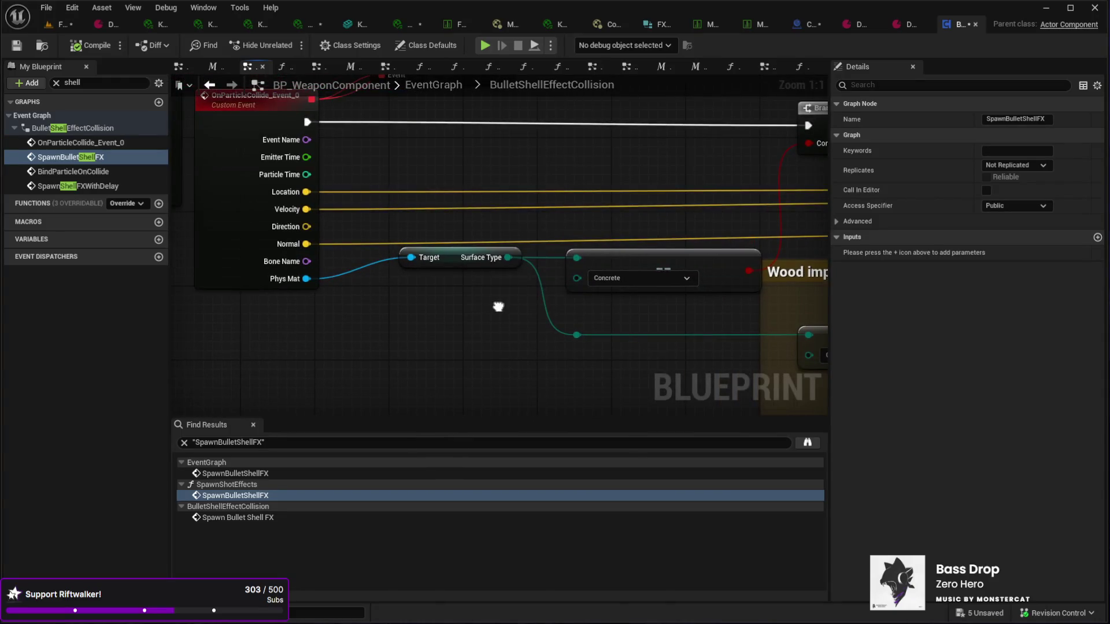
# Step: Find all references to SurfaceType from the getter and jump to the Get SurfaceType node
pyautogui.click(471, 257)
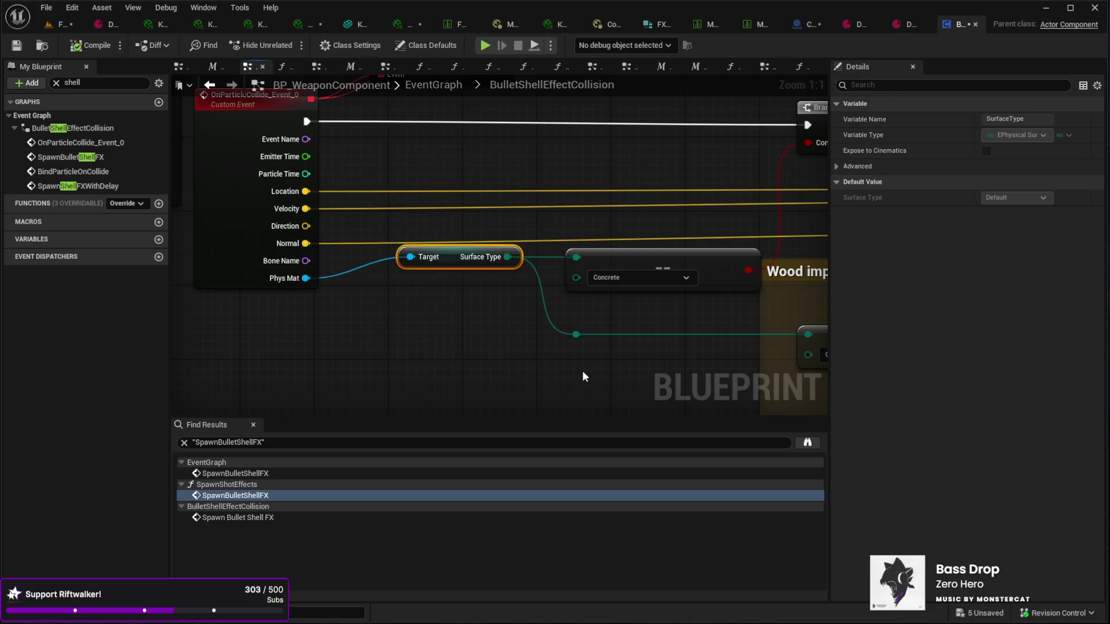
pyautogui.hotkey('shift', 'alt', 'f')
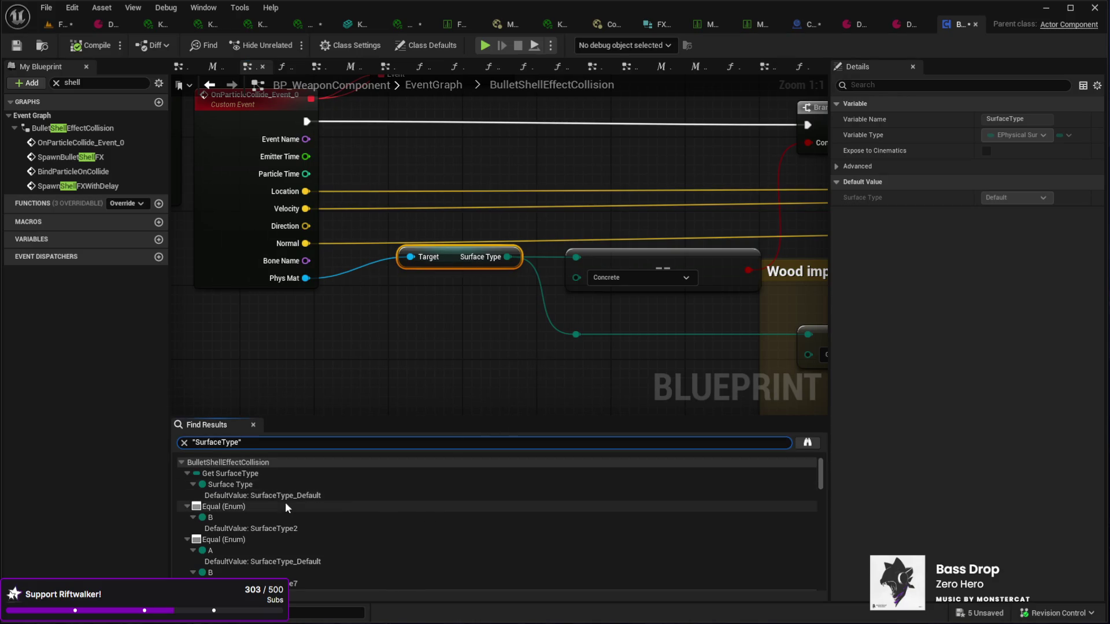
pyautogui.click(237, 495)
pyautogui.doubleClick(237, 496)
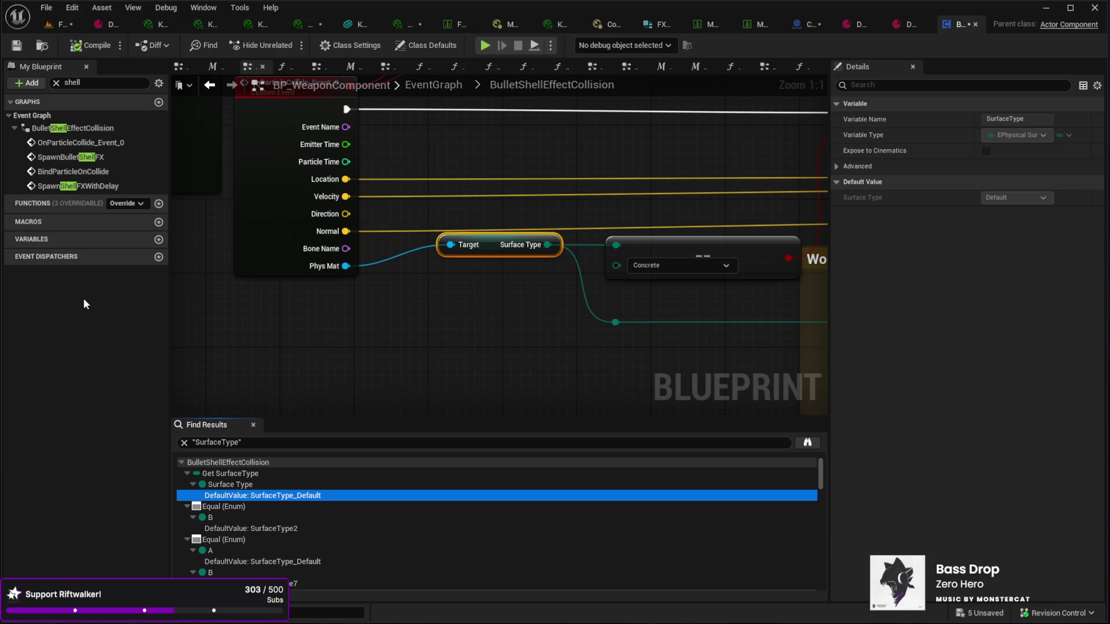
# Step: Clear the shell member filter, expand the variables list and try a 'surface' search
pyautogui.click(57, 82)
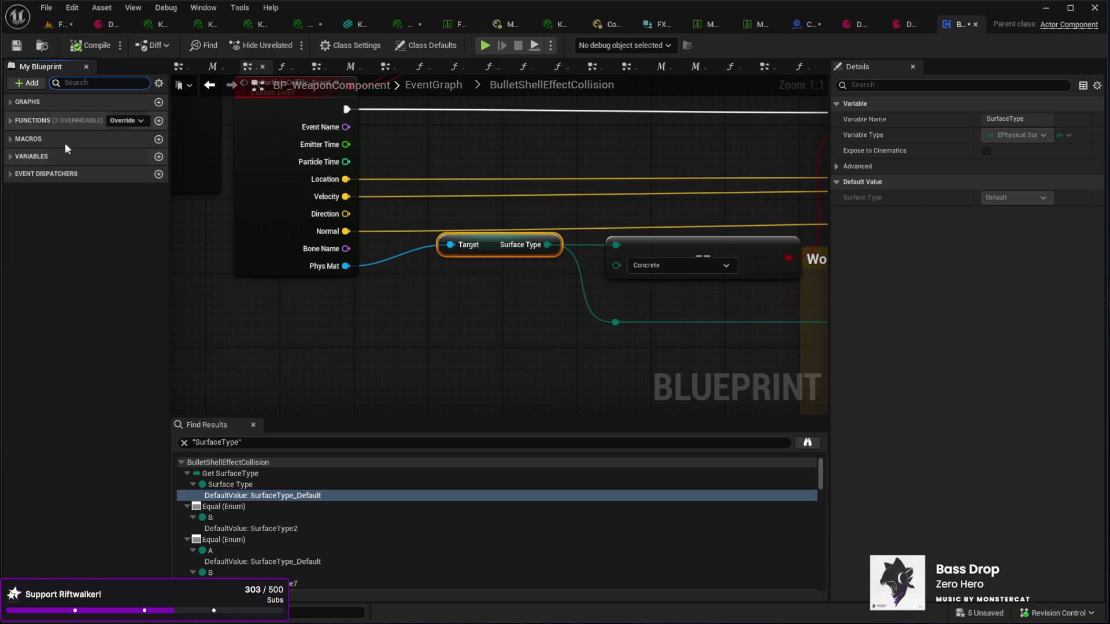
pyautogui.click(11, 157)
pyautogui.scroll(-5, 96, 376)
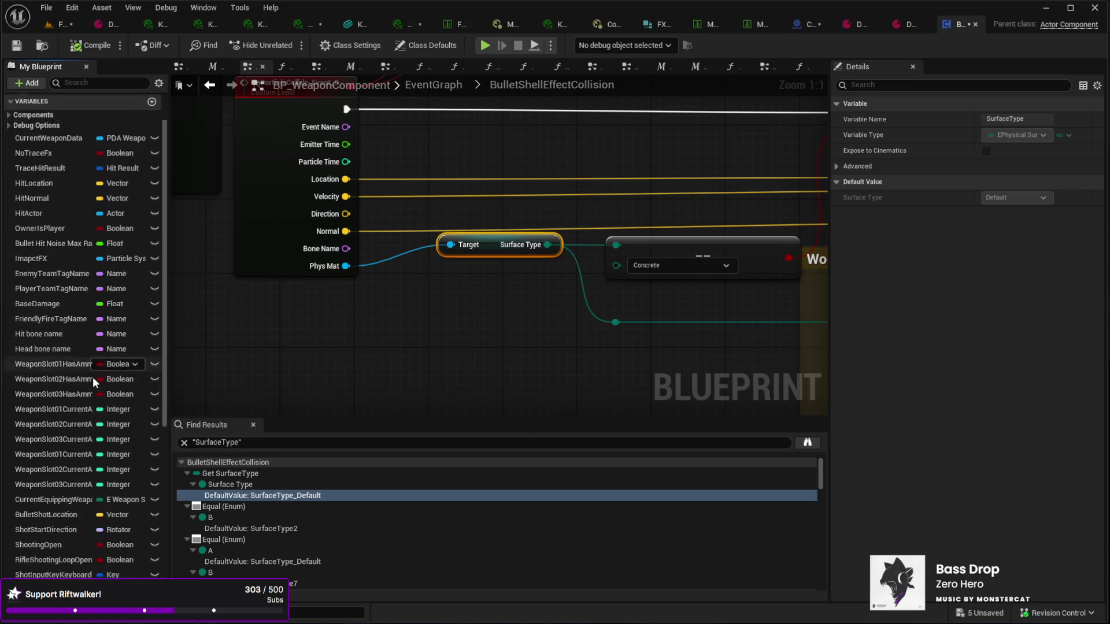
pyautogui.scroll(-5, 67, 393)
pyautogui.scroll(-2, 67, 393)
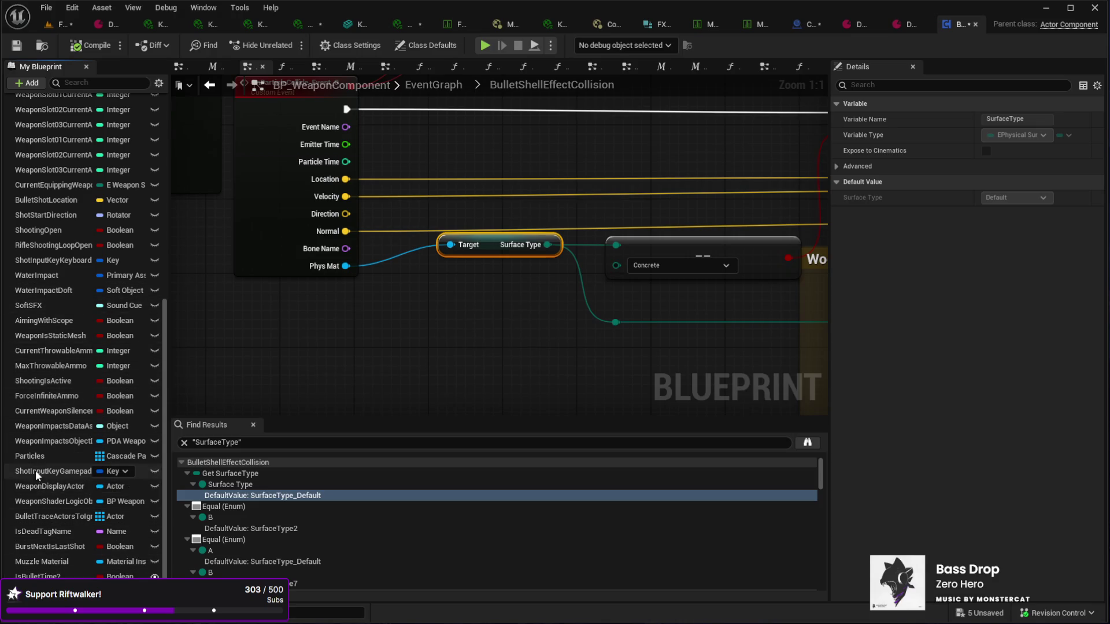
pyautogui.scroll(4, 53, 348)
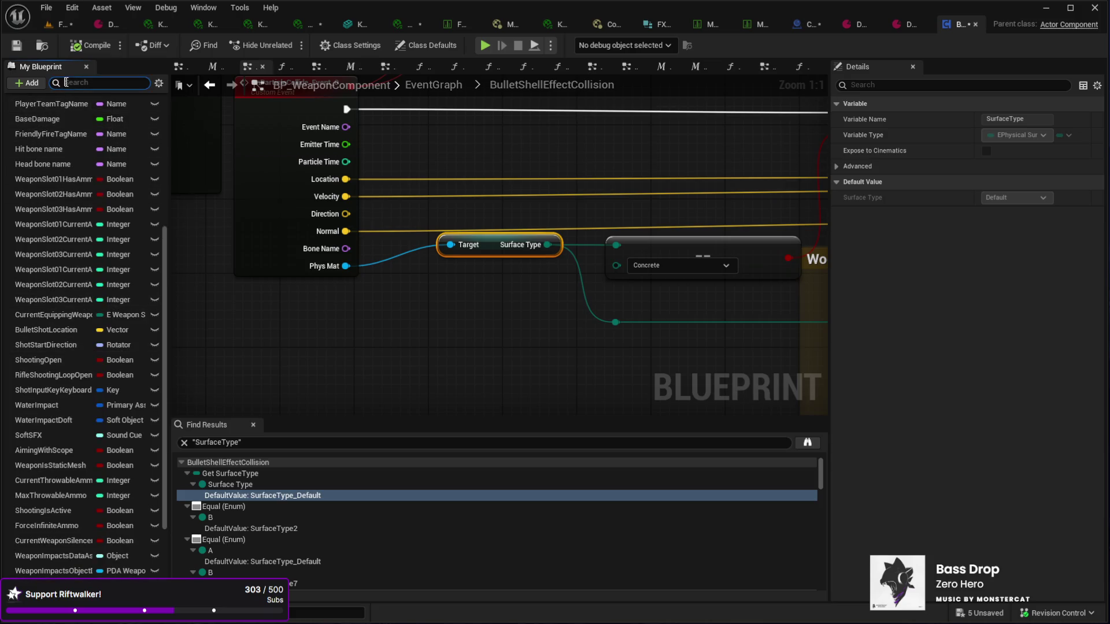
pyautogui.write('surface')
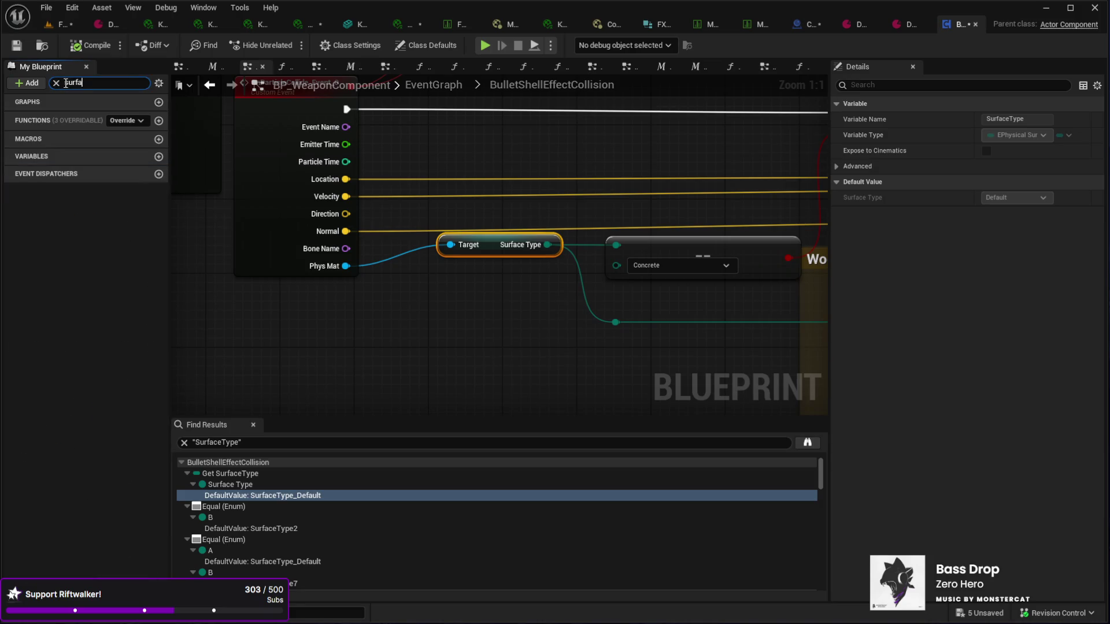
pyautogui.press('BackSpace')
pyautogui.press('BackSpace')
# Step: Visit the SurfaceType2 and Glass comparison results, then open the Impact VFX lookup in the FX graph
pyautogui.click(245, 526)
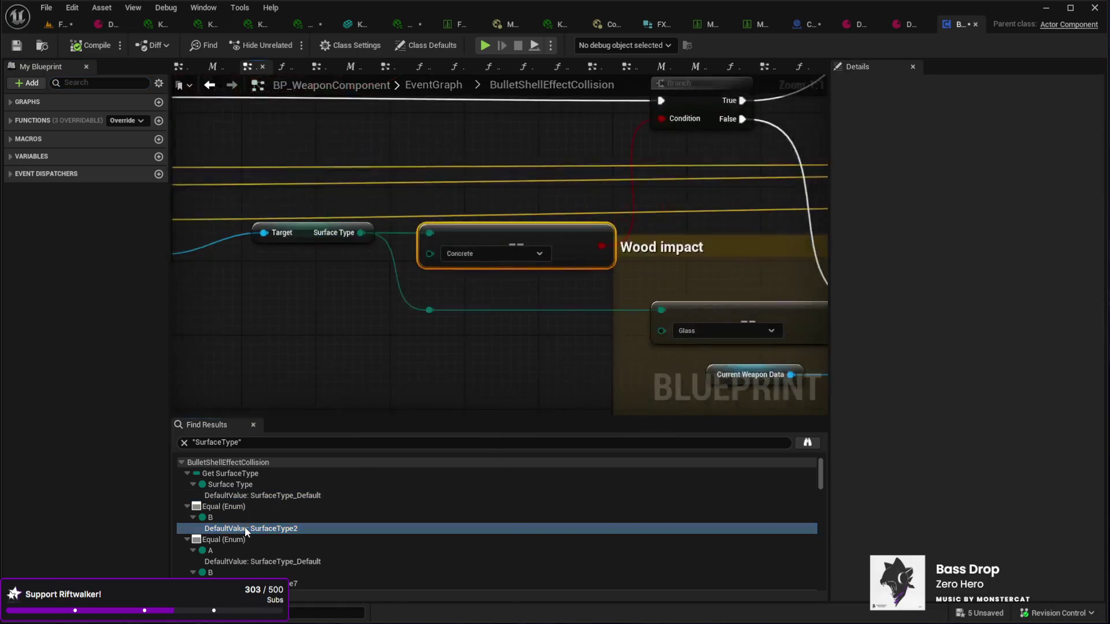
pyautogui.click(244, 560)
pyautogui.scroll(-3, 245, 560)
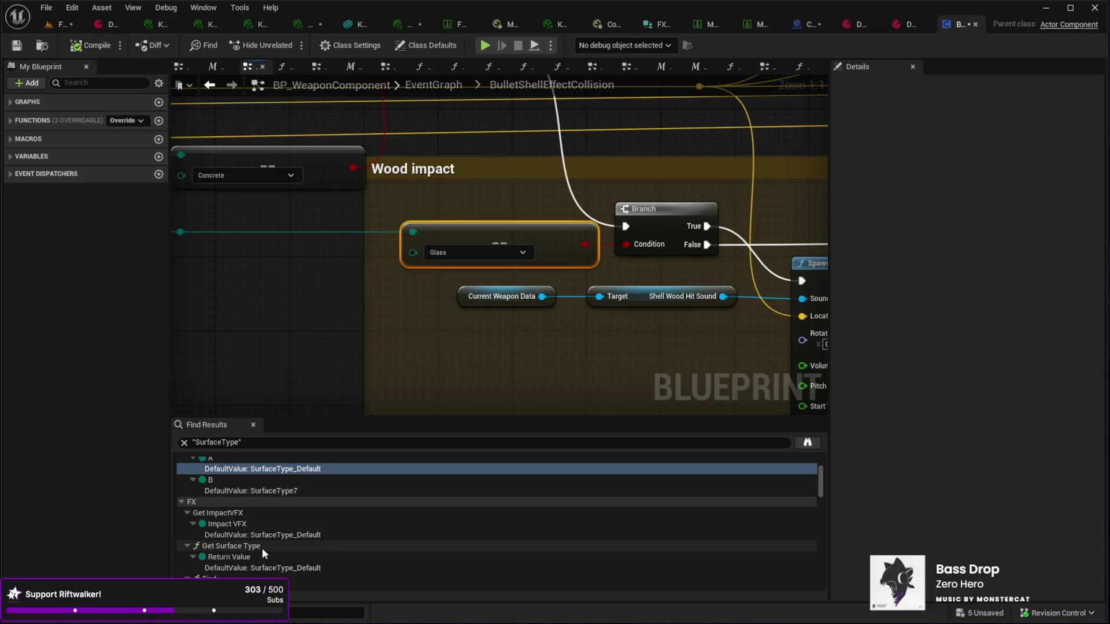
pyautogui.click(251, 536)
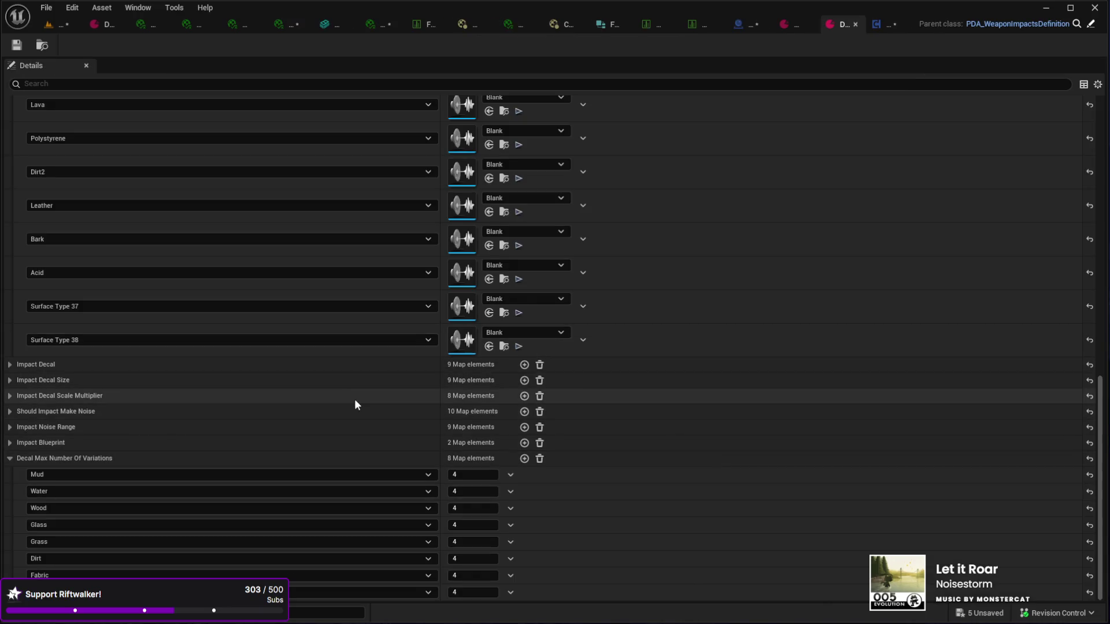
# Step: Review the data asset's Impact Sound map entries, then collapse them and expand the Impact VFX map
pyautogui.scroll(10, 582, 370)
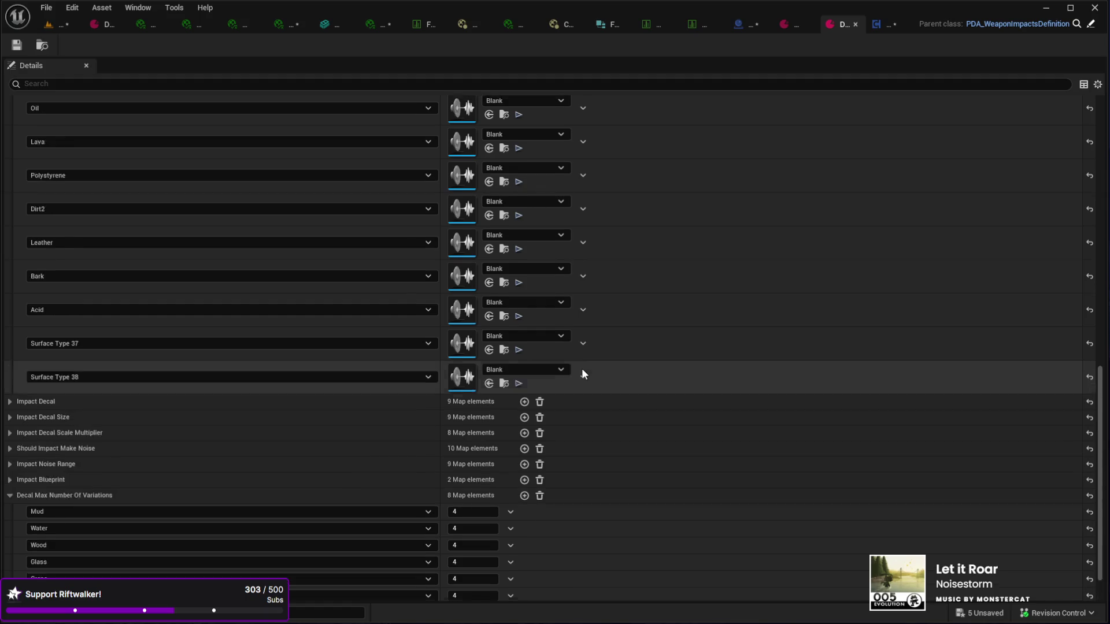
pyautogui.scroll(15, 582, 363)
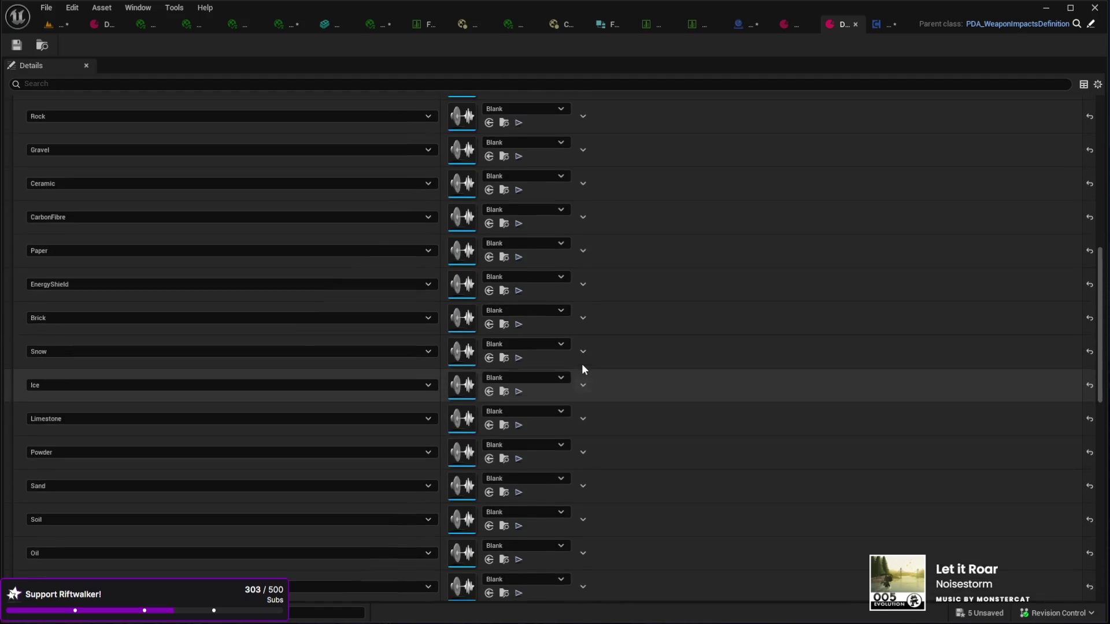
pyautogui.scroll(4, 578, 363)
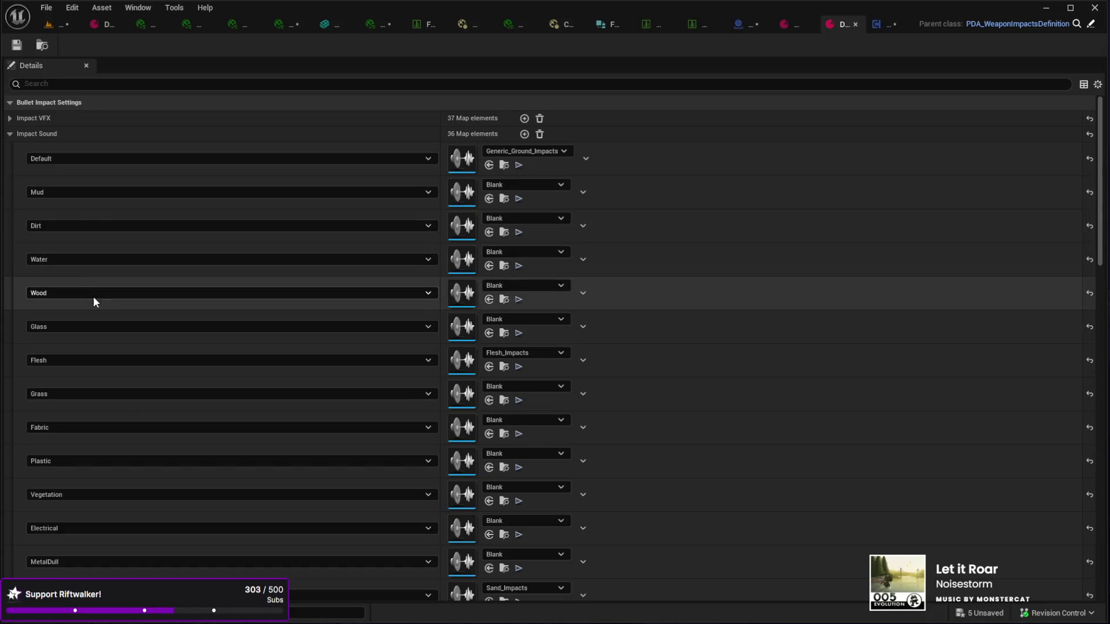
pyautogui.scroll(-4, 165, 415)
pyautogui.scroll(-10, 167, 421)
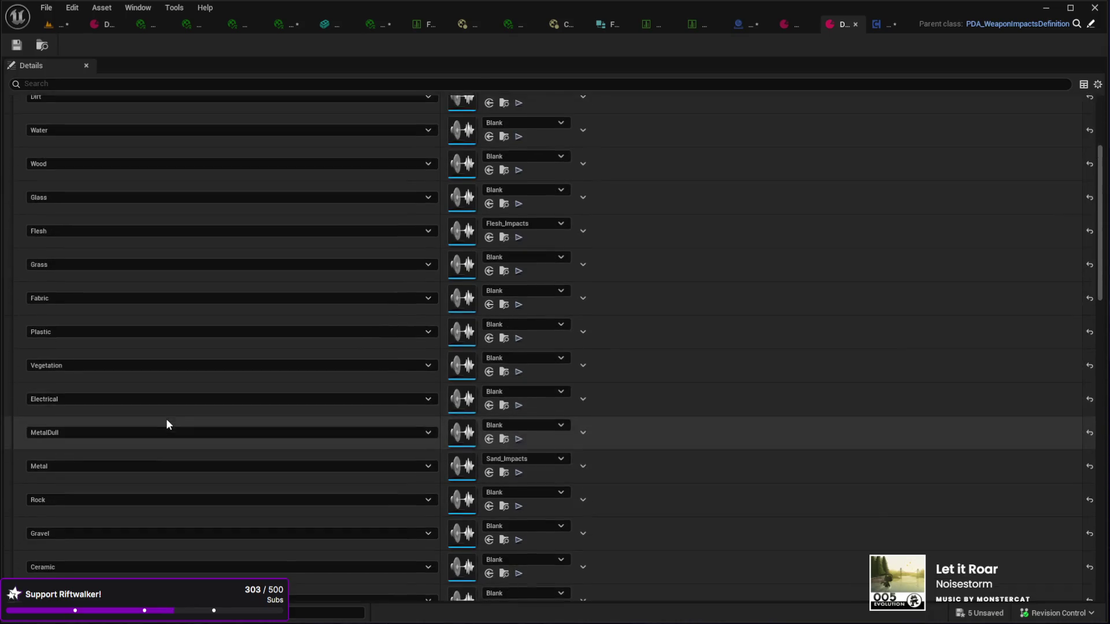
pyautogui.scroll(-12, 168, 428)
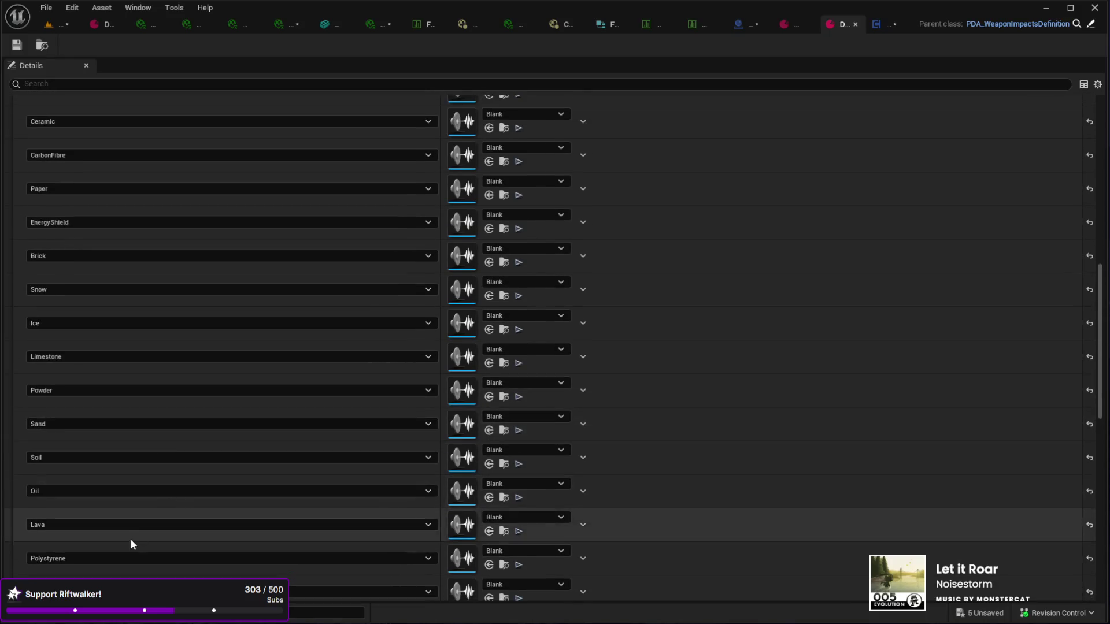
pyautogui.scroll(2, 113, 352)
pyautogui.scroll(20, 113, 352)
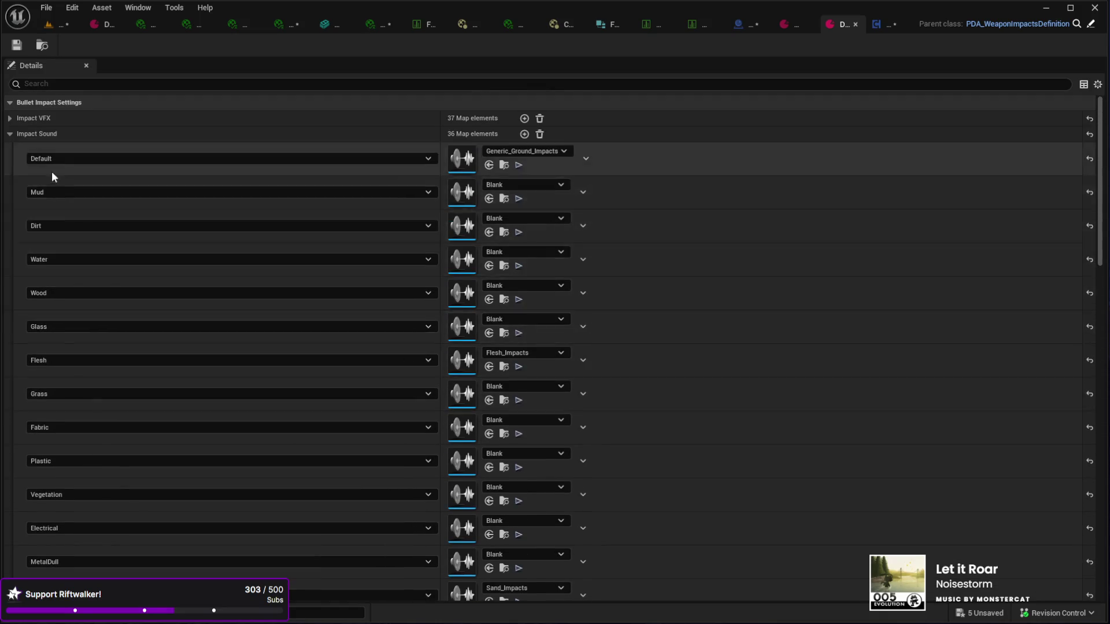
pyautogui.click(10, 135)
pyautogui.click(9, 119)
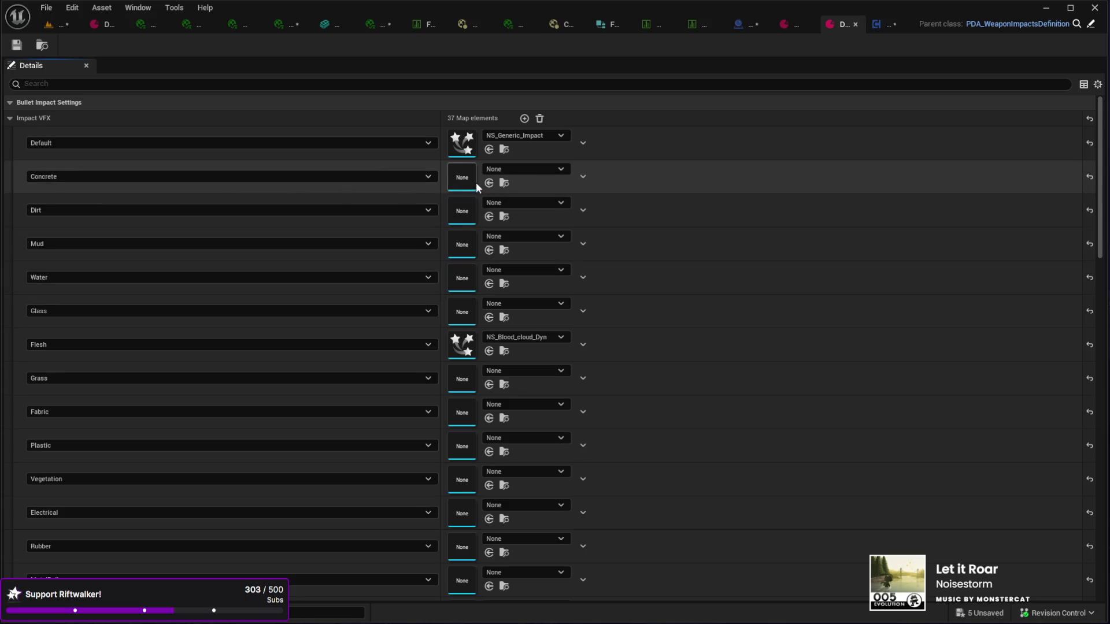
pyautogui.click(871, 27)
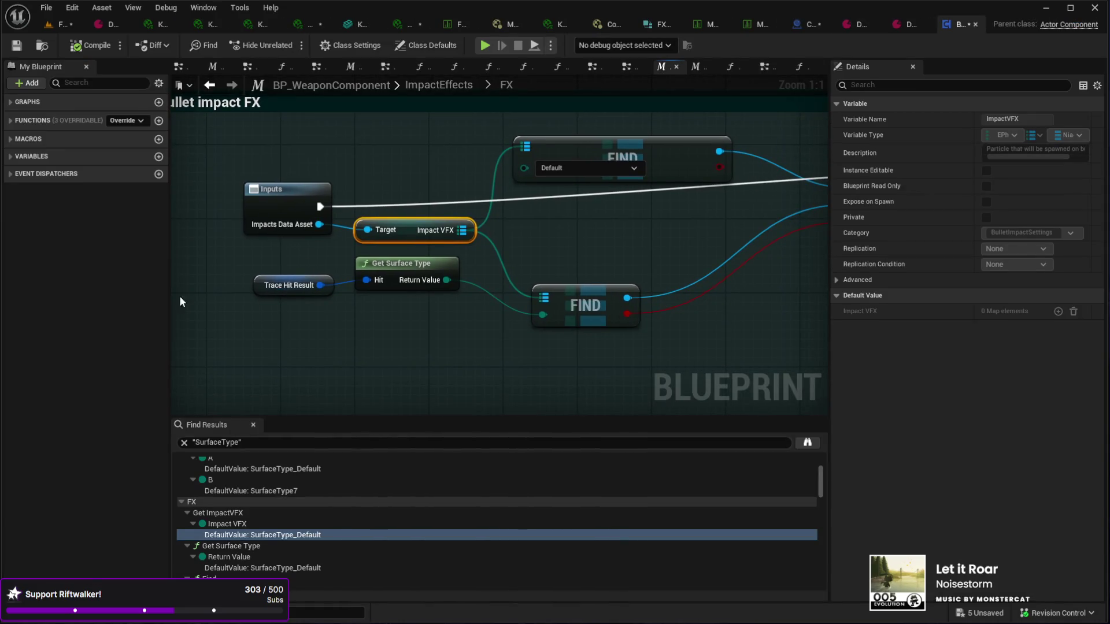
# Step: Go back to BulletShellEffectCollision and pan to the Concrete and Glass checks and first Branch
pyautogui.click(210, 86)
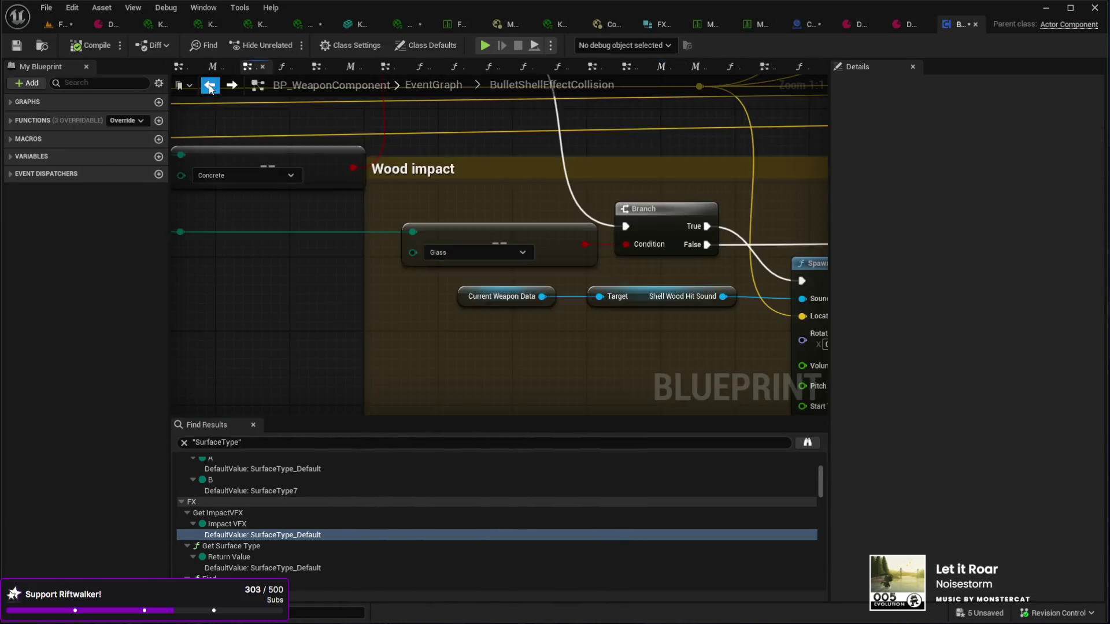
pyautogui.moveTo(275, 290)
pyautogui.mouseDown()
pyautogui.moveTo(364, 262)
pyautogui.moveTo(436, 335)
pyautogui.moveTo(518, 363)
pyautogui.moveTo(451, 352)
pyautogui.moveTo(483, 357)
pyautogui.moveTo(378, 287)
pyautogui.mouseUp()
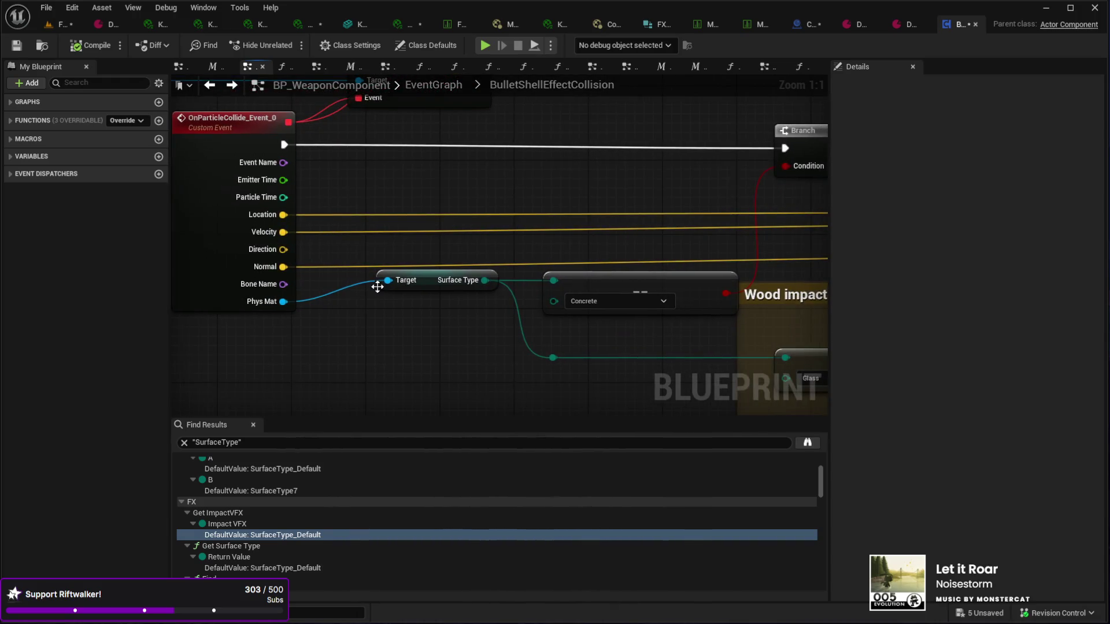
pyautogui.moveTo(420, 363)
pyautogui.mouseDown()
pyautogui.moveTo(342, 366)
pyautogui.moveTo(424, 361)
pyautogui.moveTo(434, 293)
pyautogui.mouseUp()
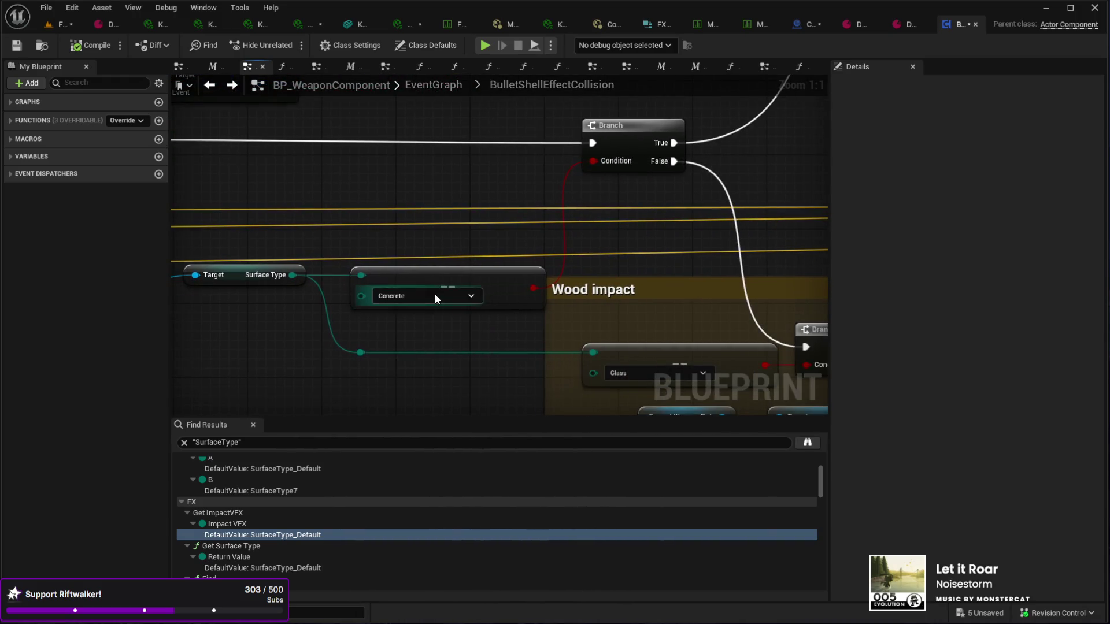
pyautogui.moveTo(477, 287)
pyautogui.mouseDown()
pyautogui.moveTo(414, 322)
pyautogui.moveTo(565, 297)
pyautogui.moveTo(607, 235)
pyautogui.moveTo(503, 268)
pyautogui.moveTo(357, 345)
pyautogui.moveTo(380, 349)
pyautogui.moveTo(395, 329)
pyautogui.moveTo(397, 349)
pyautogui.moveTo(323, 327)
pyautogui.moveTo(391, 314)
pyautogui.moveTo(508, 245)
pyautogui.moveTo(578, 231)
pyautogui.moveTo(538, 181)
pyautogui.moveTo(603, 206)
pyautogui.moveTo(442, 215)
pyautogui.moveTo(417, 240)
pyautogui.moveTo(550, 240)
pyautogui.moveTo(392, 238)
pyautogui.mouseUp()
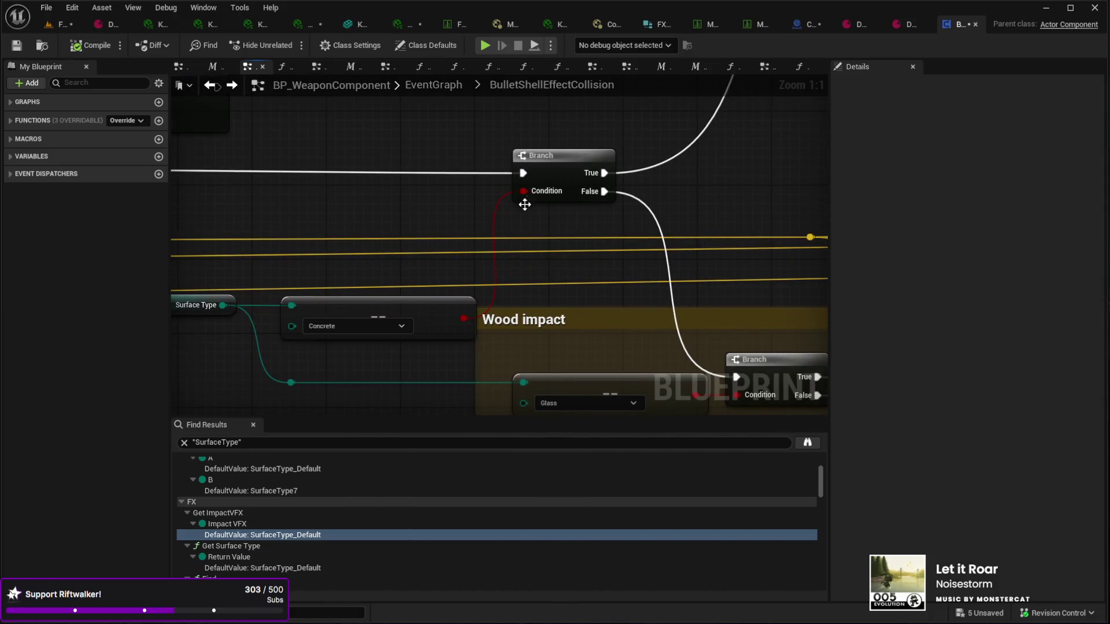
pyautogui.moveTo(544, 234); pyautogui.dragTo(387, 249)
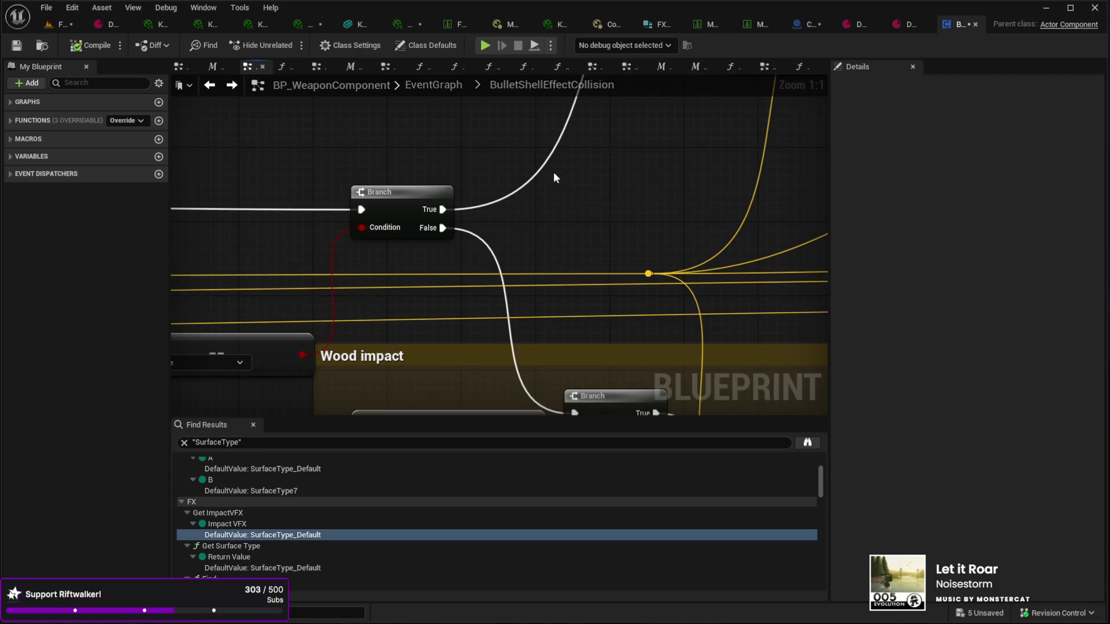
pyautogui.moveTo(553, 177); pyautogui.dragTo(422, 320)
pyautogui.moveTo(573, 111); pyautogui.dragTo(414, 188)
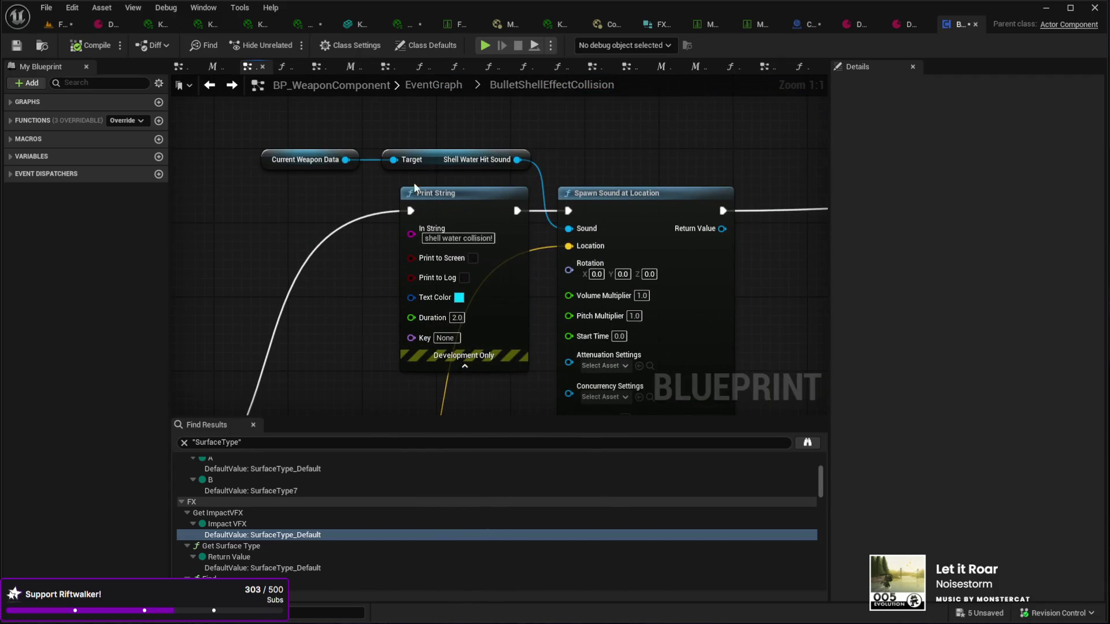
pyautogui.click(288, 161)
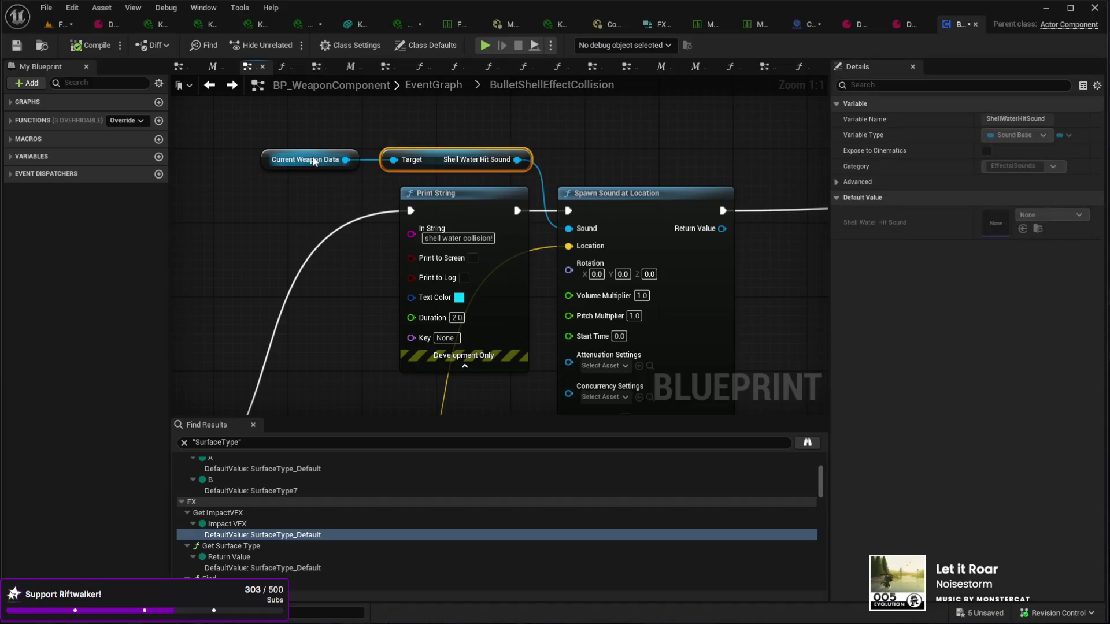
pyautogui.click(407, 163)
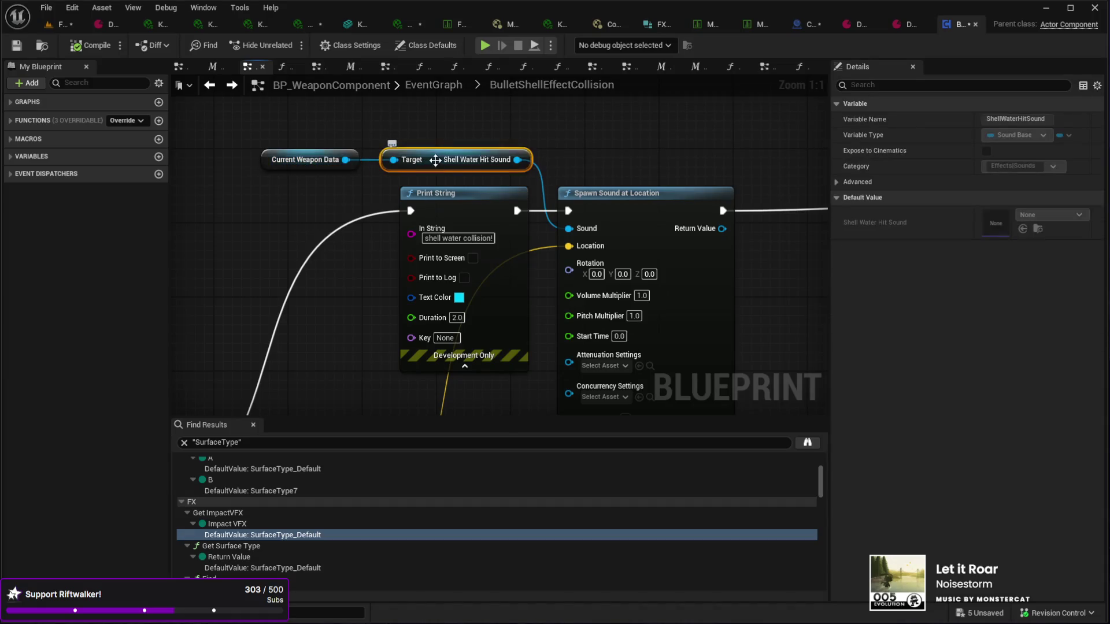
pyautogui.moveTo(564, 257); pyautogui.dragTo(457, 184)
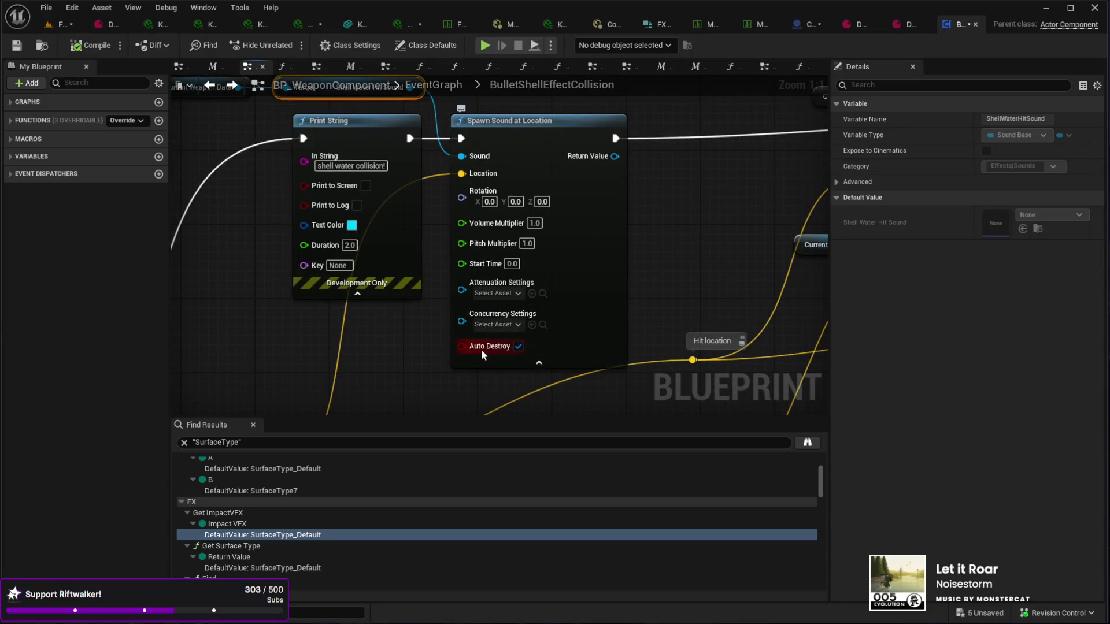
pyautogui.moveTo(592, 379); pyautogui.dragTo(501, 277)
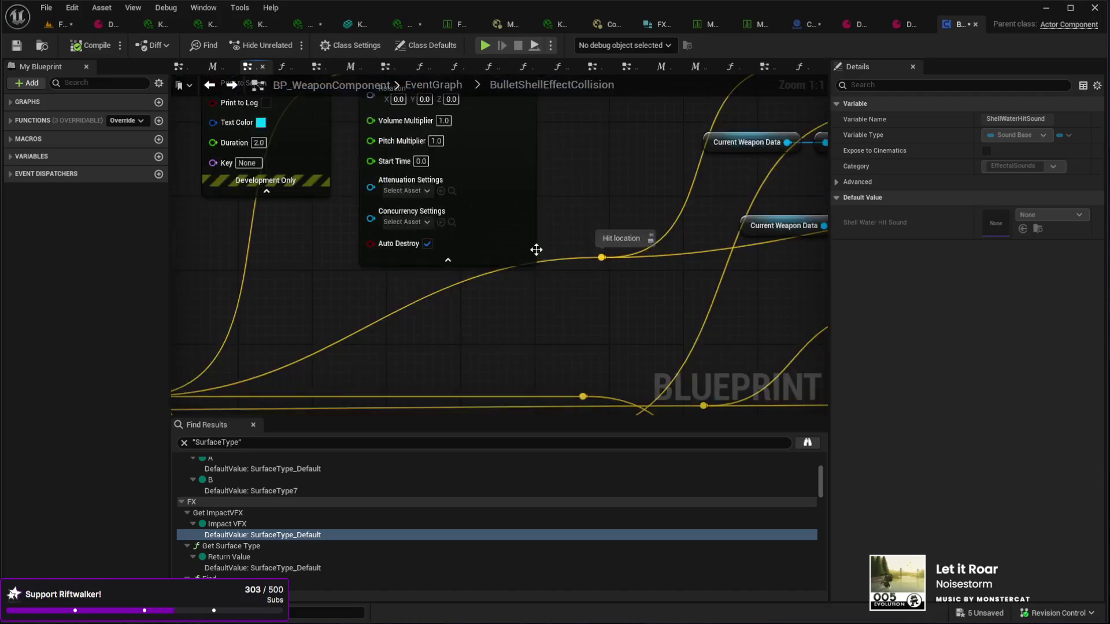
pyautogui.moveTo(601, 257)
pyautogui.mouseDown()
pyautogui.moveTo(384, 297)
pyautogui.moveTo(555, 258)
pyautogui.moveTo(526, 140)
pyautogui.moveTo(510, 222)
pyautogui.mouseUp()
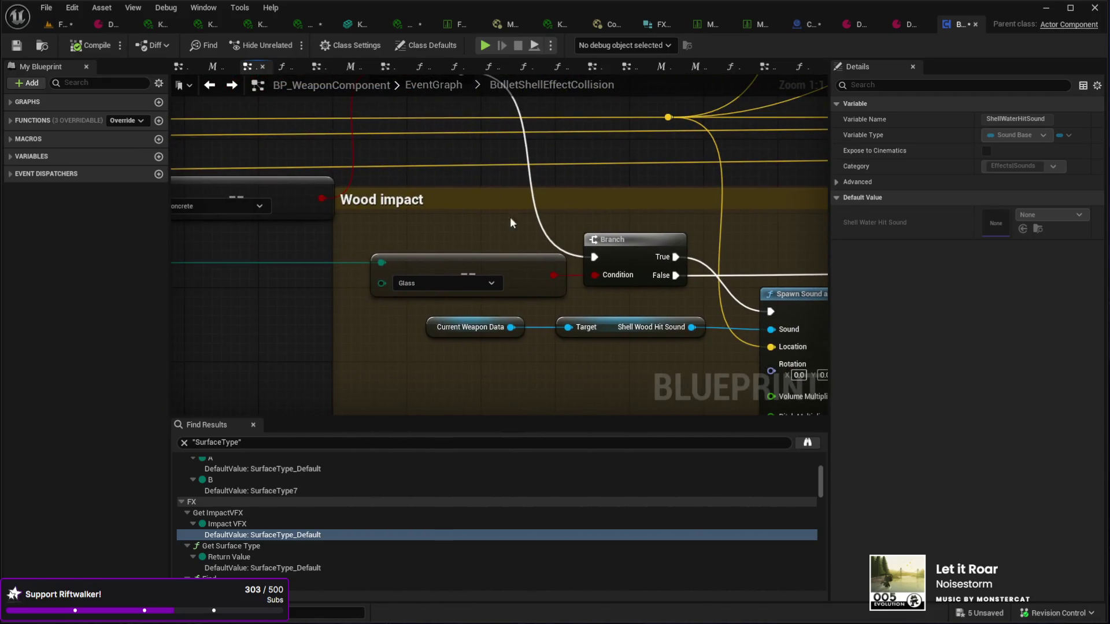
pyautogui.scroll(-2, 587, 359)
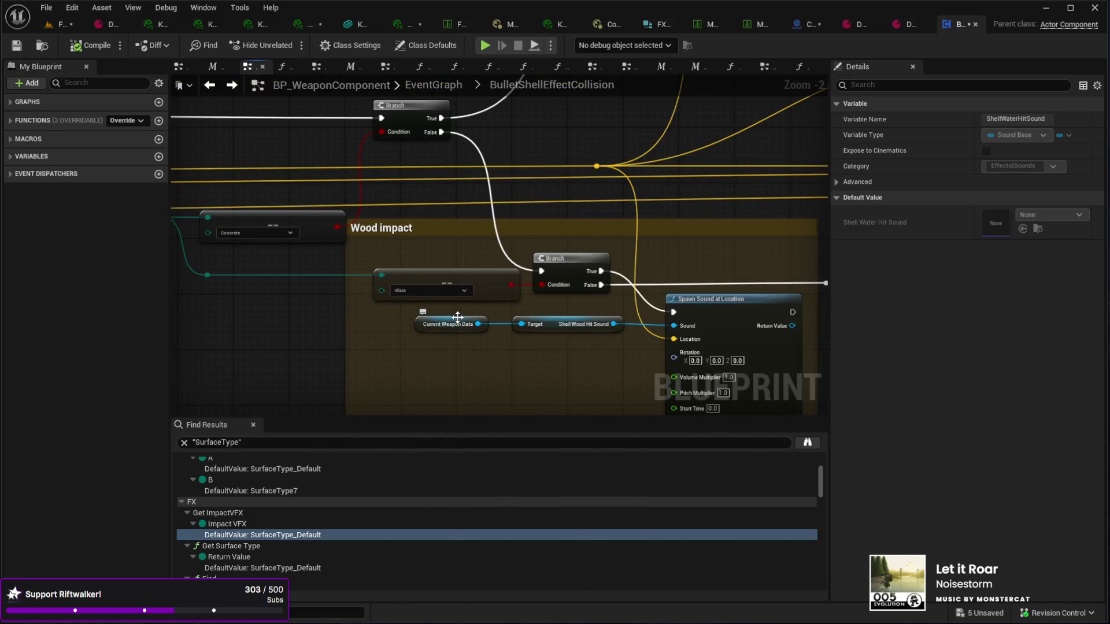
pyautogui.moveTo(457, 318)
pyautogui.mouseDown()
pyautogui.moveTo(490, 370)
pyautogui.moveTo(439, 393)
pyautogui.moveTo(393, 324)
pyautogui.moveTo(504, 308)
pyautogui.moveTo(490, 316)
pyautogui.moveTo(514, 328)
pyautogui.moveTo(358, 347)
pyautogui.moveTo(452, 262)
pyautogui.moveTo(454, 178)
pyautogui.moveTo(430, 147)
pyautogui.moveTo(557, 141)
pyautogui.mouseUp()
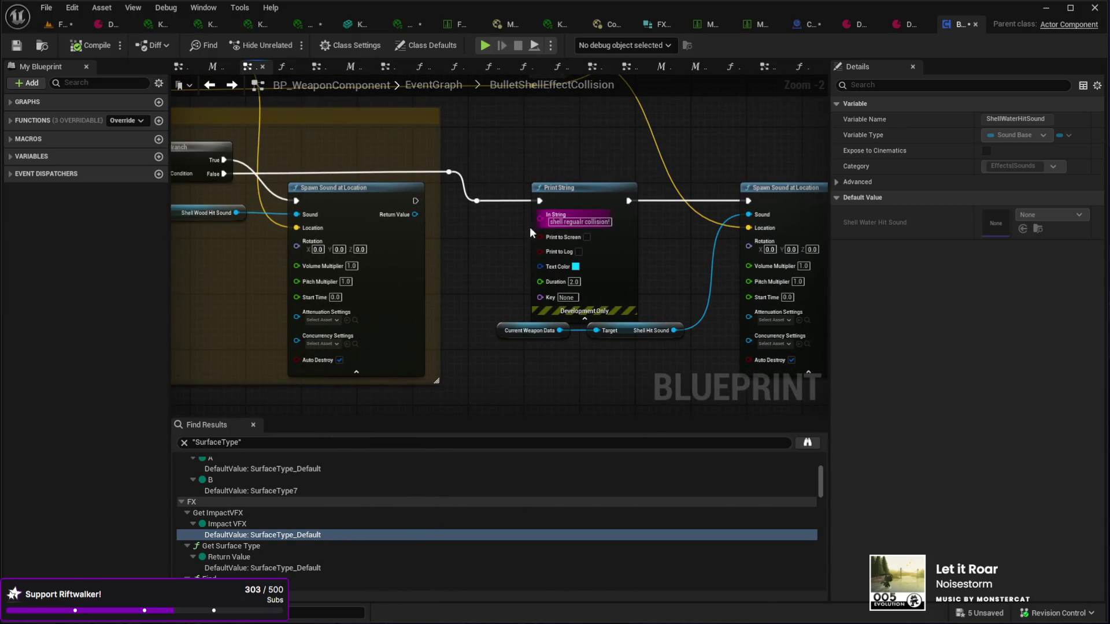
pyautogui.moveTo(642, 338); pyautogui.dragTo(792, 338)
pyautogui.moveTo(462, 289); pyautogui.dragTo(566, 314)
pyautogui.moveTo(427, 290); pyautogui.dragTo(577, 310)
pyautogui.moveTo(510, 294); pyautogui.dragTo(577, 307)
pyautogui.moveTo(458, 290); pyautogui.dragTo(490, 343)
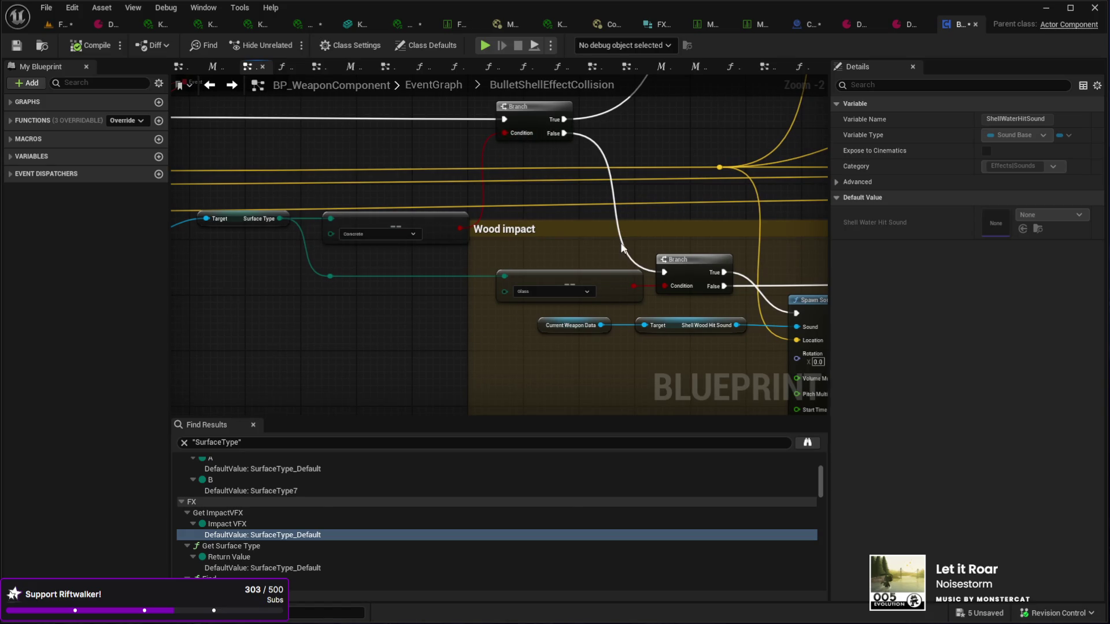
pyautogui.moveTo(500, 272)
pyautogui.mouseDown()
pyautogui.moveTo(350, 283)
pyautogui.moveTo(554, 280)
pyautogui.mouseUp()
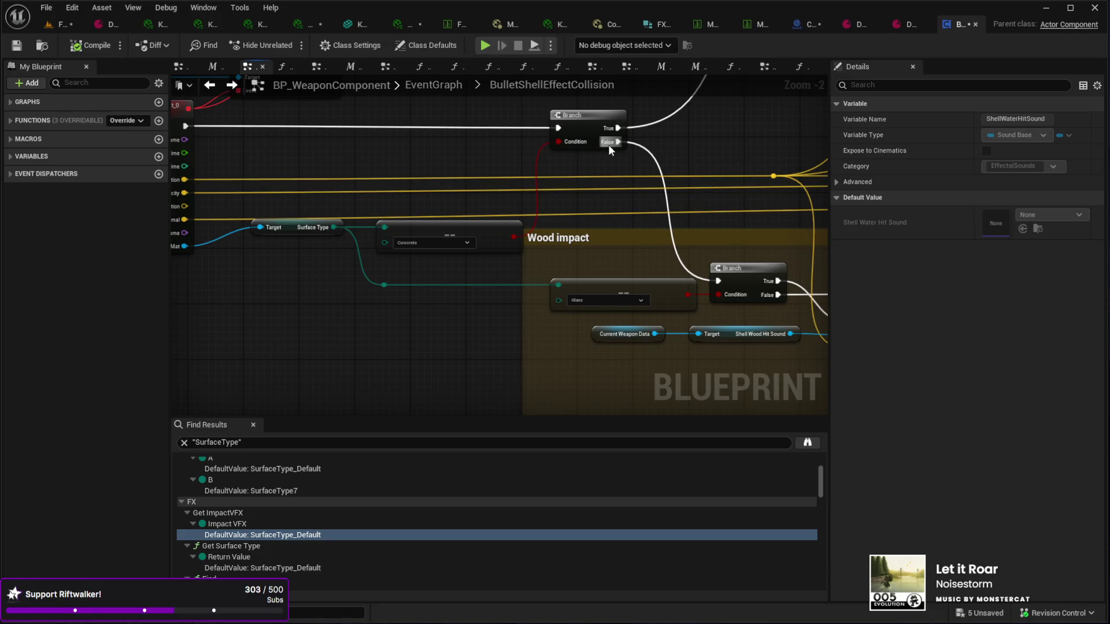
pyautogui.moveTo(696, 260); pyautogui.dragTo(520, 263)
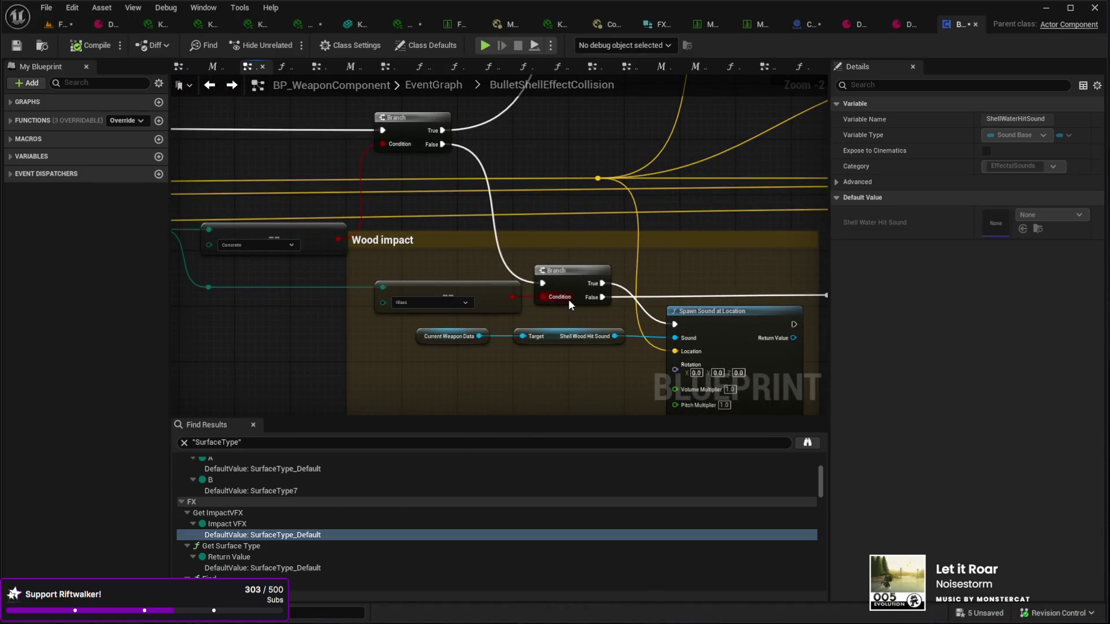
pyautogui.moveTo(637, 272); pyautogui.dragTo(437, 210)
pyautogui.moveTo(579, 399); pyautogui.dragTo(522, 303)
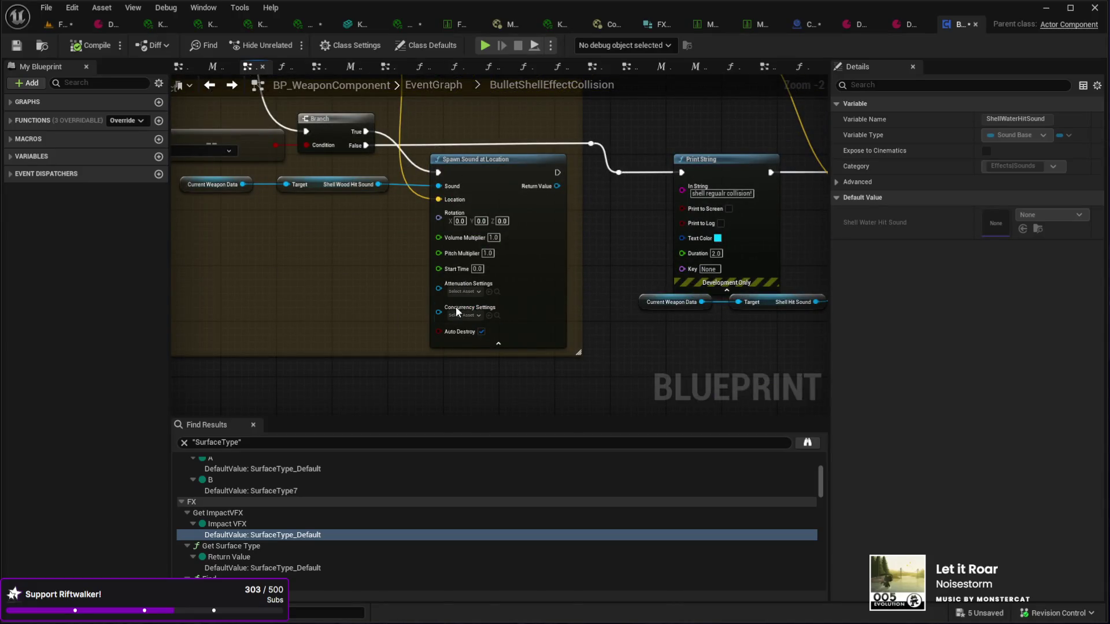
pyautogui.moveTo(457, 129); pyautogui.dragTo(392, 242)
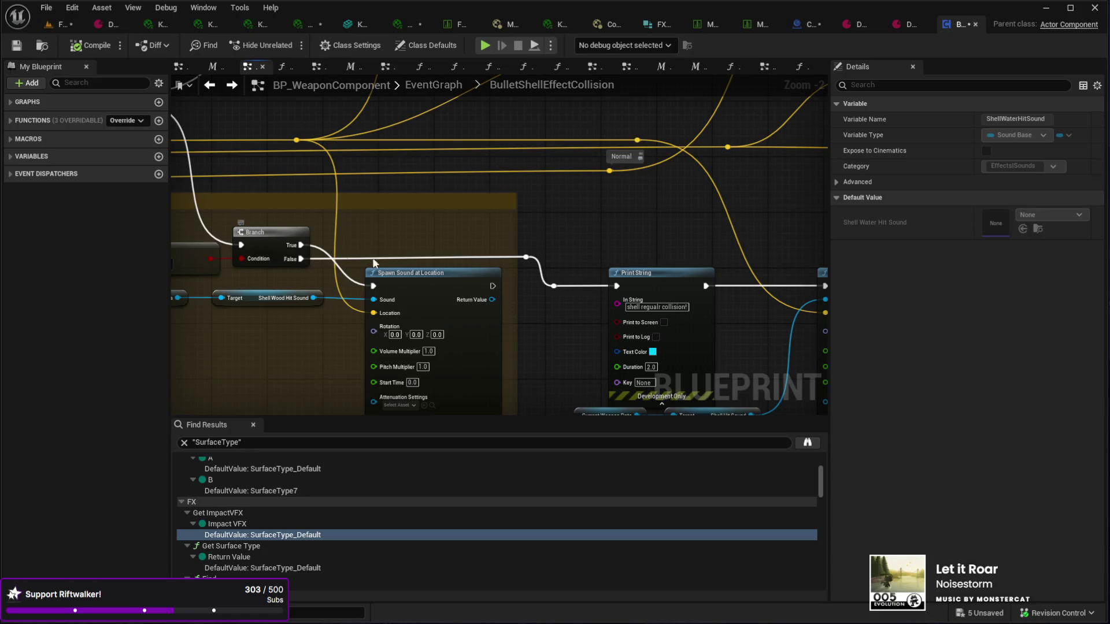
pyautogui.moveTo(632, 293); pyautogui.dragTo(636, 220)
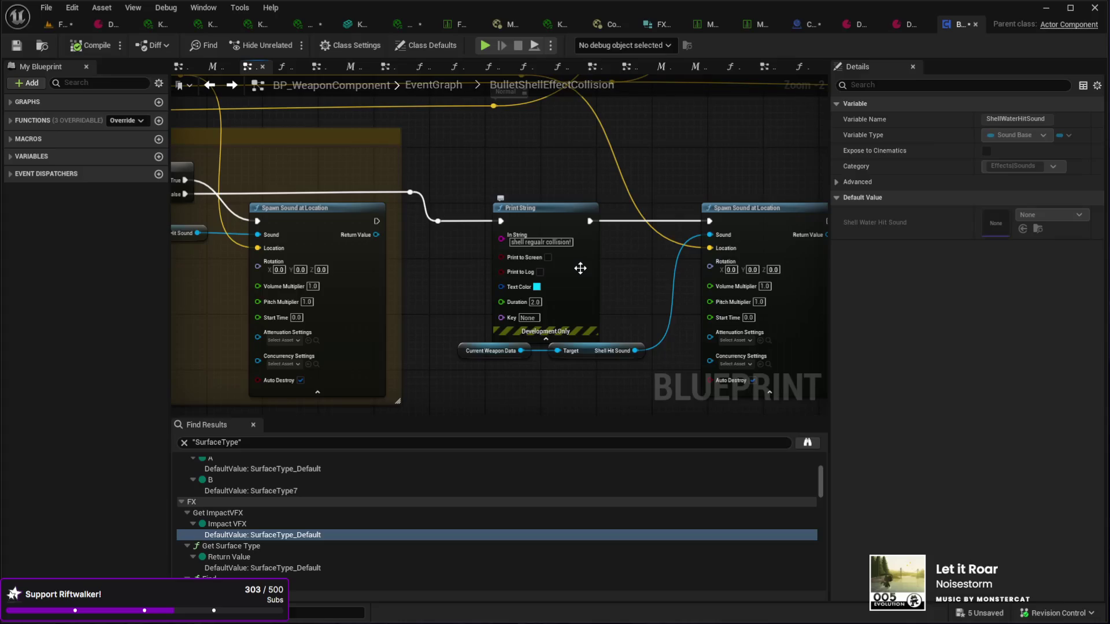
pyautogui.moveTo(427, 250)
pyautogui.mouseDown()
pyautogui.moveTo(346, 273)
pyautogui.moveTo(467, 295)
pyautogui.moveTo(519, 276)
pyautogui.mouseUp()
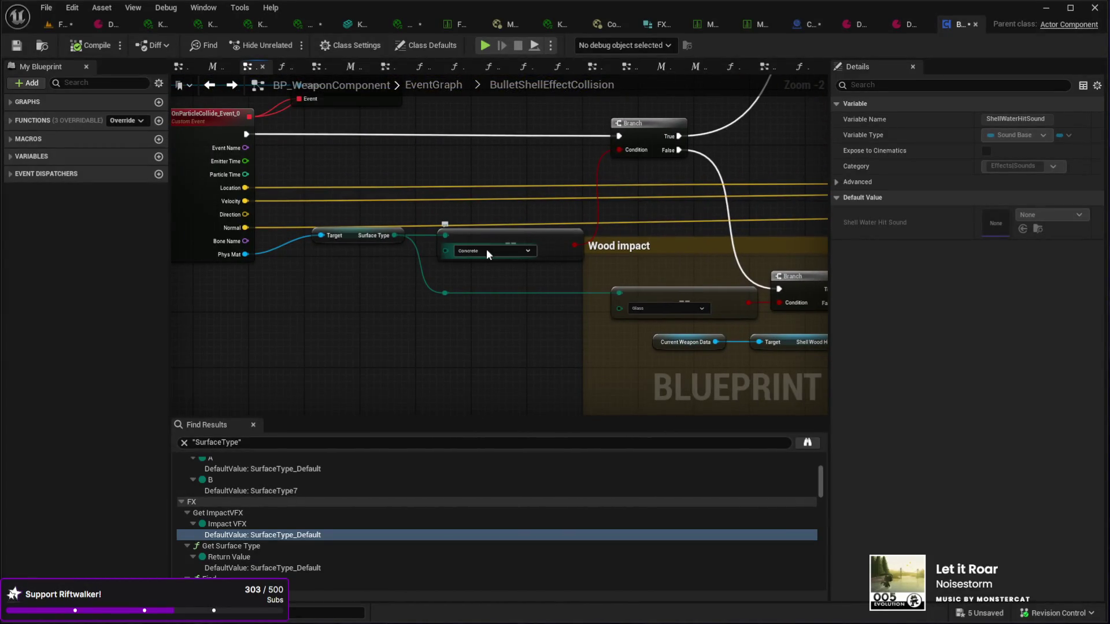
pyautogui.moveTo(572, 242); pyautogui.dragTo(578, 200)
pyautogui.moveTo(451, 209); pyautogui.dragTo(484, 166)
pyautogui.moveTo(396, 190)
pyautogui.mouseDown()
pyautogui.moveTo(543, 202)
pyautogui.moveTo(502, 183)
pyautogui.mouseUp()
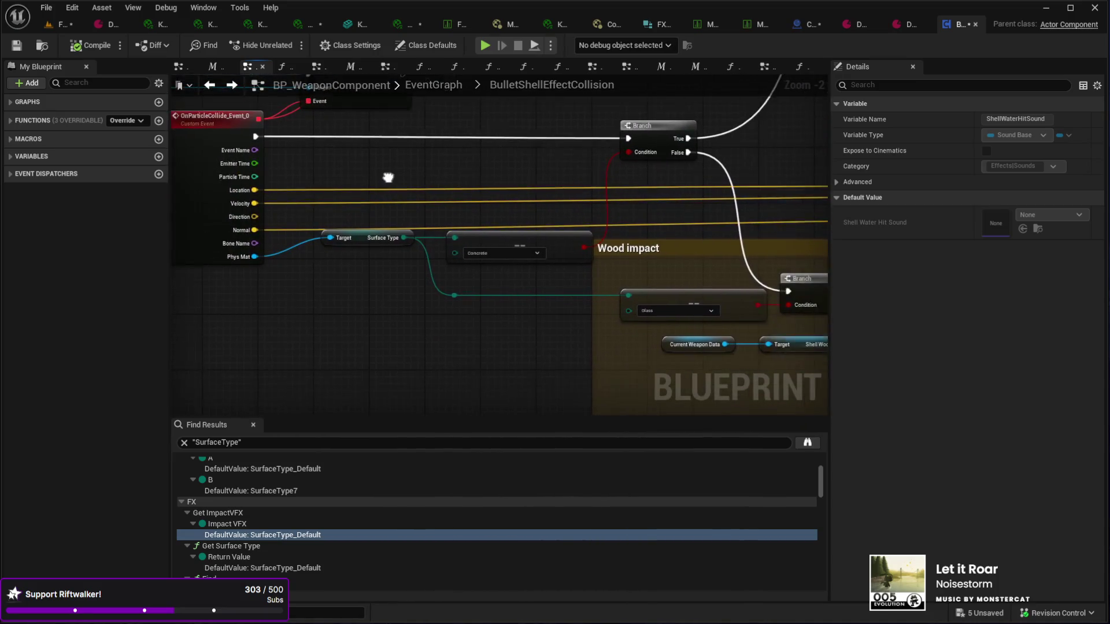
pyautogui.moveTo(409, 183); pyautogui.dragTo(311, 169)
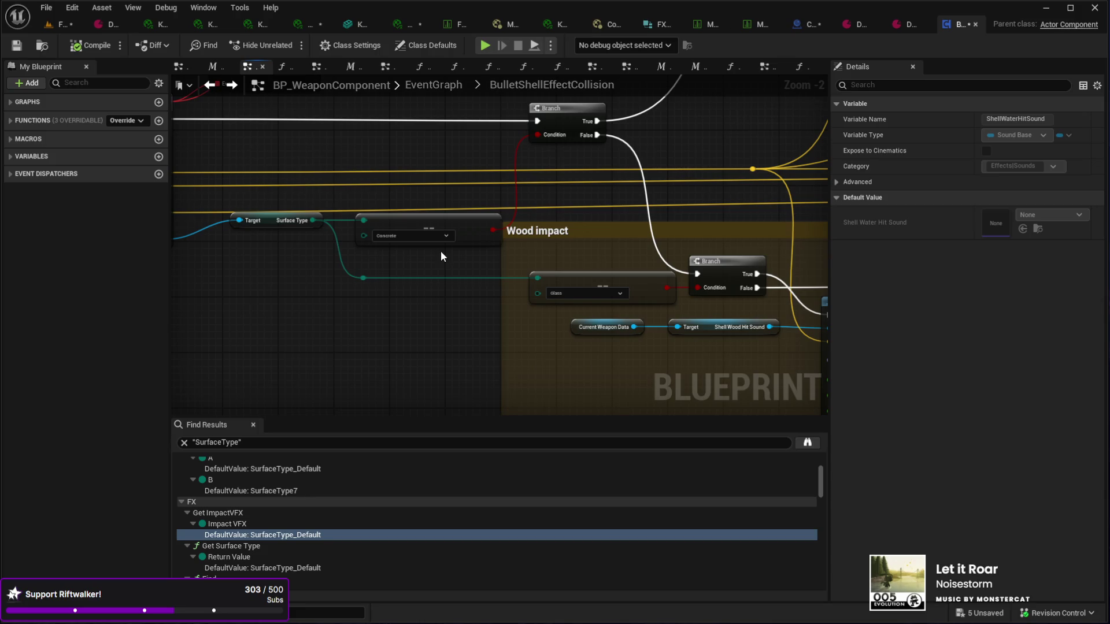
pyautogui.moveTo(300, 329)
pyautogui.mouseDown()
pyautogui.moveTo(436, 355)
pyautogui.moveTo(532, 356)
pyautogui.moveTo(513, 334)
pyautogui.moveTo(564, 293)
pyautogui.moveTo(570, 302)
pyautogui.moveTo(529, 373)
pyautogui.moveTo(374, 379)
pyautogui.moveTo(329, 304)
pyautogui.moveTo(366, 275)
pyautogui.moveTo(530, 258)
pyautogui.mouseUp()
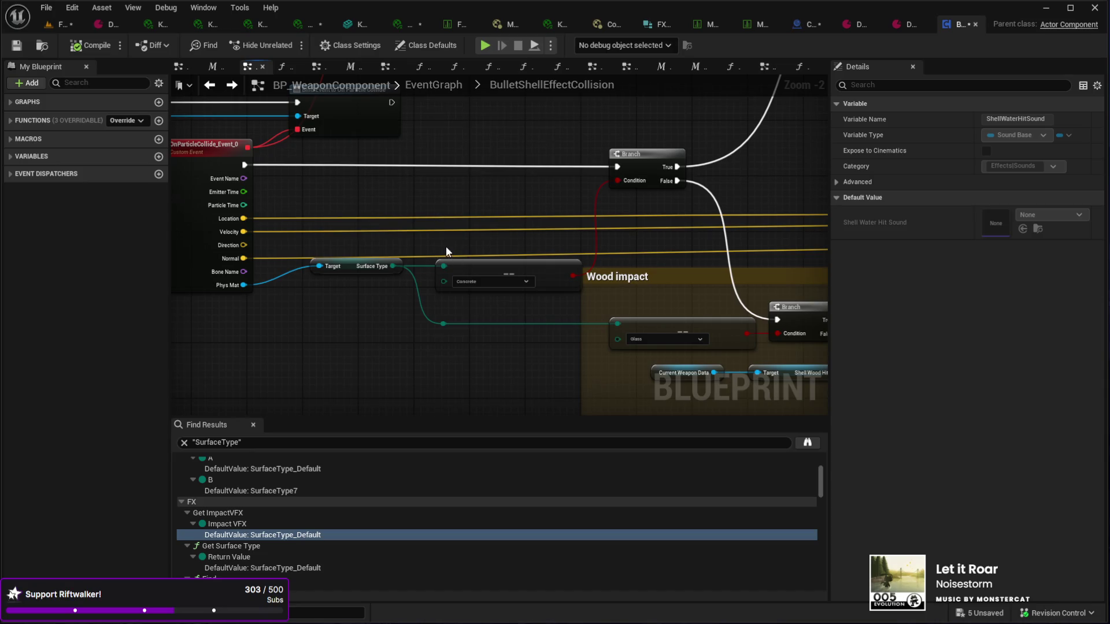
pyautogui.scroll(3, 446, 252)
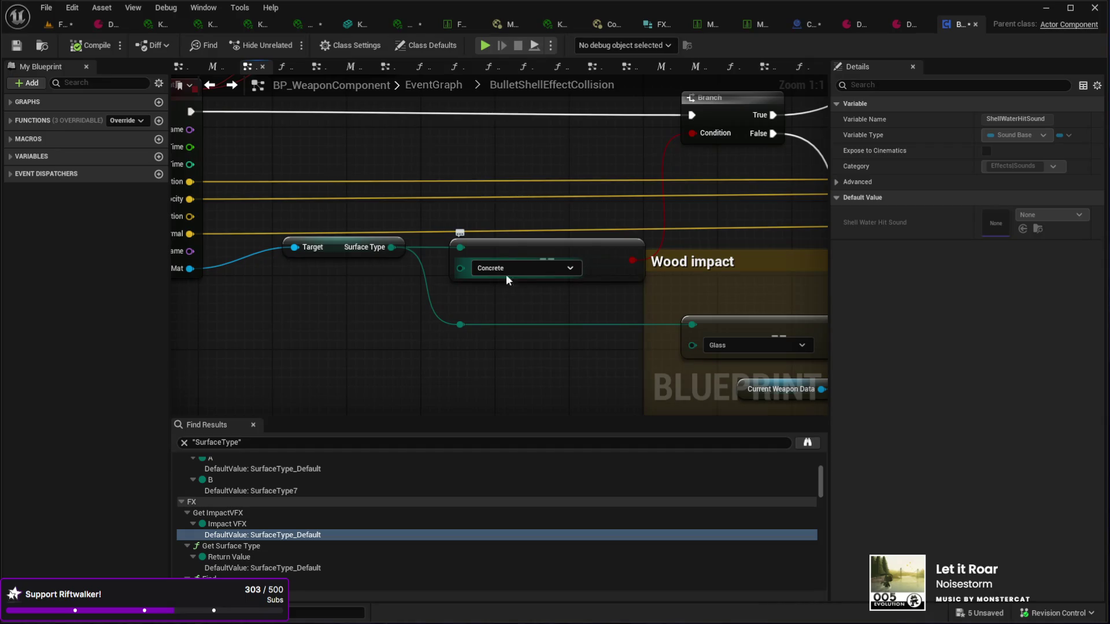
pyautogui.moveTo(441, 350)
pyautogui.mouseDown()
pyautogui.moveTo(381, 348)
pyautogui.moveTo(412, 355)
pyautogui.moveTo(404, 341)
pyautogui.moveTo(421, 334)
pyautogui.moveTo(377, 310)
pyautogui.moveTo(190, 287)
pyautogui.moveTo(498, 320)
pyautogui.moveTo(162, 281)
pyautogui.moveTo(358, 426)
pyautogui.moveTo(520, 247)
pyautogui.moveTo(270, 197)
pyautogui.mouseUp()
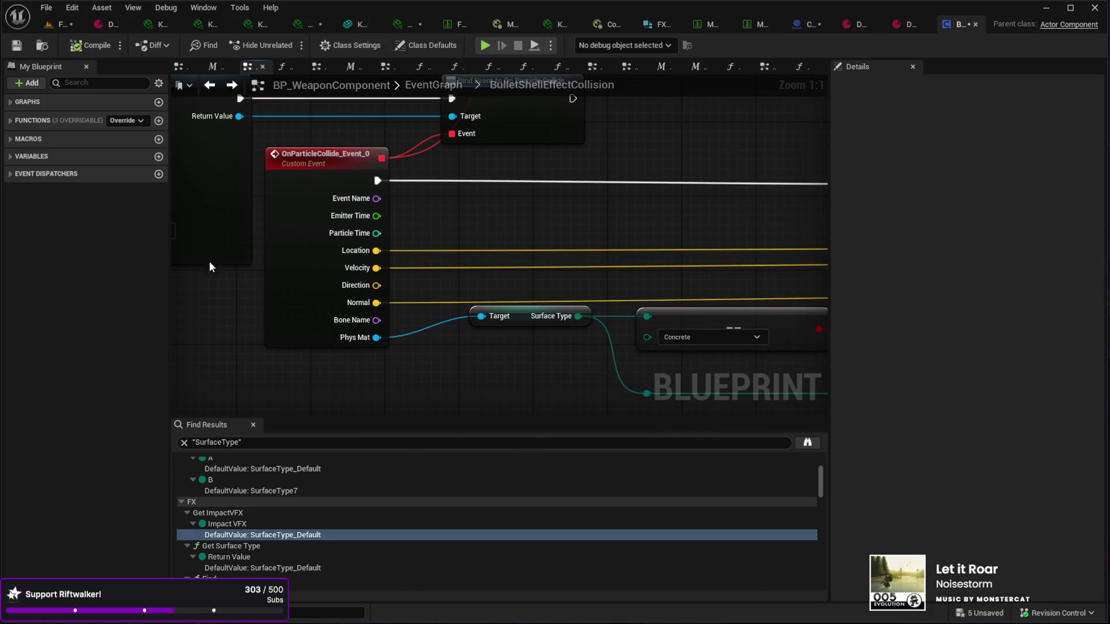
pyautogui.moveTo(492, 205)
pyautogui.mouseDown()
pyautogui.moveTo(457, 282)
pyautogui.moveTo(423, 152)
pyautogui.mouseUp()
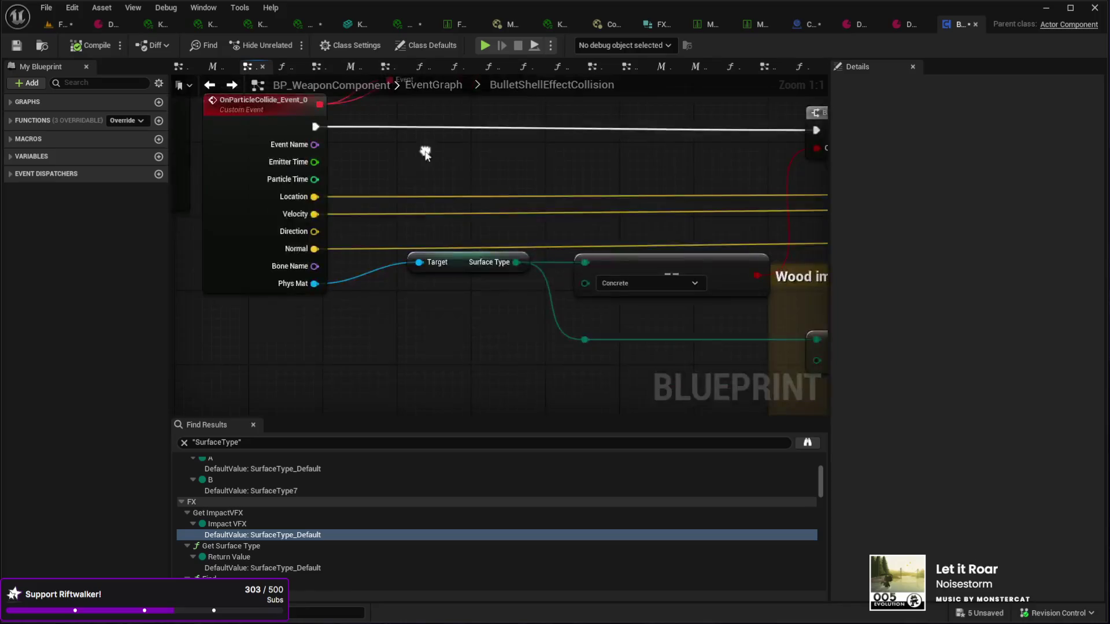
pyautogui.moveTo(275, 311); pyautogui.dragTo(263, 389)
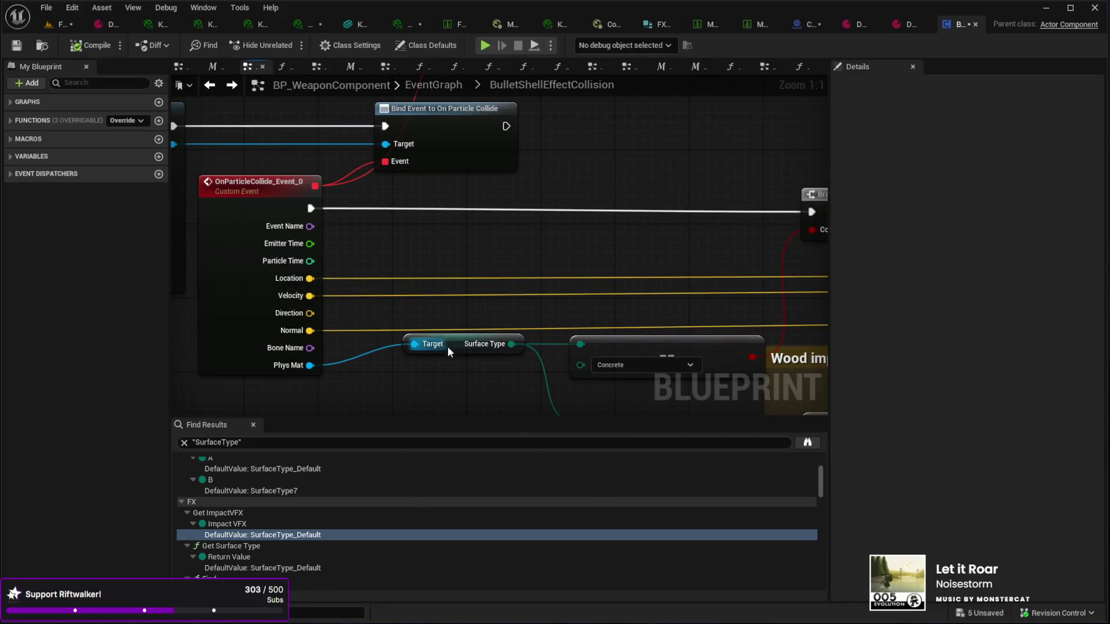
pyautogui.moveTo(511, 356); pyautogui.dragTo(359, 279)
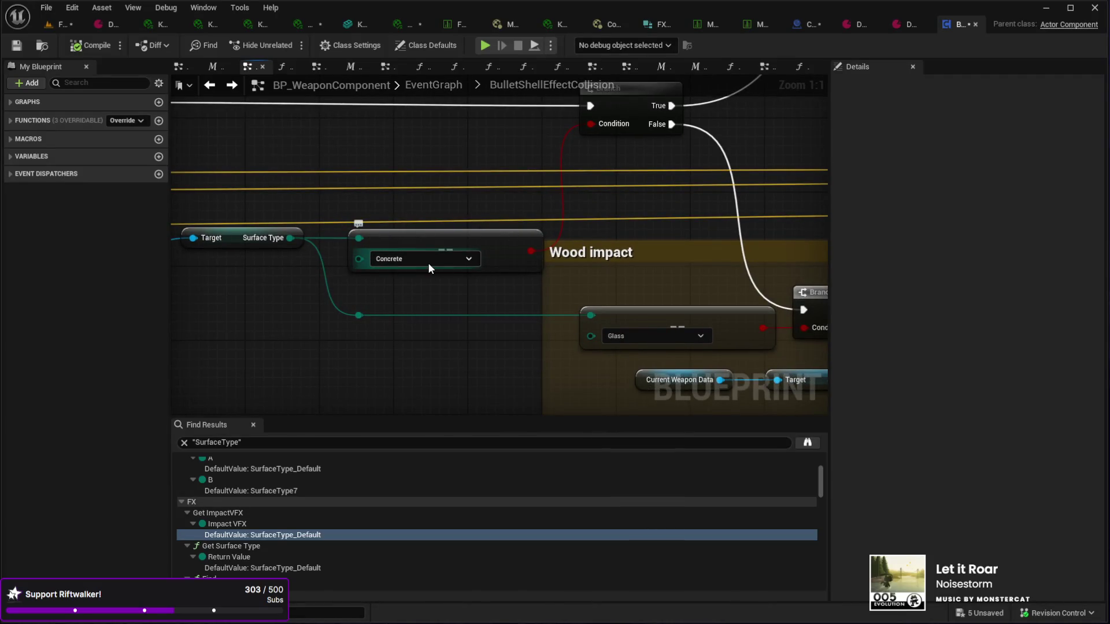
pyautogui.moveTo(402, 178); pyautogui.dragTo(342, 242)
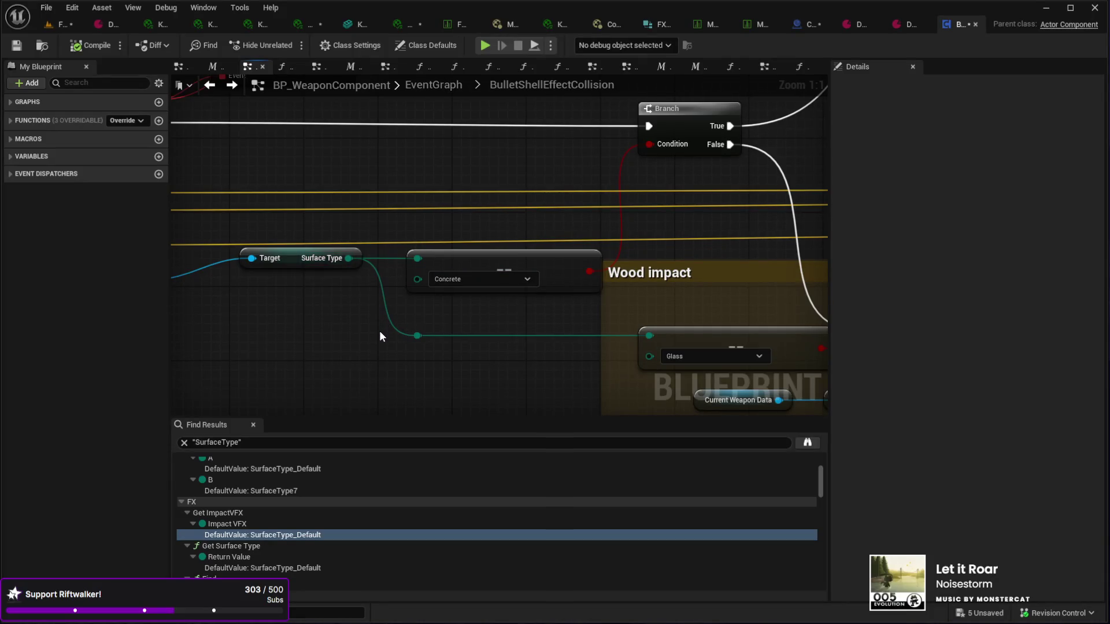
# Step: Switch the first Surface Type equality check from Concrete to Water and recentre the graph
pyautogui.hotkey('ctrl', 'z')
pyautogui.moveTo(436, 328)
pyautogui.mouseDown()
pyautogui.moveTo(359, 368)
pyautogui.moveTo(292, 355)
pyautogui.moveTo(365, 382)
pyautogui.mouseUp()
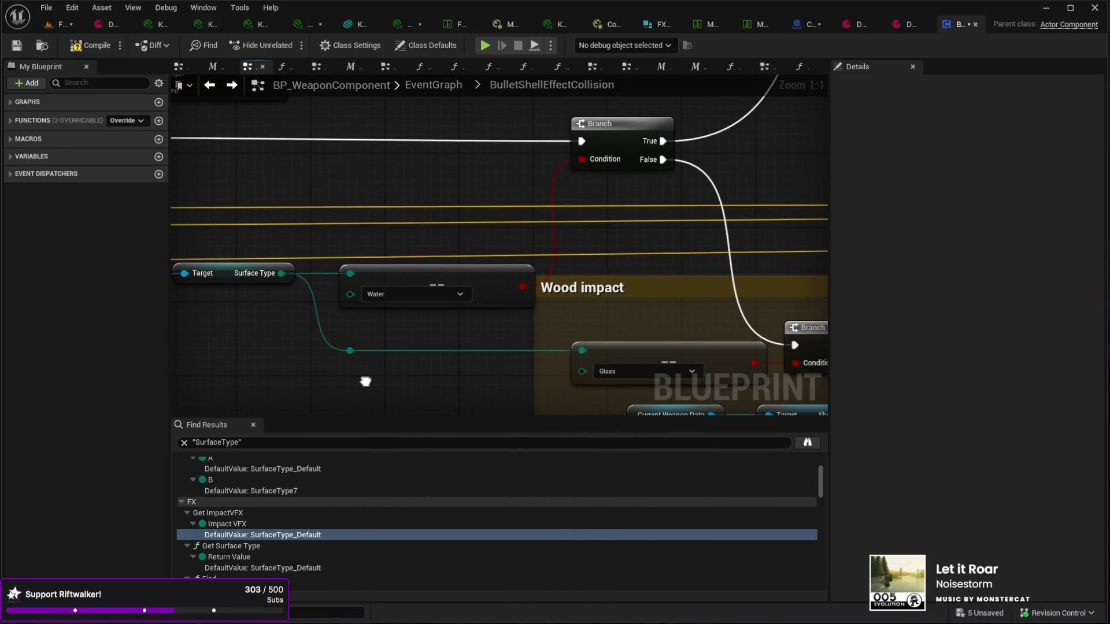
pyautogui.moveTo(366, 381); pyautogui.dragTo(366, 381)
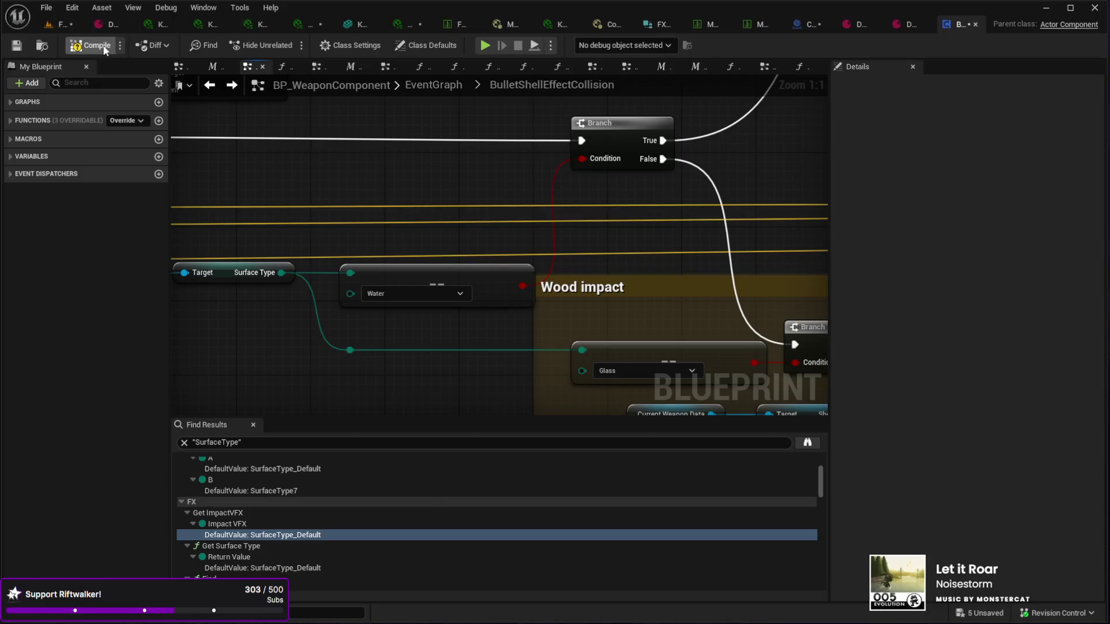
pyautogui.click(59, 26)
# Step: Play-test FightMap, toggling wireframe on and off, drawing the pistol and aiming at the ground
pyautogui.moveTo(397, 401); pyautogui.dragTo(504, 506)
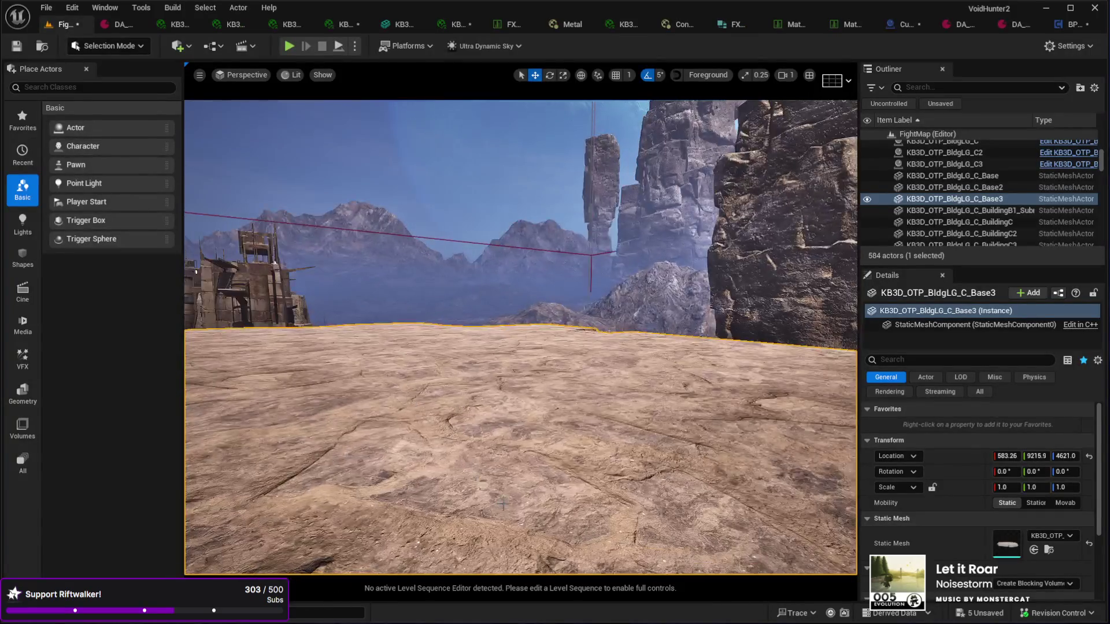
pyautogui.hotkey('alt', 'p')
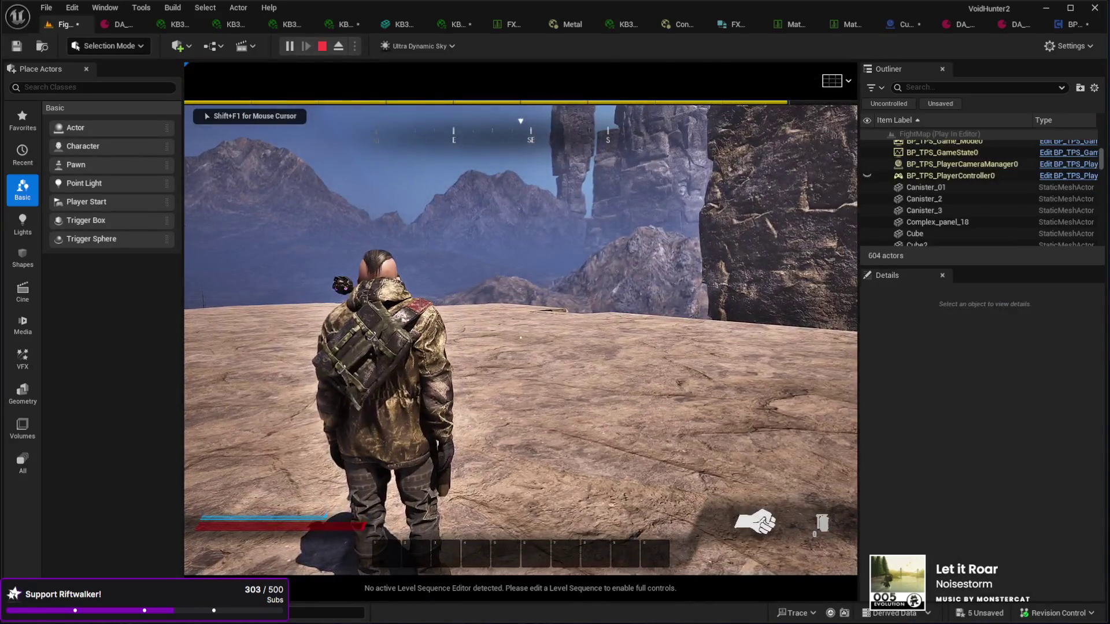
pyautogui.press('F1')
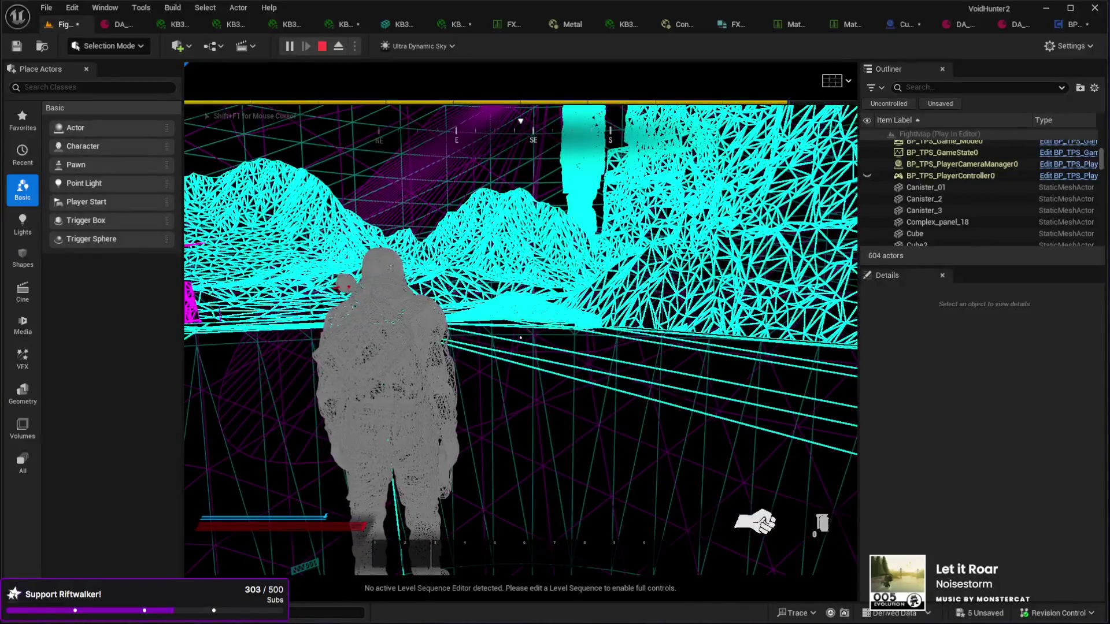
pyautogui.press('F3')
pyautogui.press('F3')
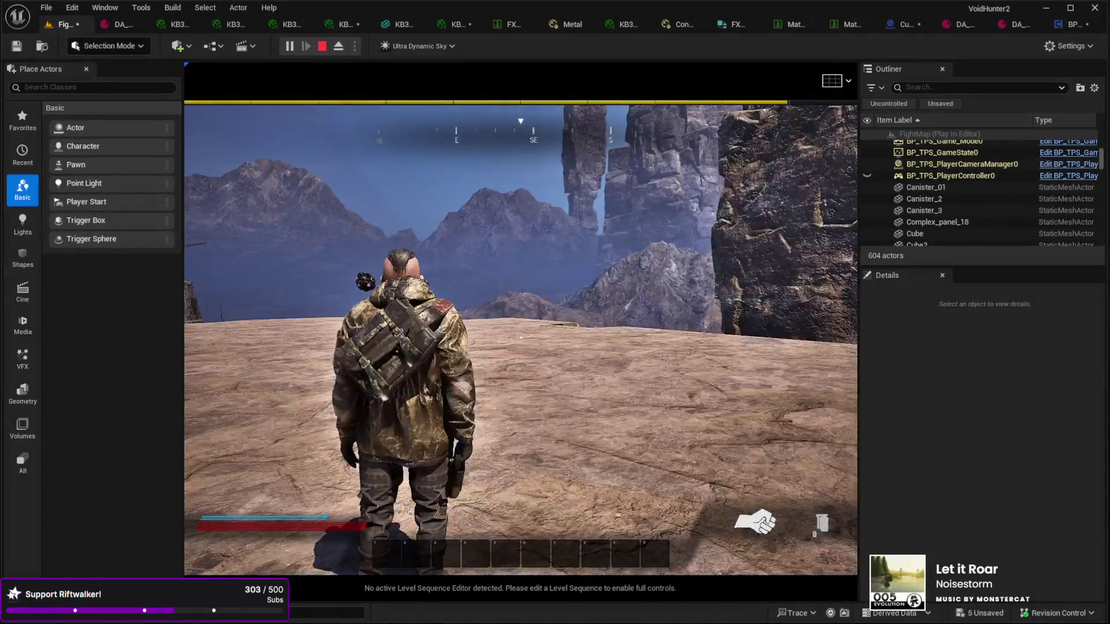
pyautogui.press('1')
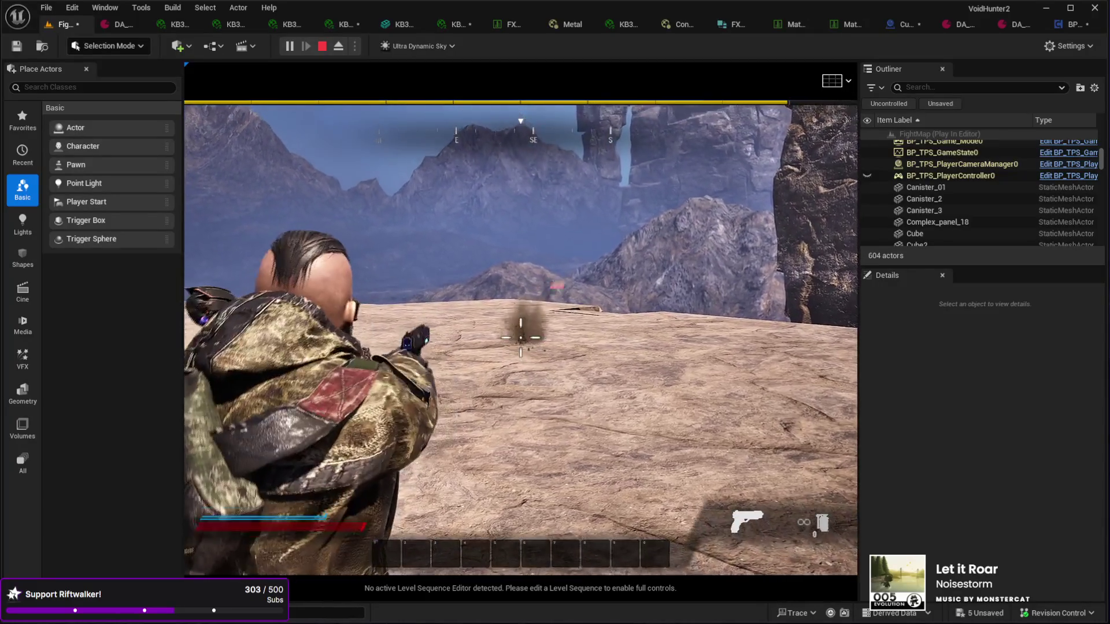
pyautogui.press('w')
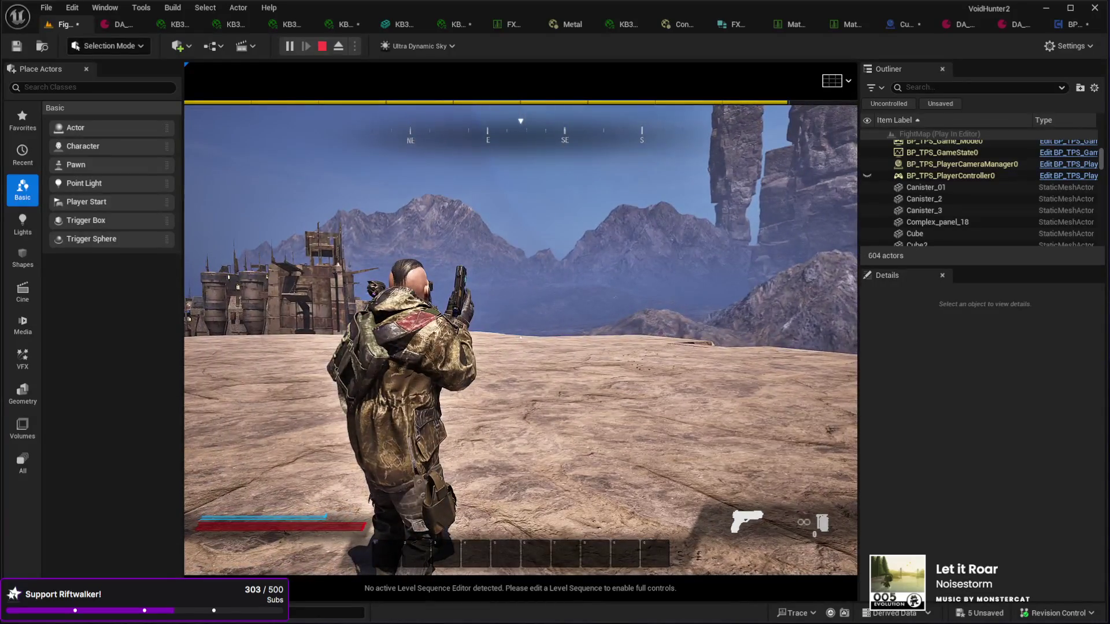
pyautogui.press('Escape')
pyautogui.click(752, 463)
# Step: Set the ground material instance's Phys Material to Concrete, recheck it, and start a new play-test
pyautogui.scroll(-4, 888, 520)
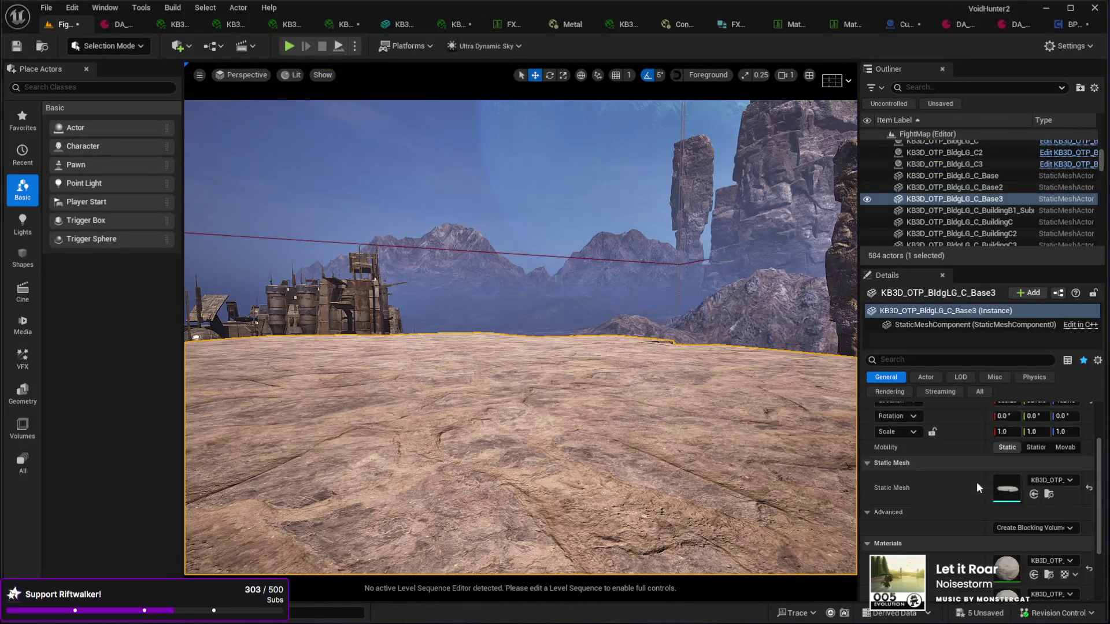
pyautogui.doubleClick(1006, 572)
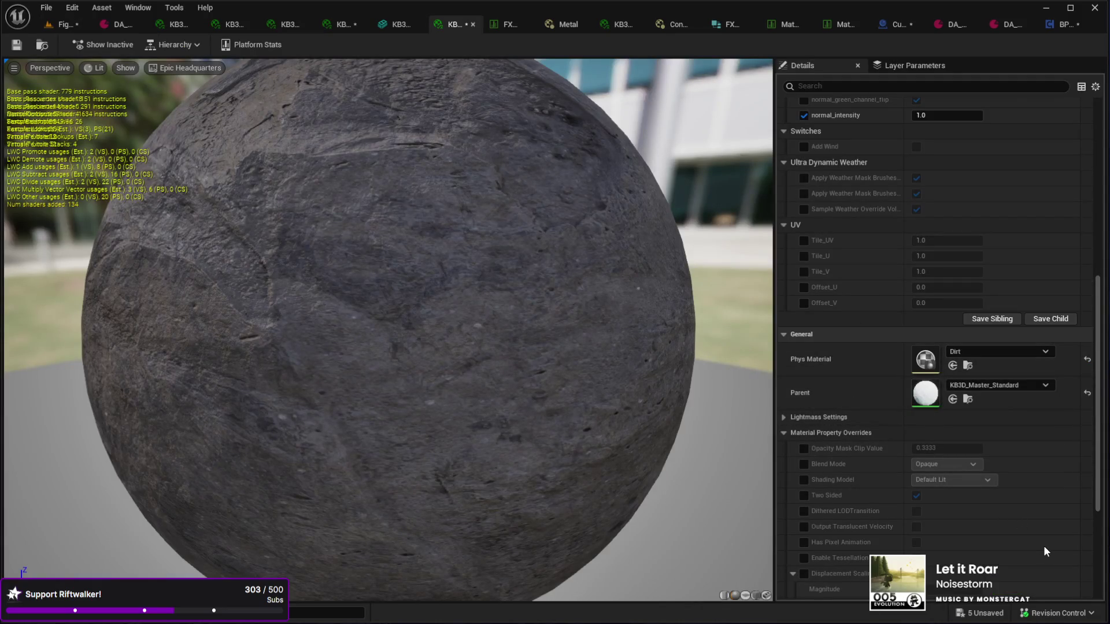
pyautogui.hotkey('ctrl', 'z')
pyautogui.click(65, 24)
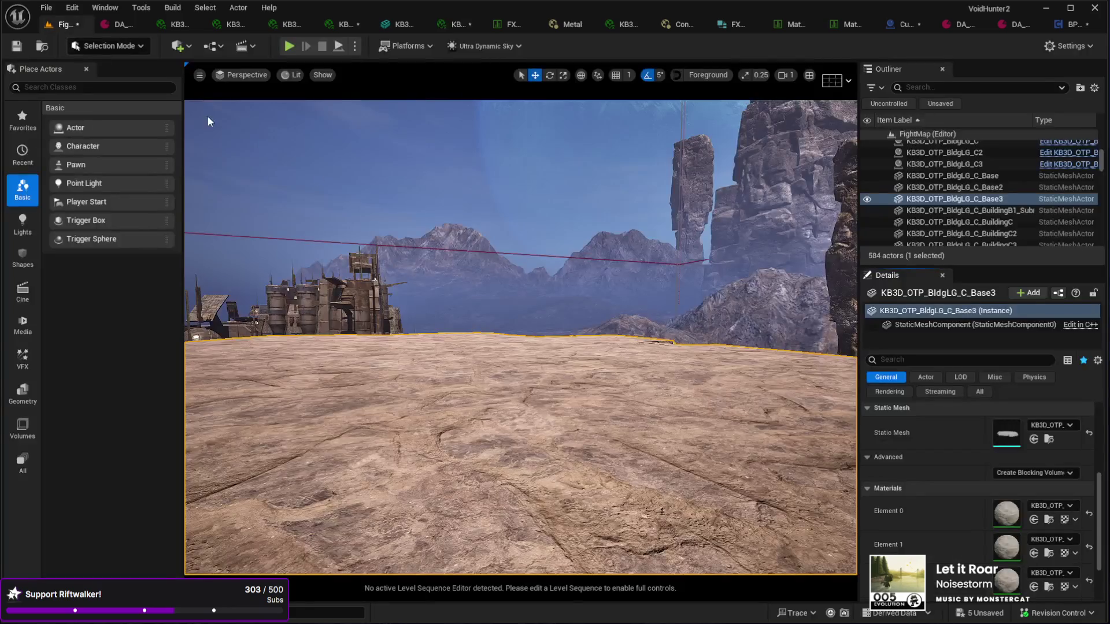
pyautogui.doubleClick(1006, 547)
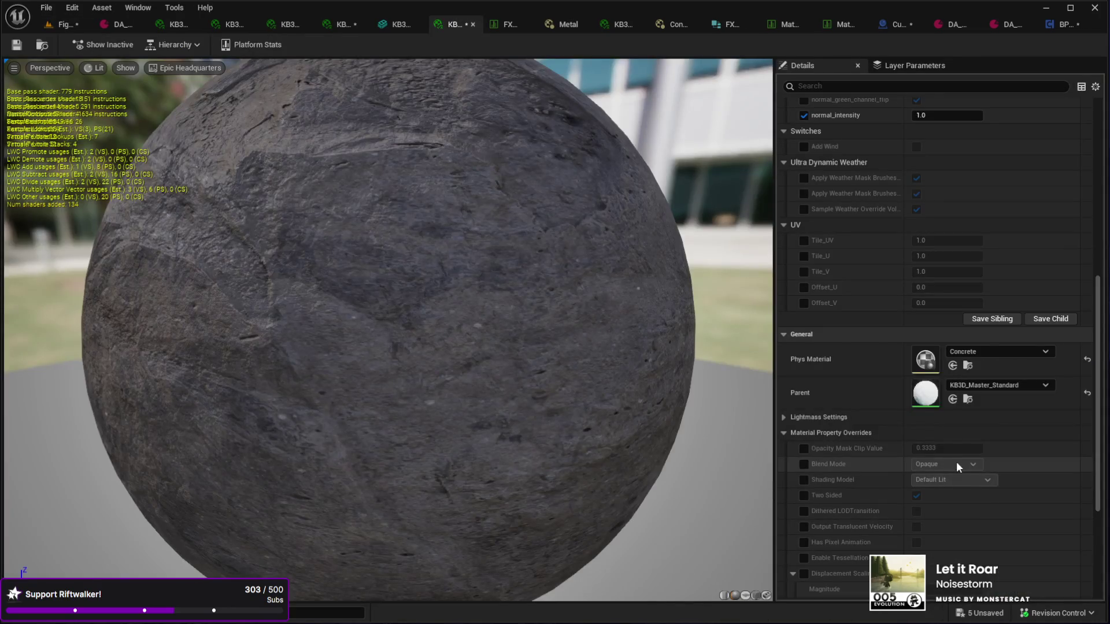
pyautogui.click(65, 23)
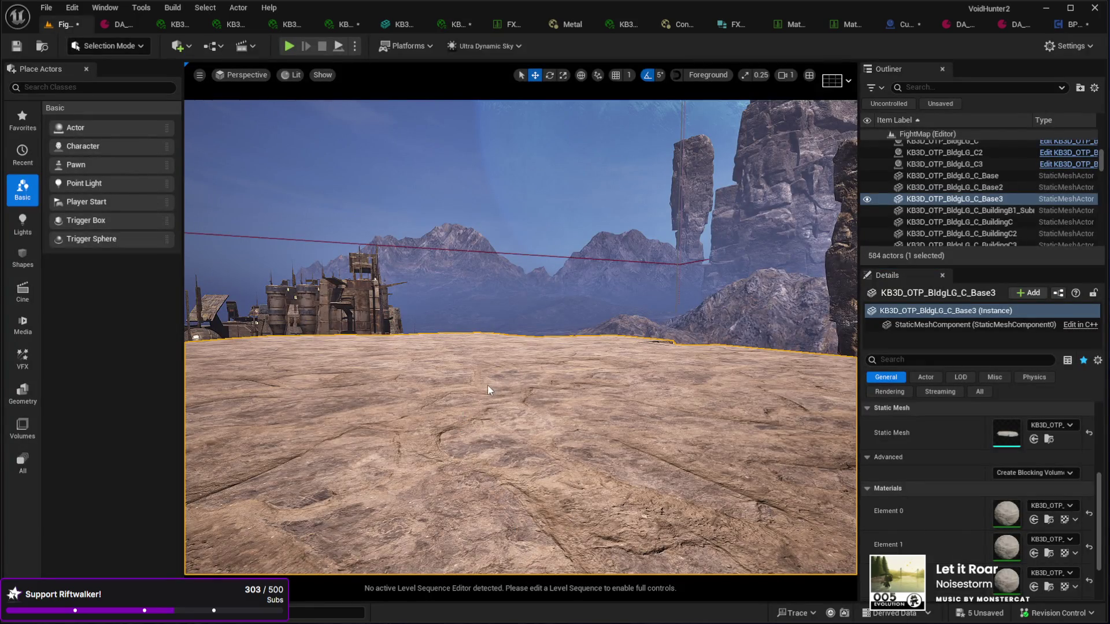
pyautogui.hotkey('alt', 'p')
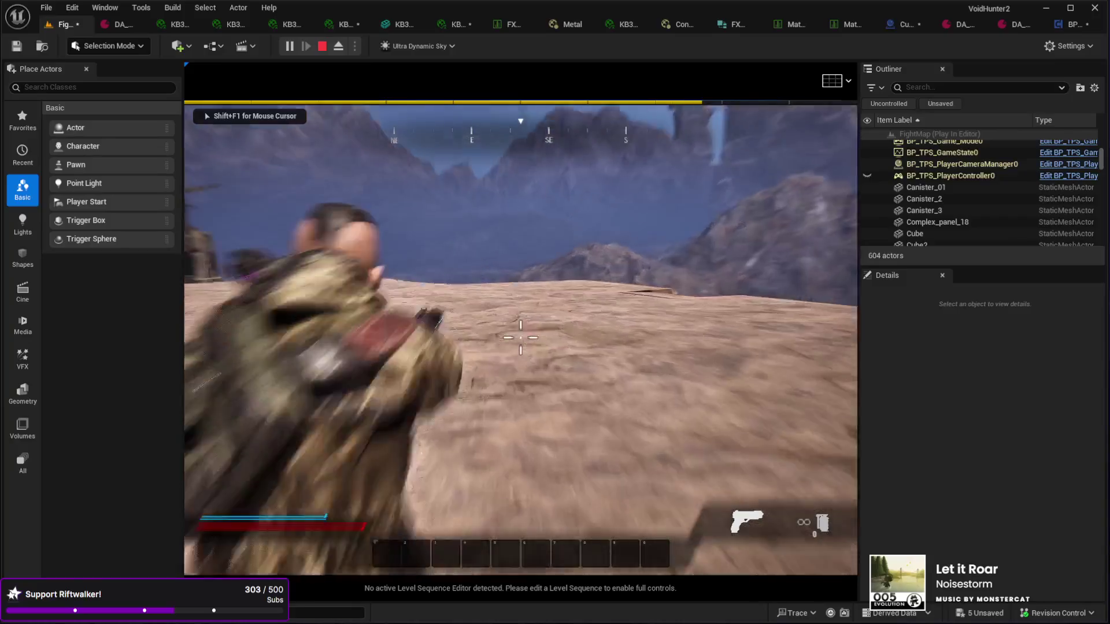
# Step: Fire a test shot at the ground, end the play session and select the ground mesh
pyautogui.click(520, 337)
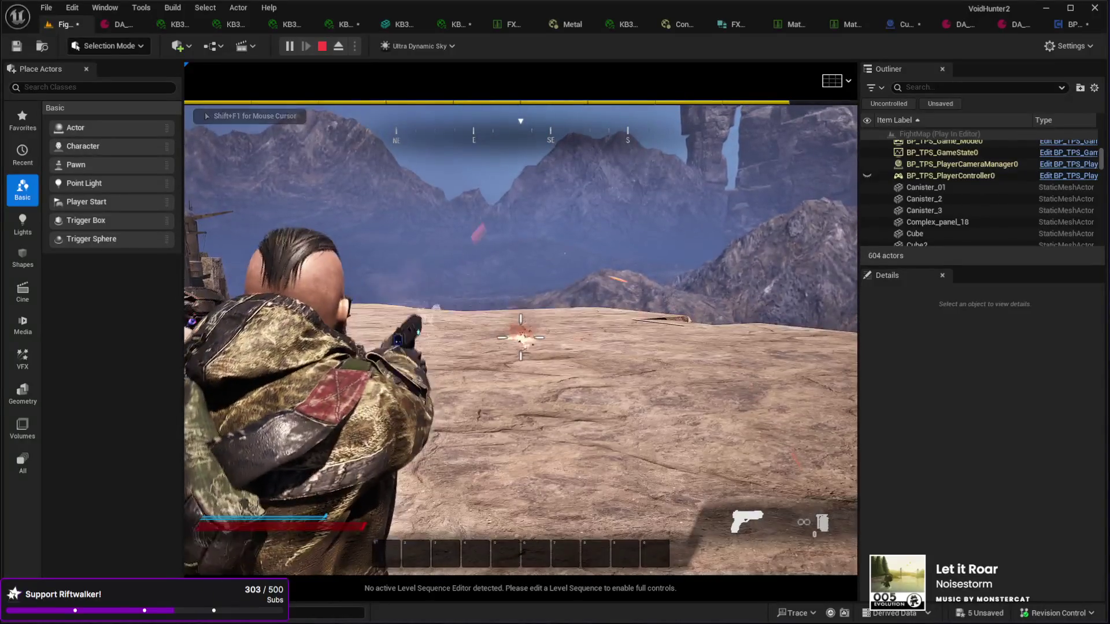
pyautogui.press('Escape')
pyautogui.click(609, 473)
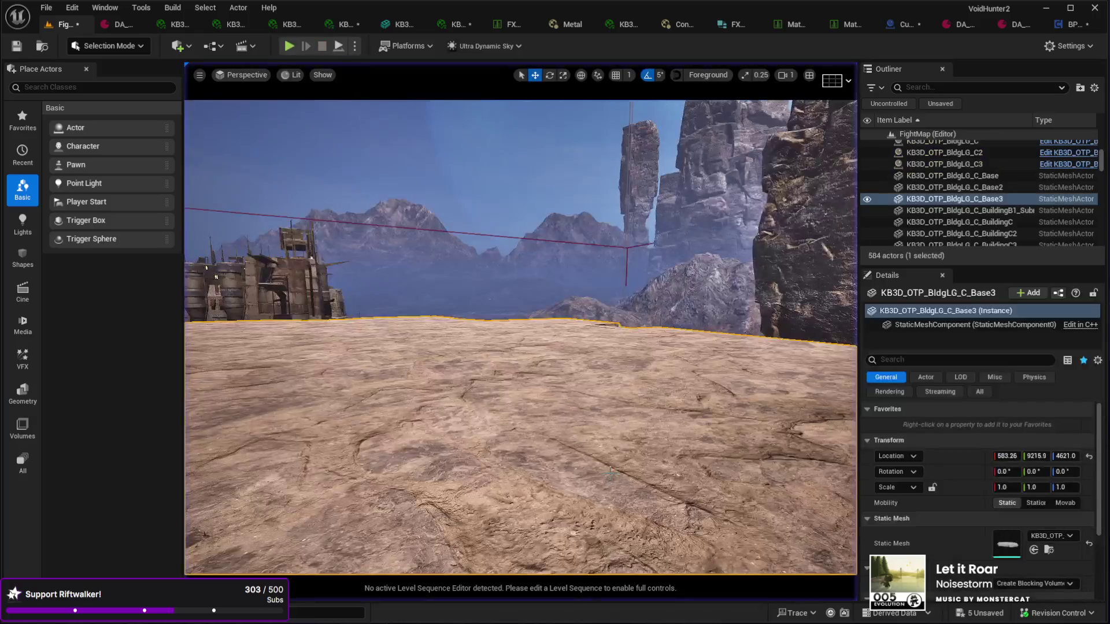
# Step: Open the ground's material instance and then its Concrete physical material asset
pyautogui.scroll(-4, 912, 529)
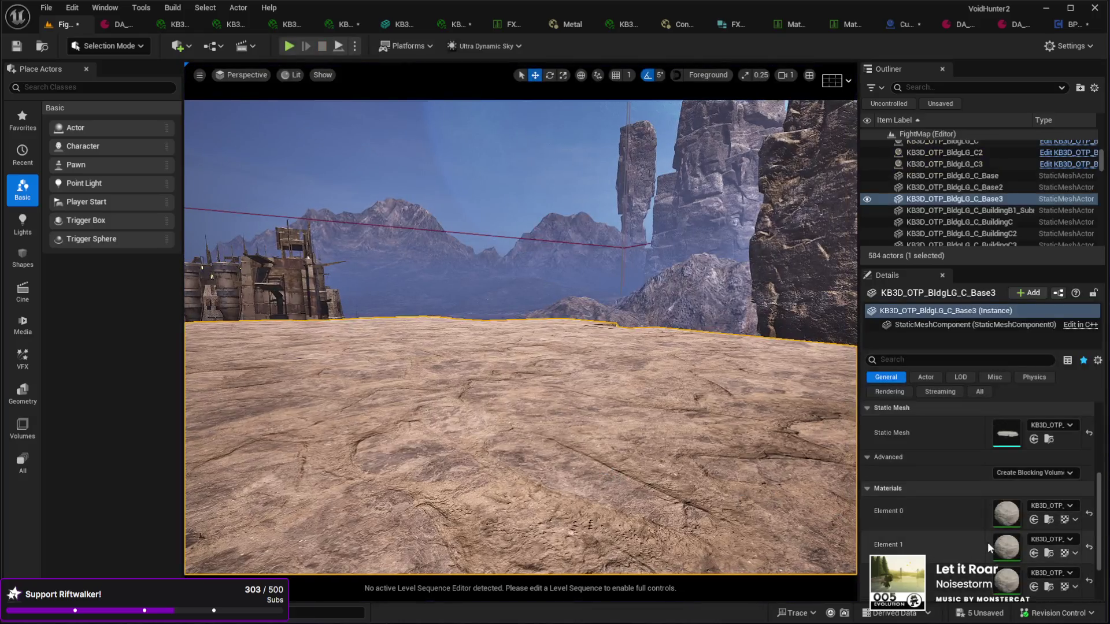
pyautogui.doubleClick(1006, 514)
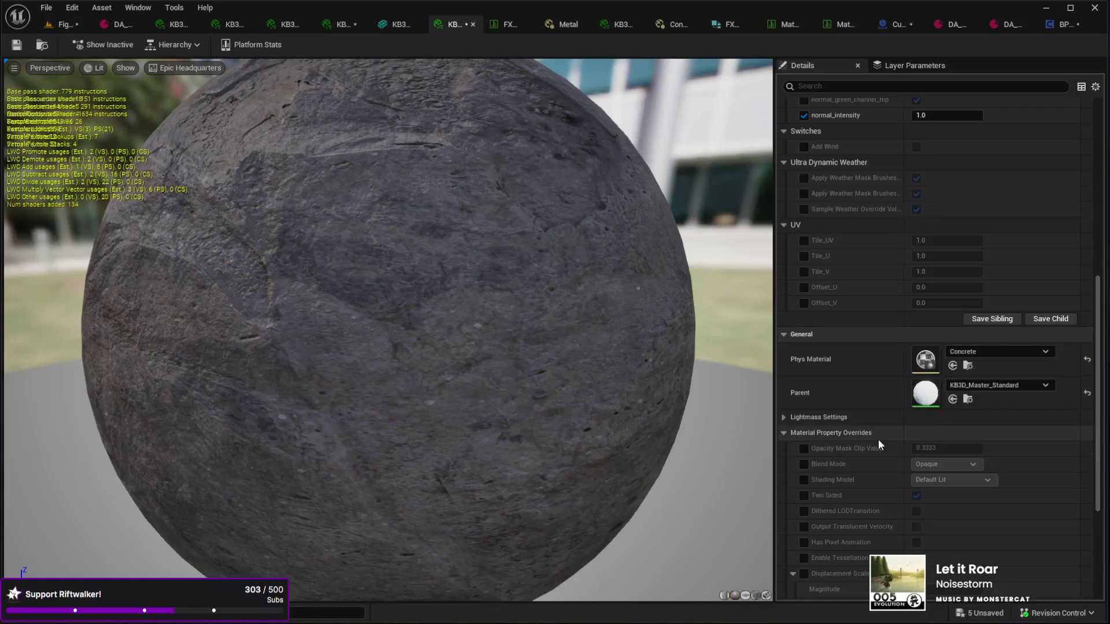
pyautogui.scroll(5, 877, 370)
pyautogui.scroll(-3, 880, 350)
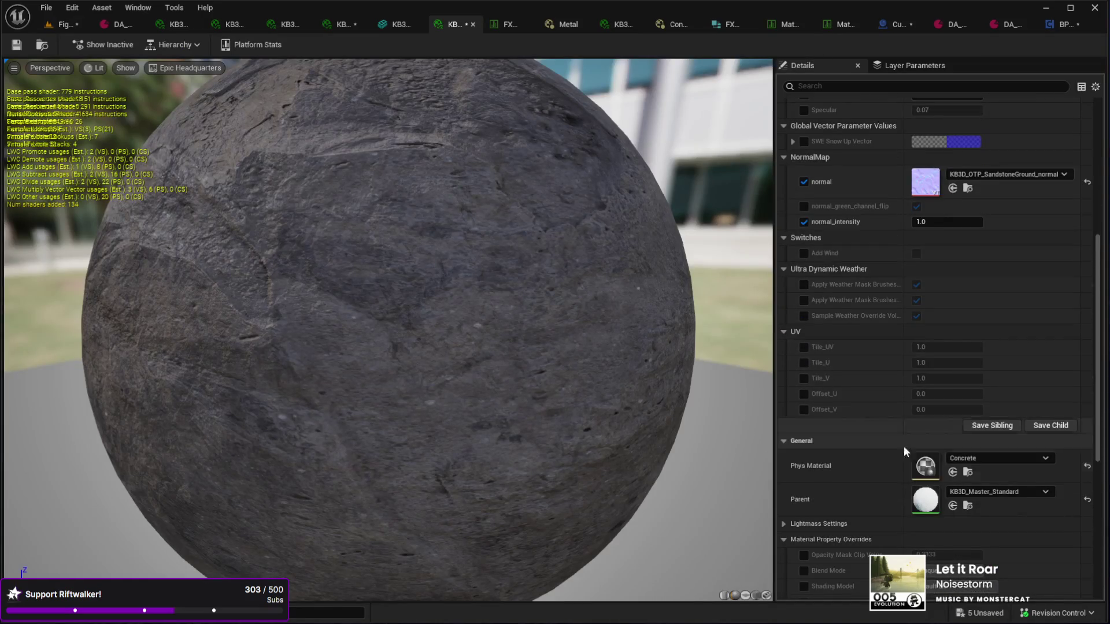
pyautogui.scroll(5, 913, 352)
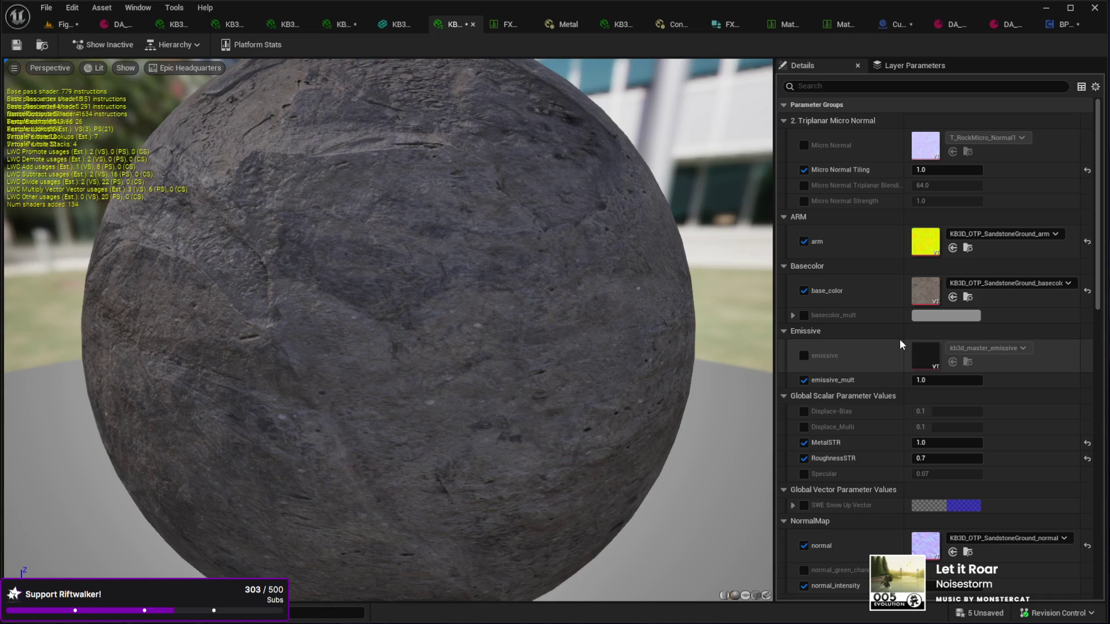
pyautogui.scroll(-6, 900, 344)
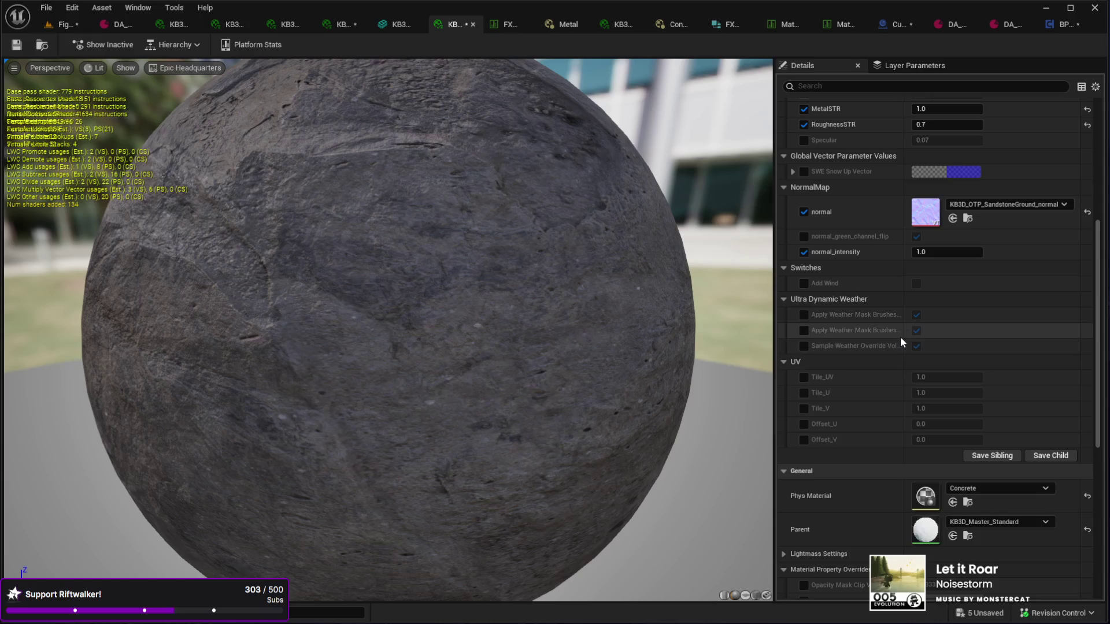
pyautogui.doubleClick(929, 496)
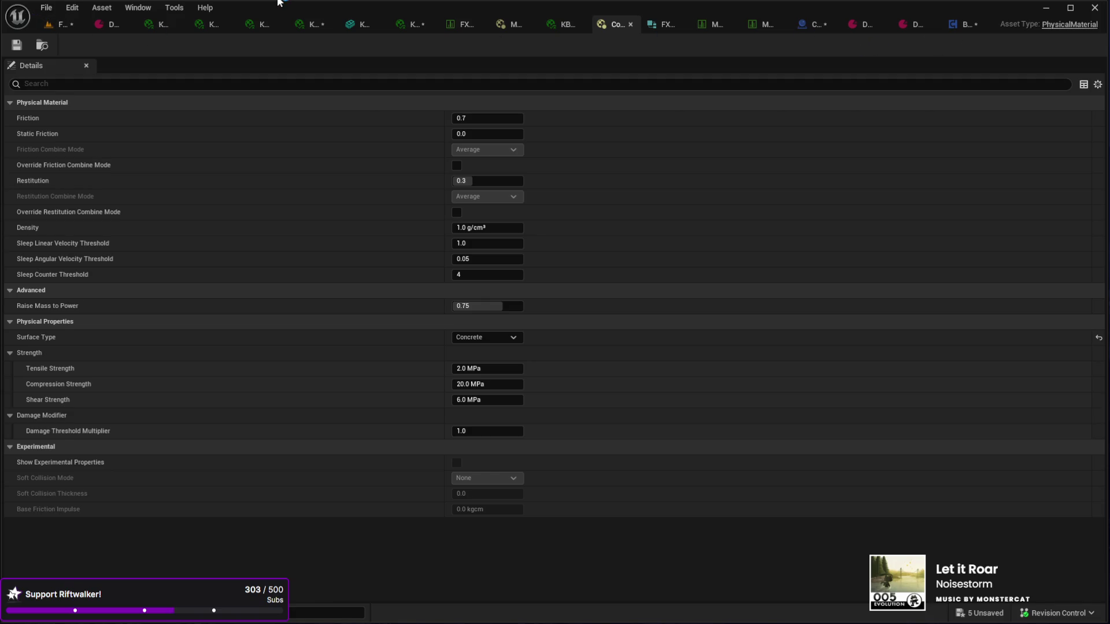
pyautogui.click(57, 23)
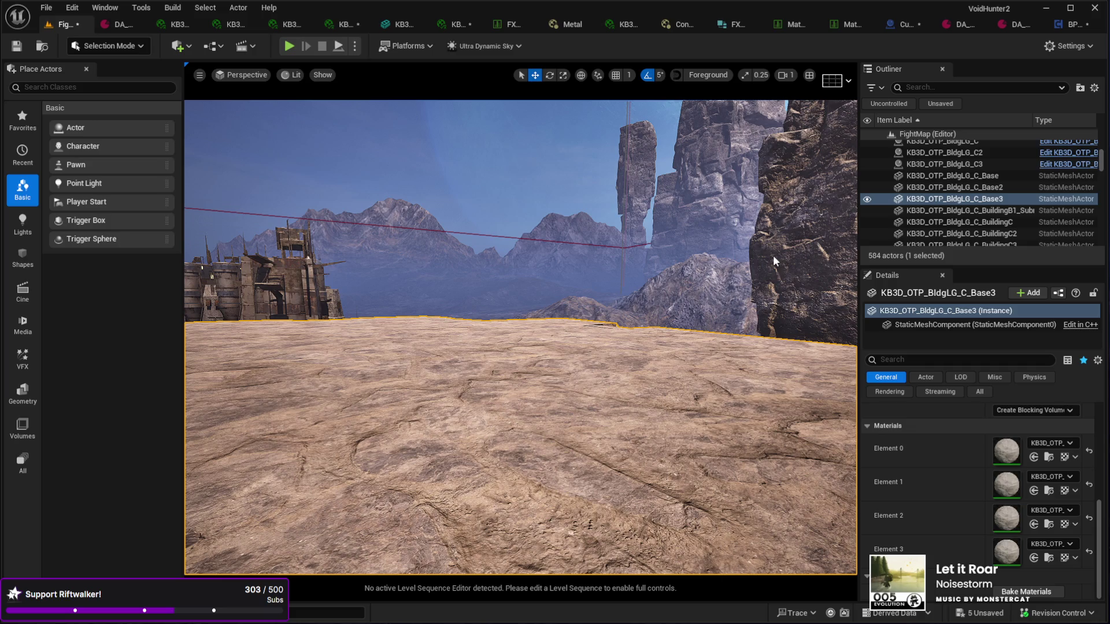
# Step: Return to the FightMap level and select the cave floor mesh KB3D_OTP_BldgLG_C_Base2
pyautogui.click(1074, 24)
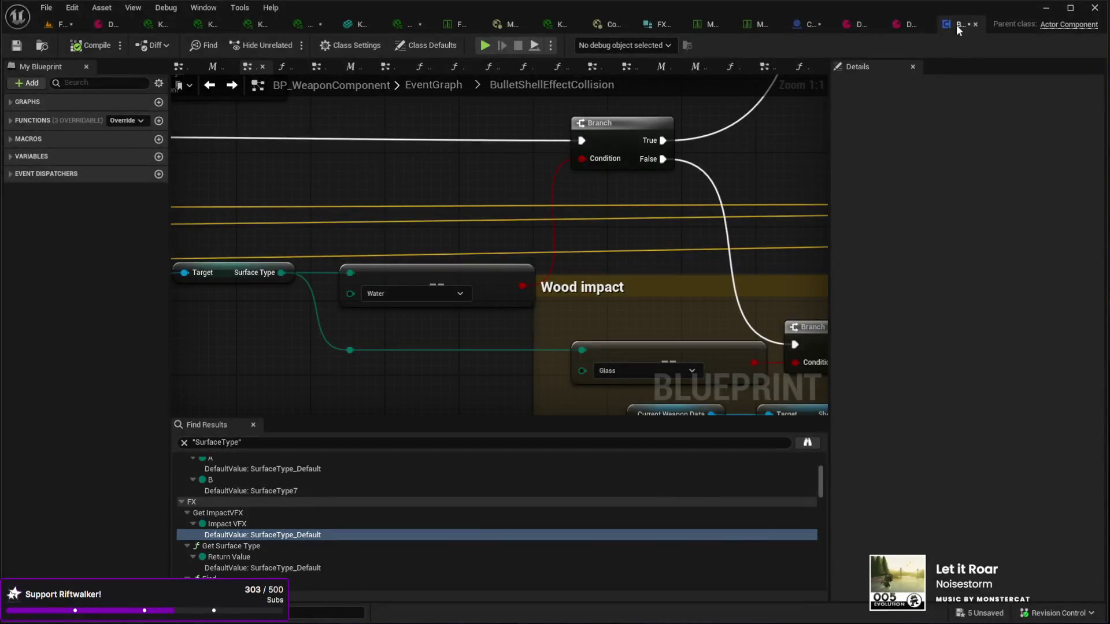
pyautogui.click(47, 8)
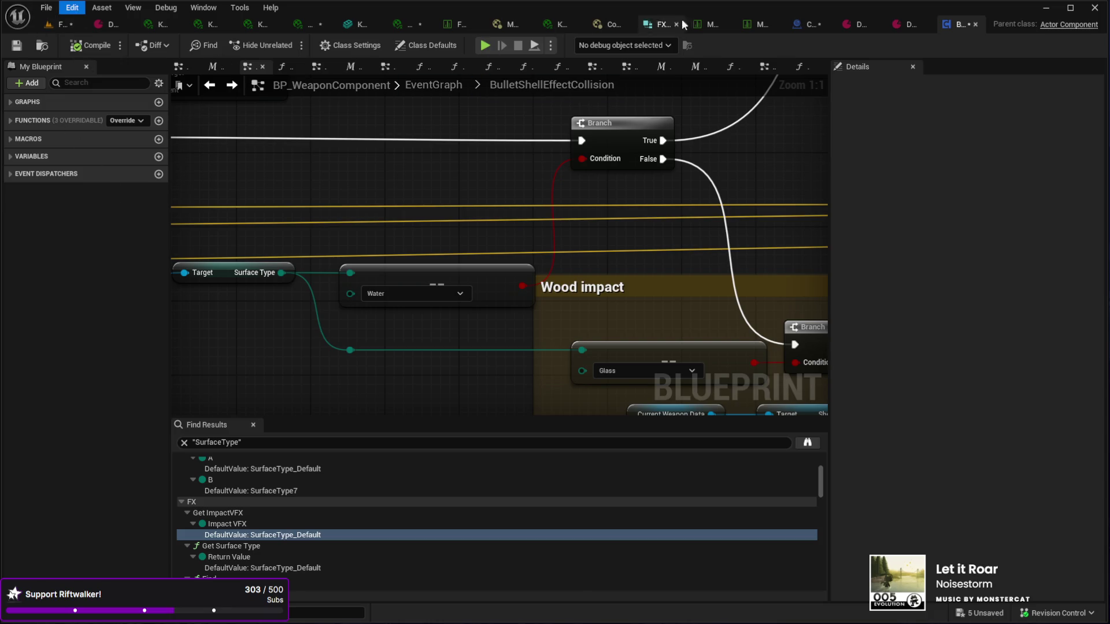
pyautogui.click(62, 24)
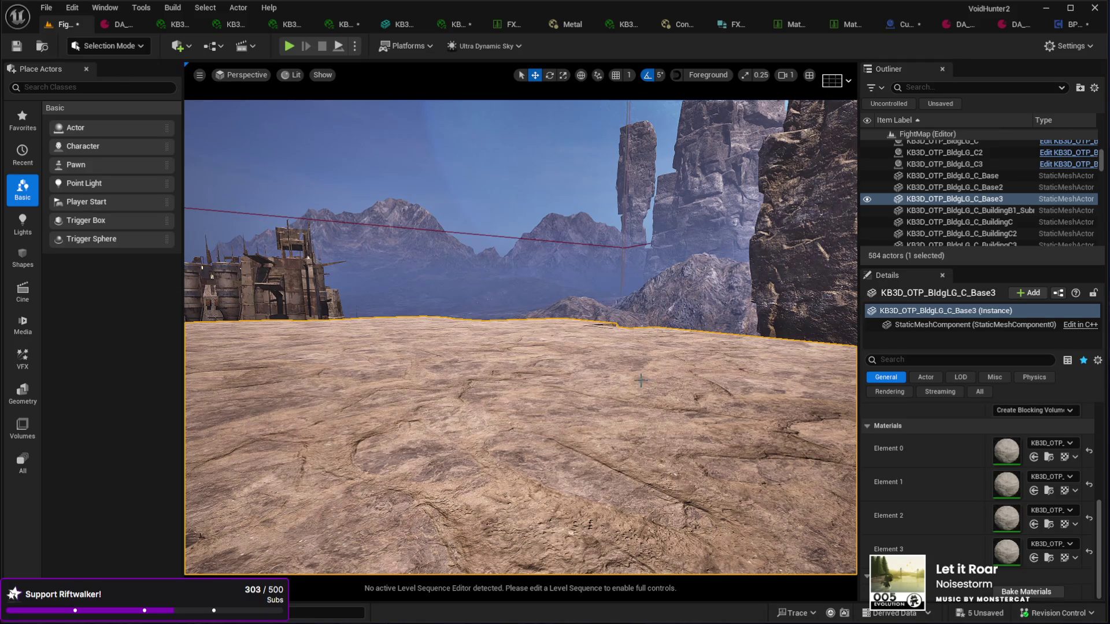
pyautogui.click(45, 10)
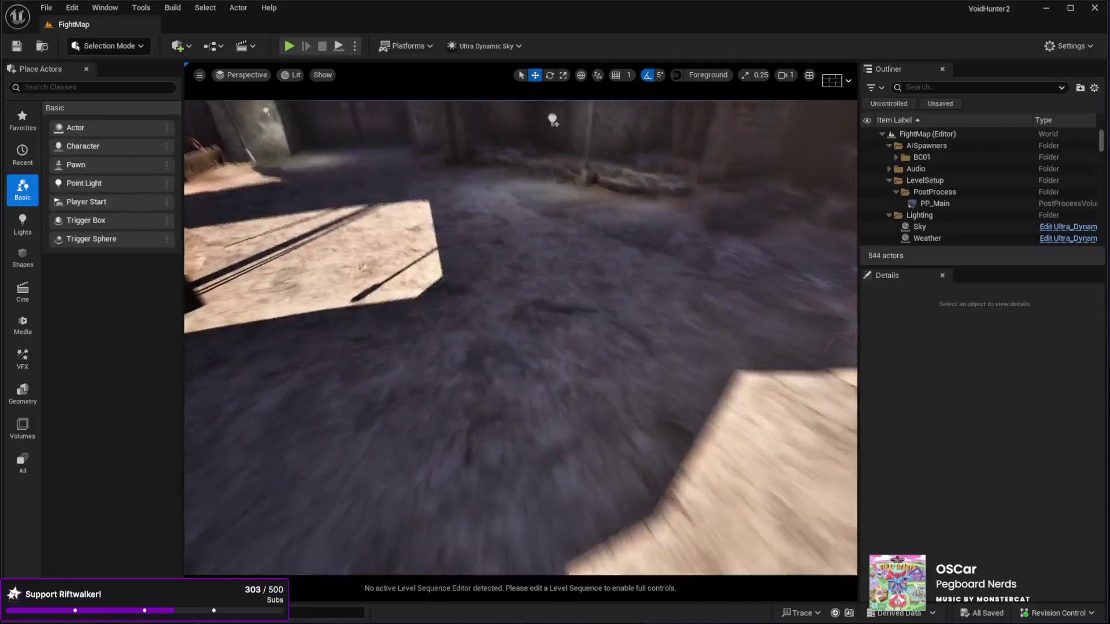
pyautogui.click(536, 533)
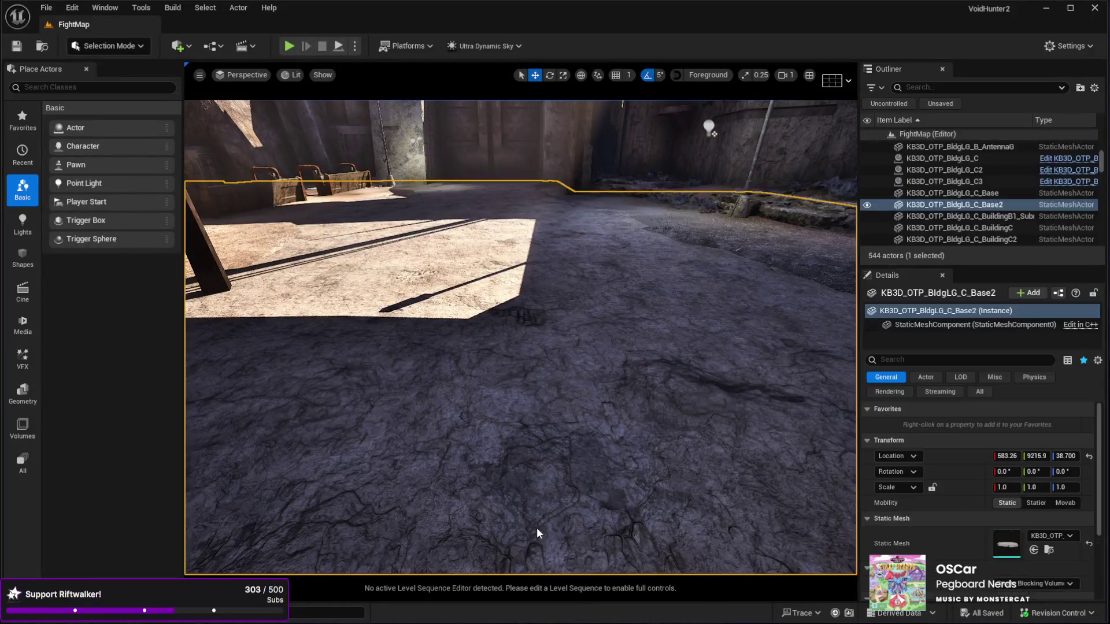
# Step: Play the level with Alt+P, draw the pistol with key 2, then stop with Esc
pyautogui.hotkey('alt', 'p')
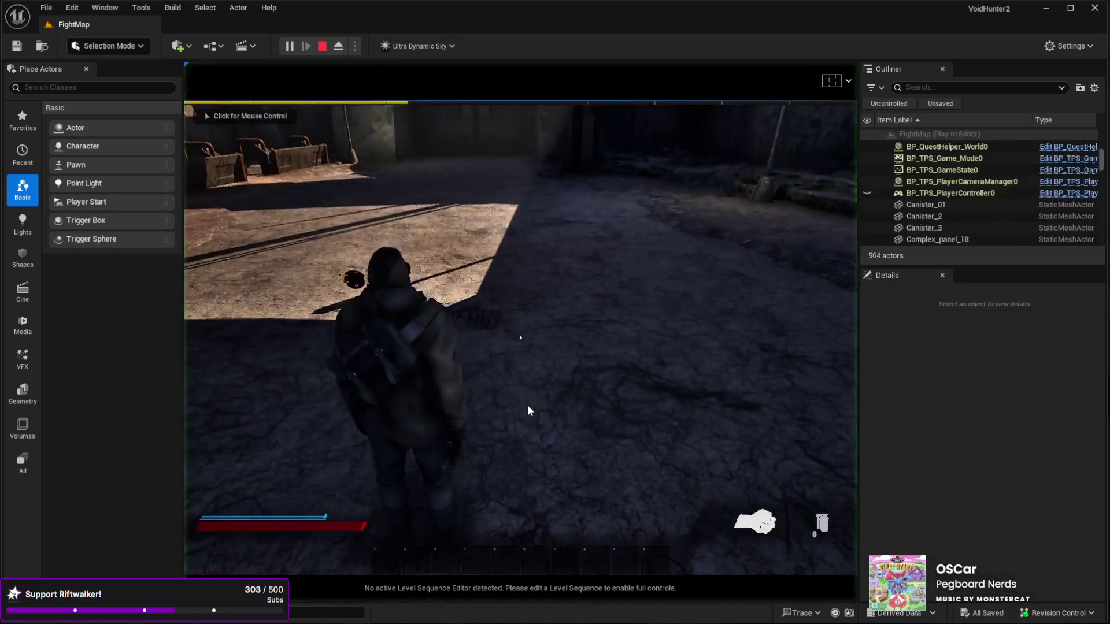
pyautogui.press('2')
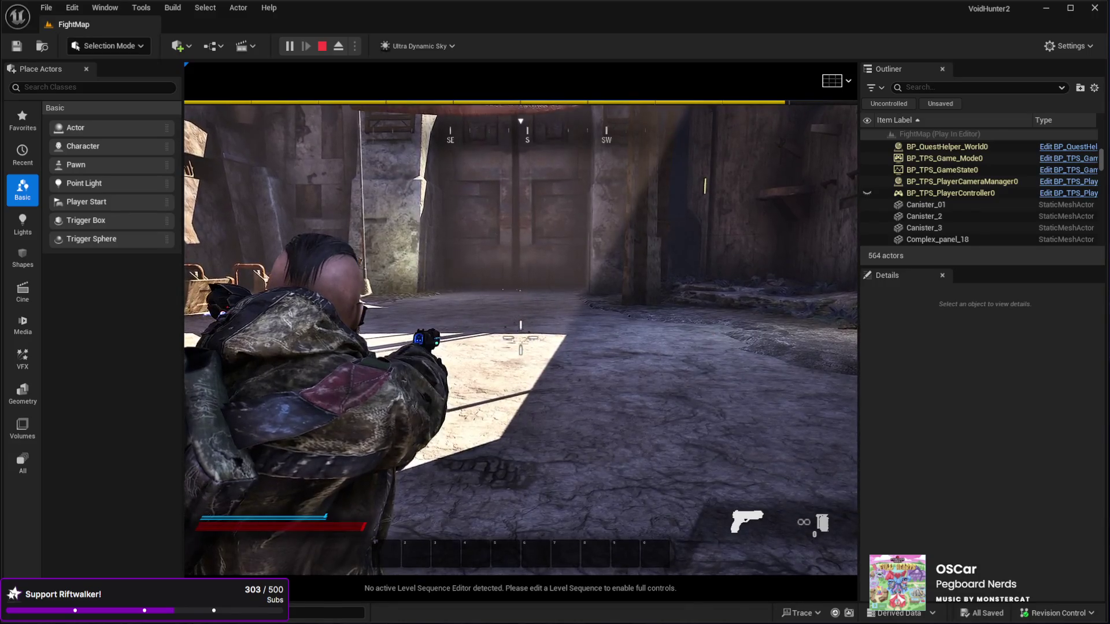
pyautogui.press('Escape')
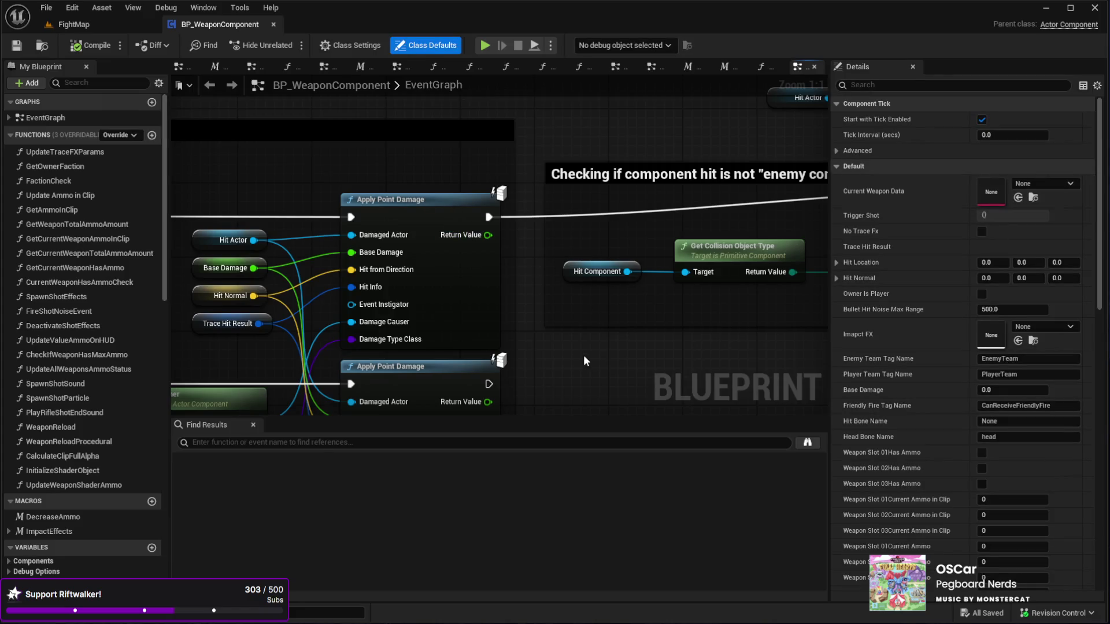
# Step: Search the Blueprint members for 'shell' and open the SpawnBulletShellFX shell-collision graph
pyautogui.moveTo(584, 355); pyautogui.dragTo(587, 282)
pyautogui.scroll(-5, 599, 310)
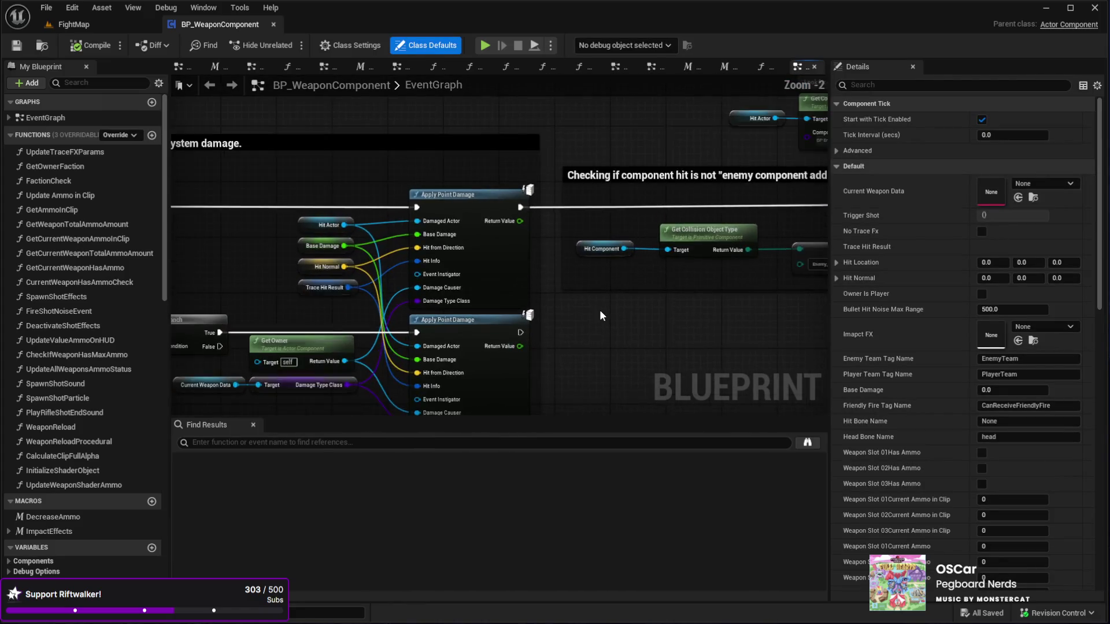
pyautogui.scroll(3, 599, 310)
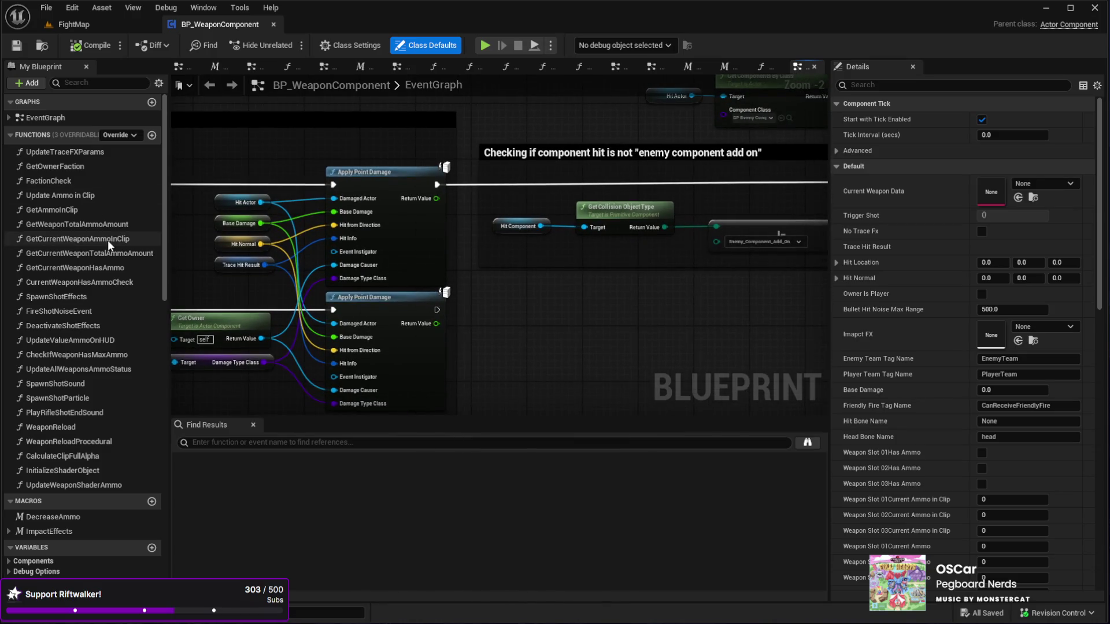
pyautogui.click(70, 83)
pyautogui.write('sh')
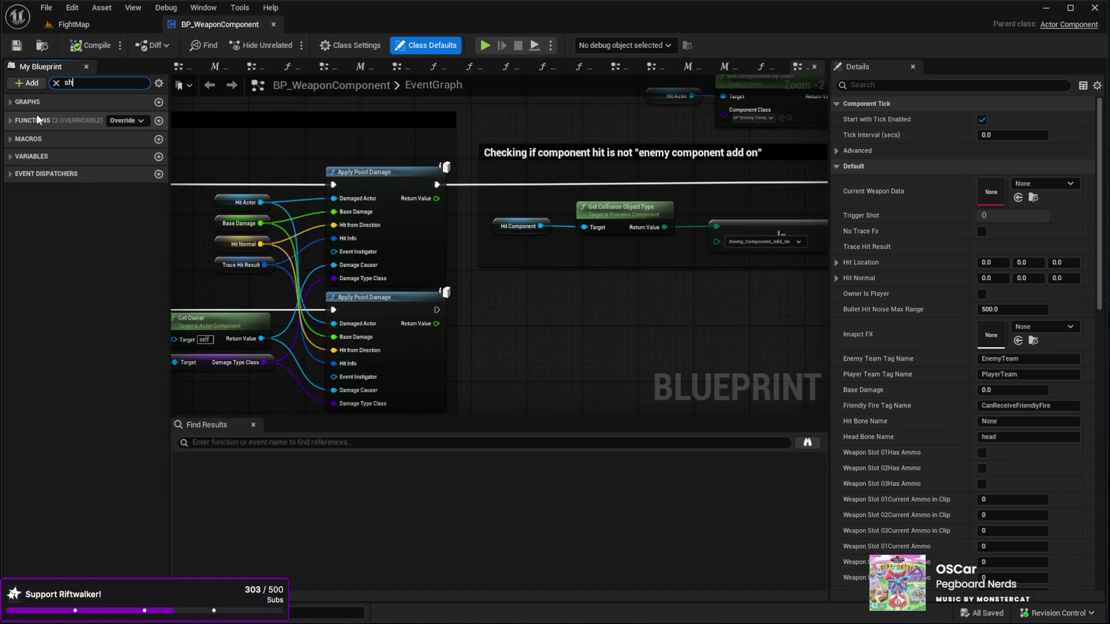
pyautogui.write('ell')
pyautogui.click(57, 157)
pyautogui.click(33, 160)
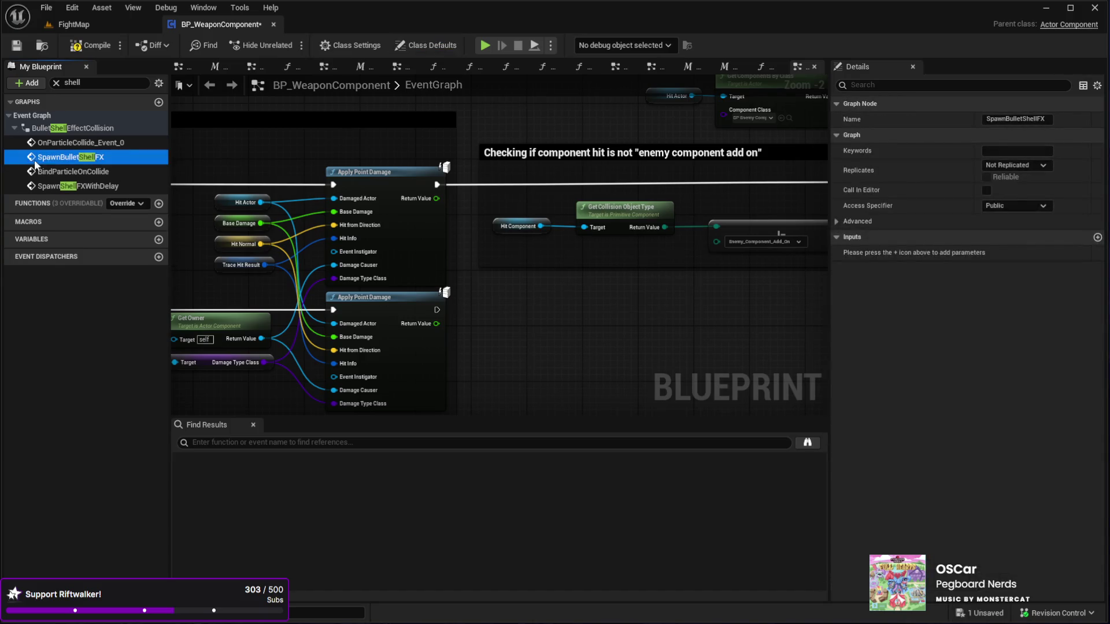
pyautogui.doubleClick(46, 156)
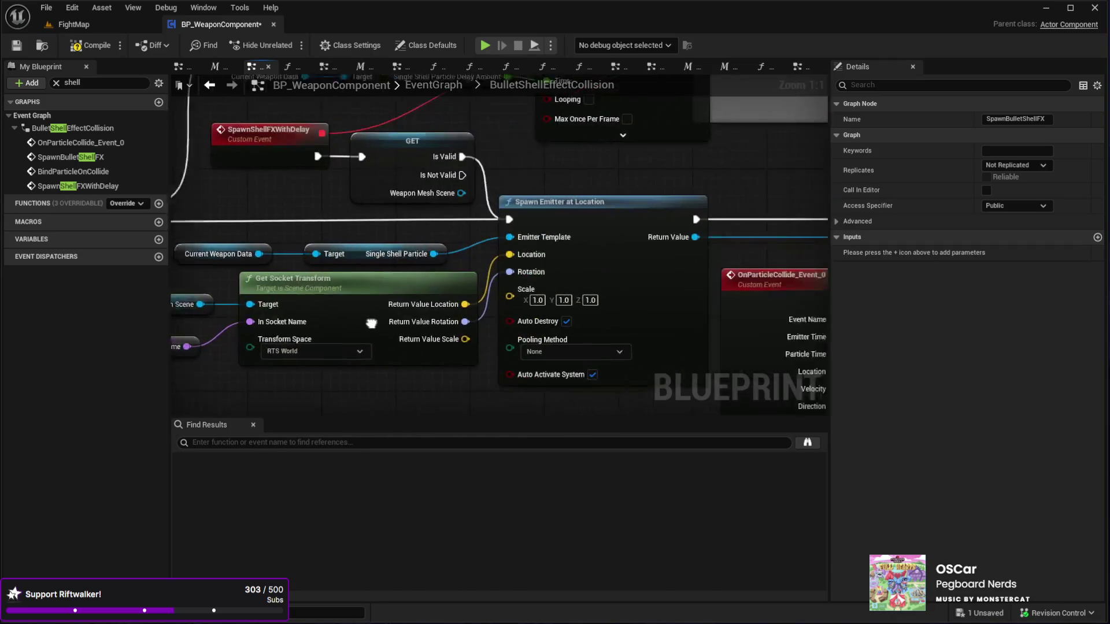
# Step: Change the first surface check from Concrete to Water and compile BP_WeaponComponent
pyautogui.moveTo(369, 253)
pyautogui.mouseDown()
pyautogui.moveTo(523, 196)
pyautogui.moveTo(405, 173)
pyautogui.moveTo(486, 206)
pyautogui.moveTo(456, 216)
pyautogui.moveTo(616, 214)
pyautogui.mouseUp()
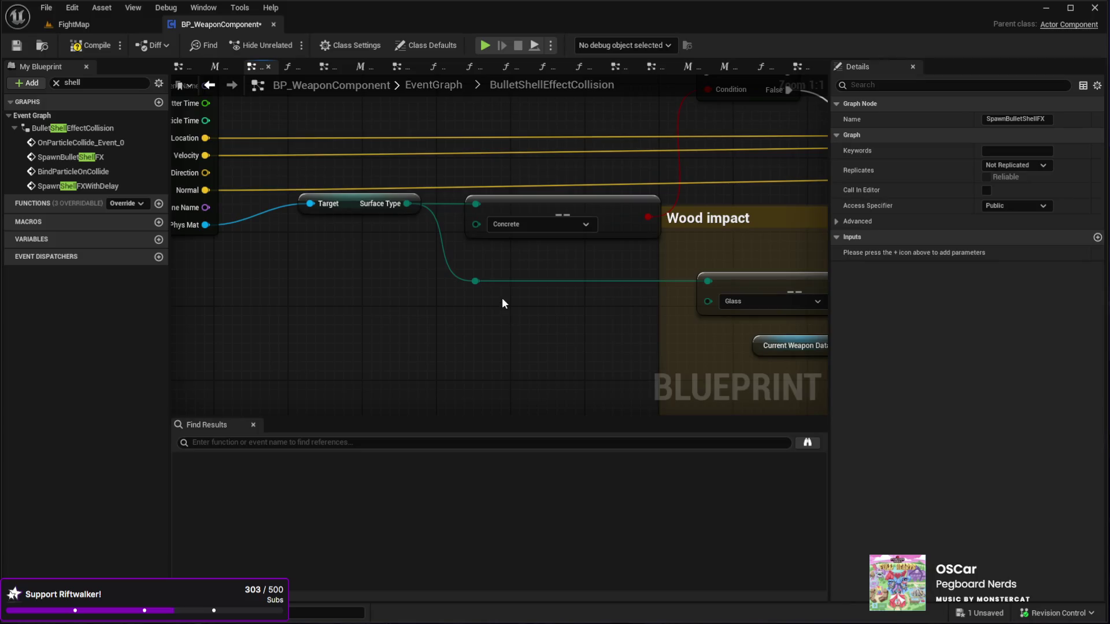
pyautogui.hotkey('ctrl', 'z')
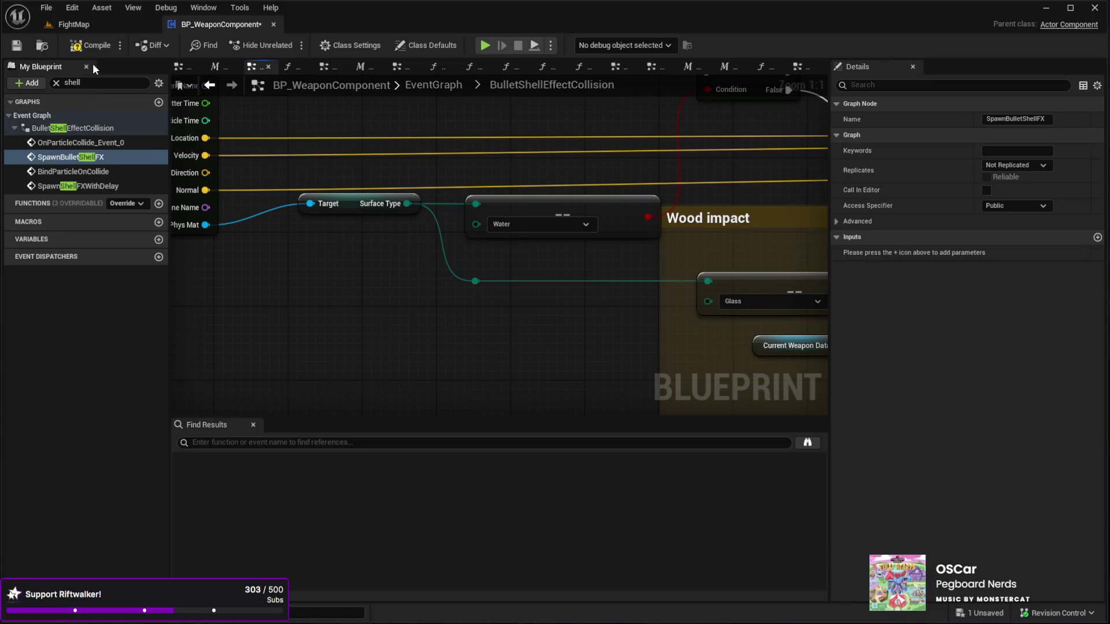
pyautogui.click(90, 45)
pyautogui.click(86, 22)
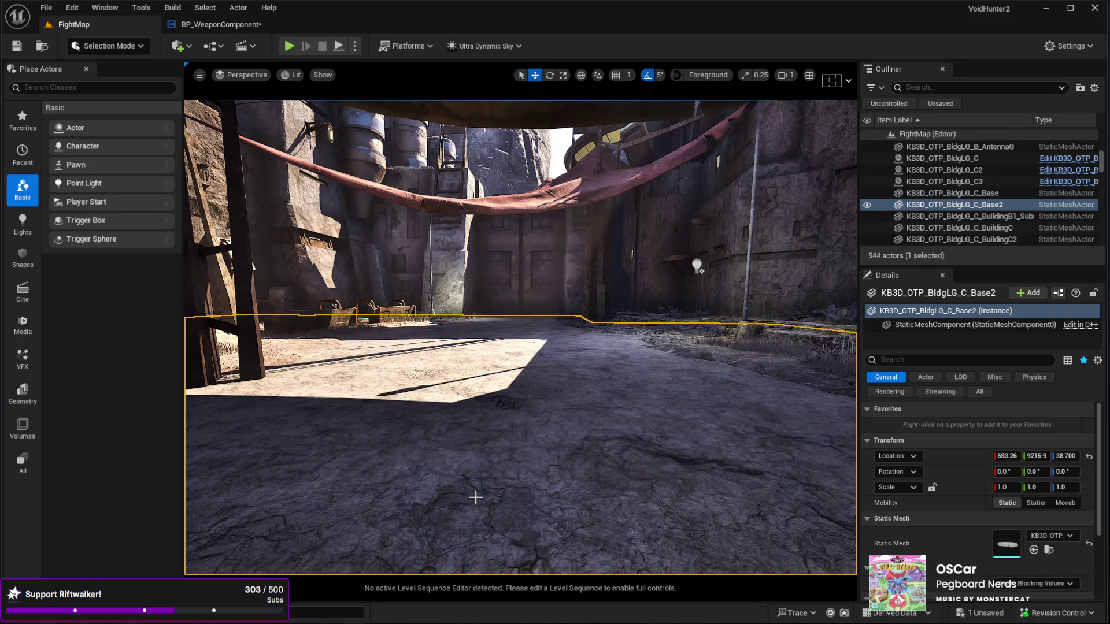
# Step: Start a Play-in-Editor session of FightMap and fire the pistol repeatedly at the far wall
pyautogui.hotkey('alt', 'p')
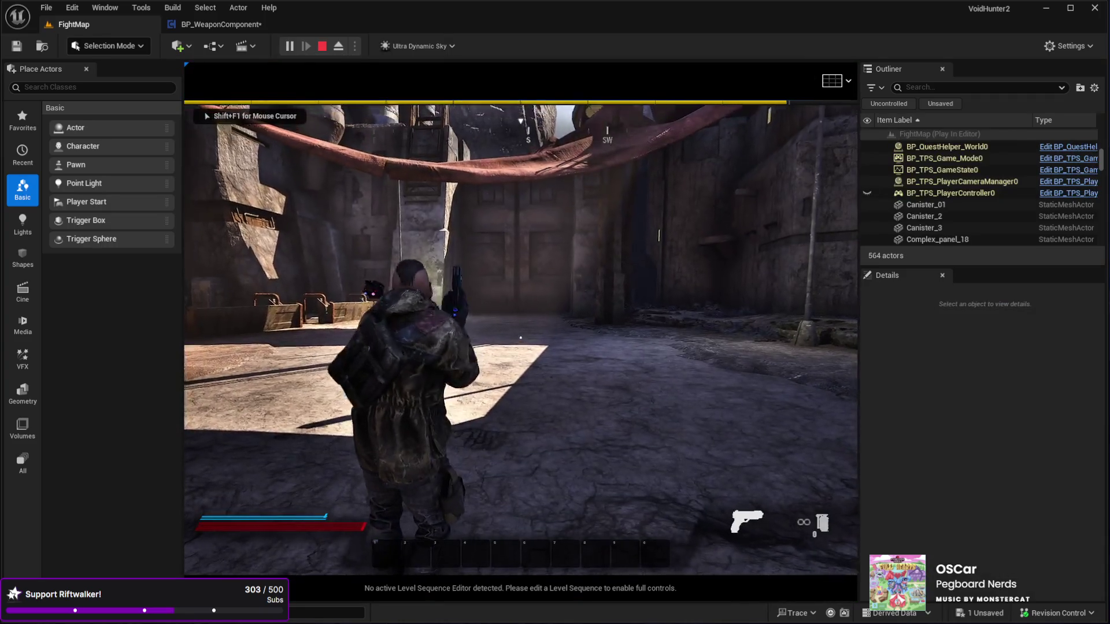
pyautogui.click(520, 337)
pyautogui.click(521, 337)
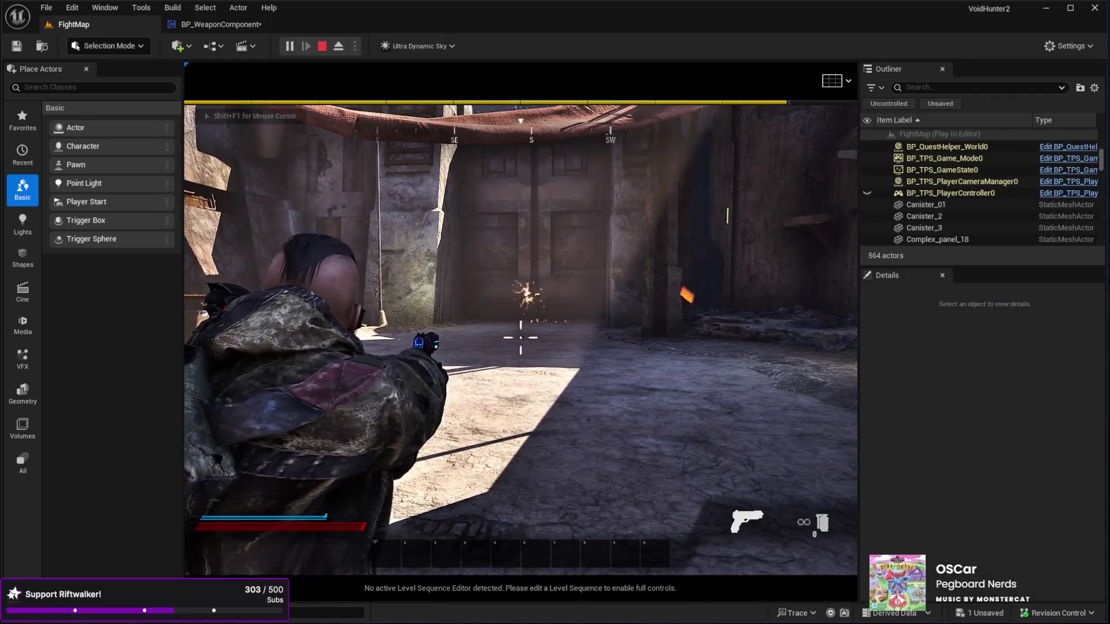
pyautogui.click(520, 337)
pyautogui.click(520, 337)
pyautogui.click(520, 337)
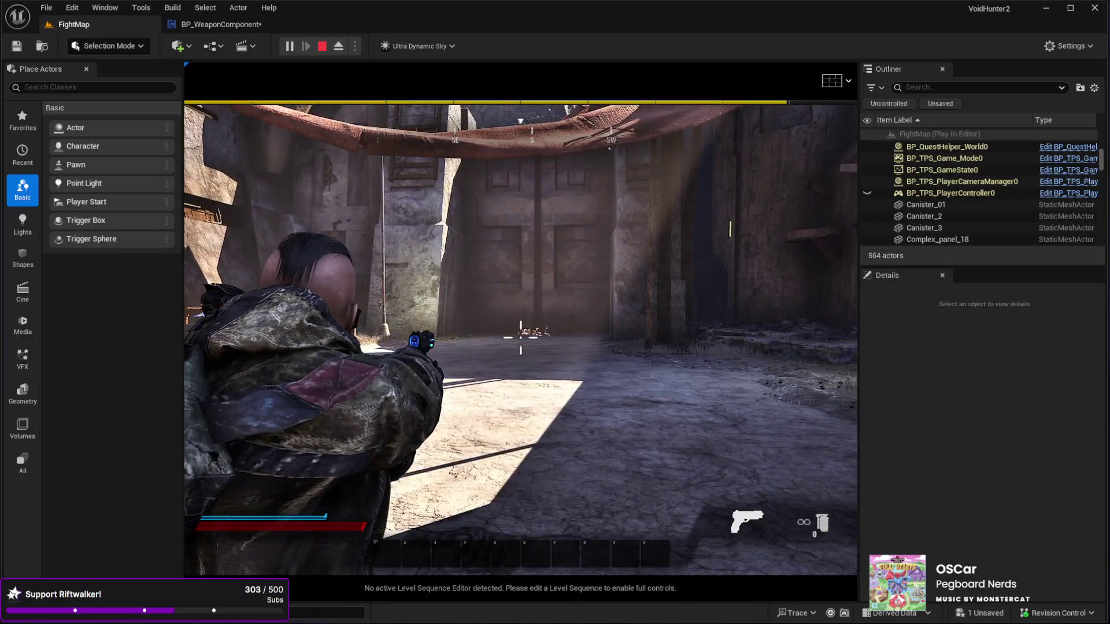
pyautogui.click(521, 337)
pyautogui.click(520, 337)
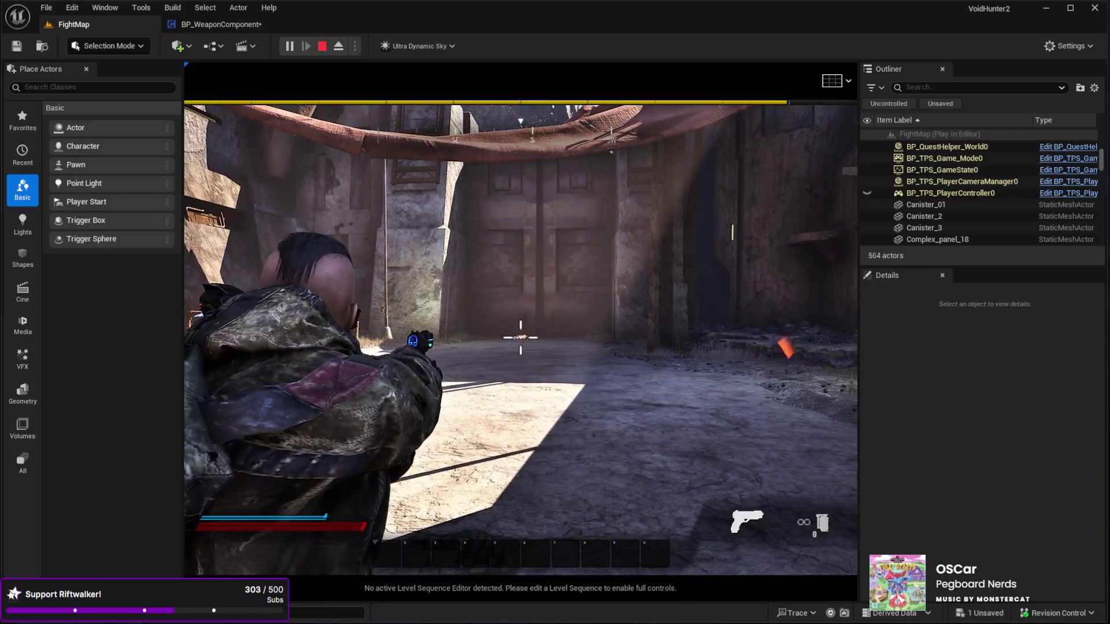
pyautogui.click(520, 337)
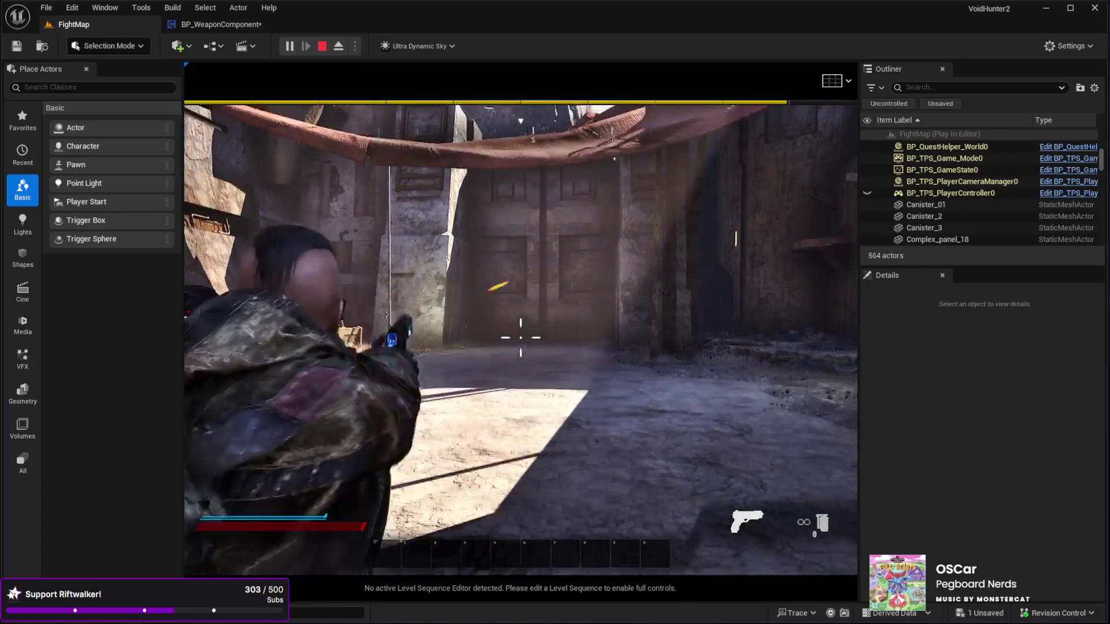
# Step: Shoot the ground to check the floor impact effects, then run forward
pyautogui.click(520, 337)
pyautogui.click(520, 337)
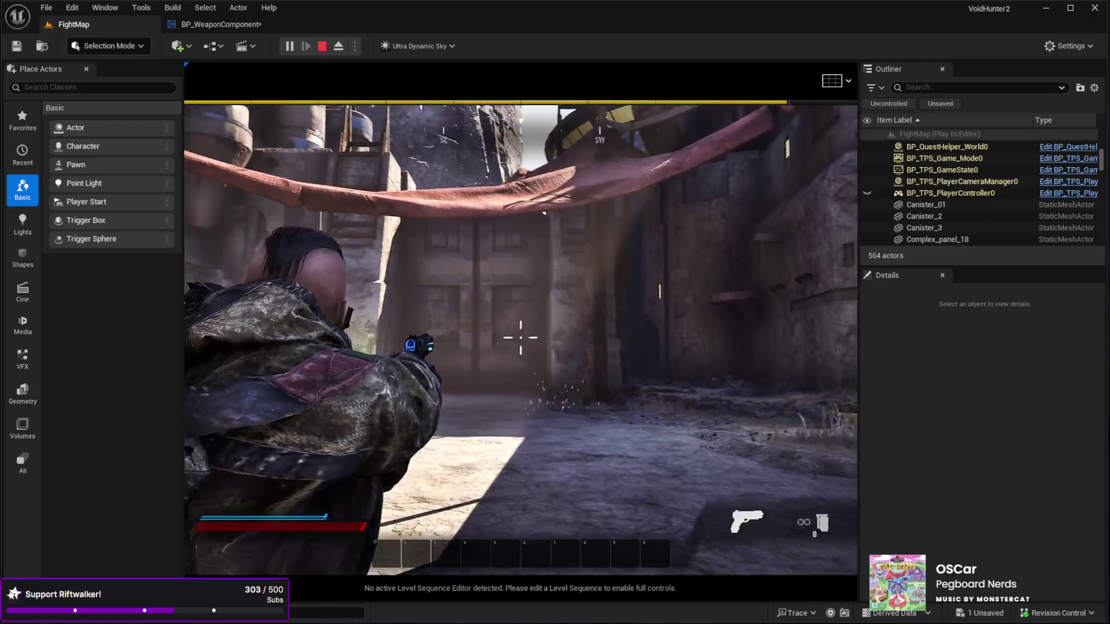
pyautogui.press('w')
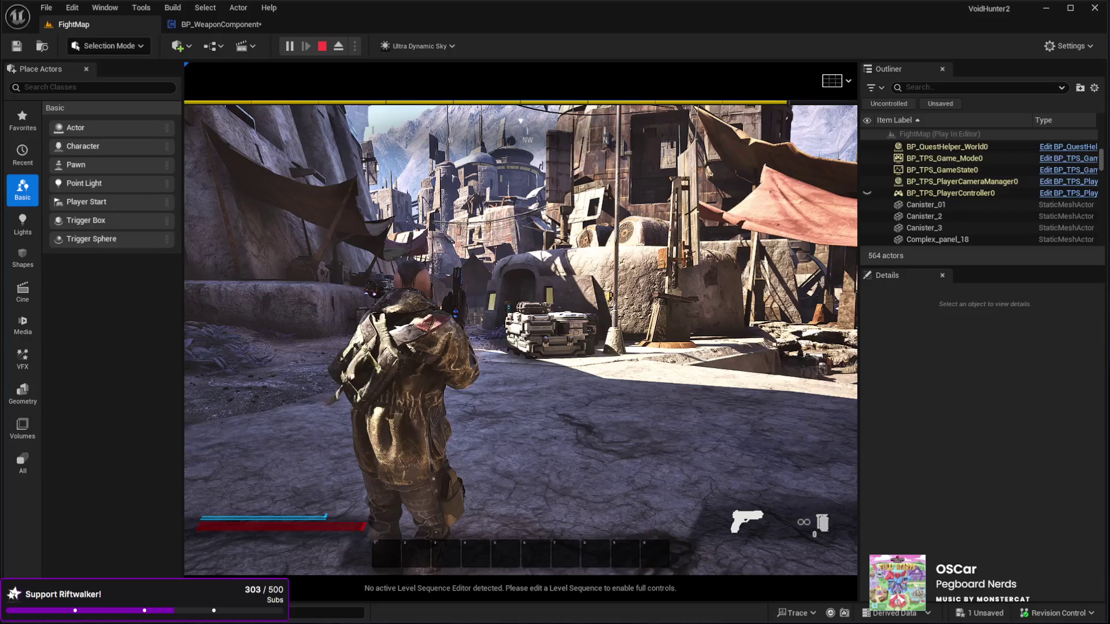
pyautogui.press('w')
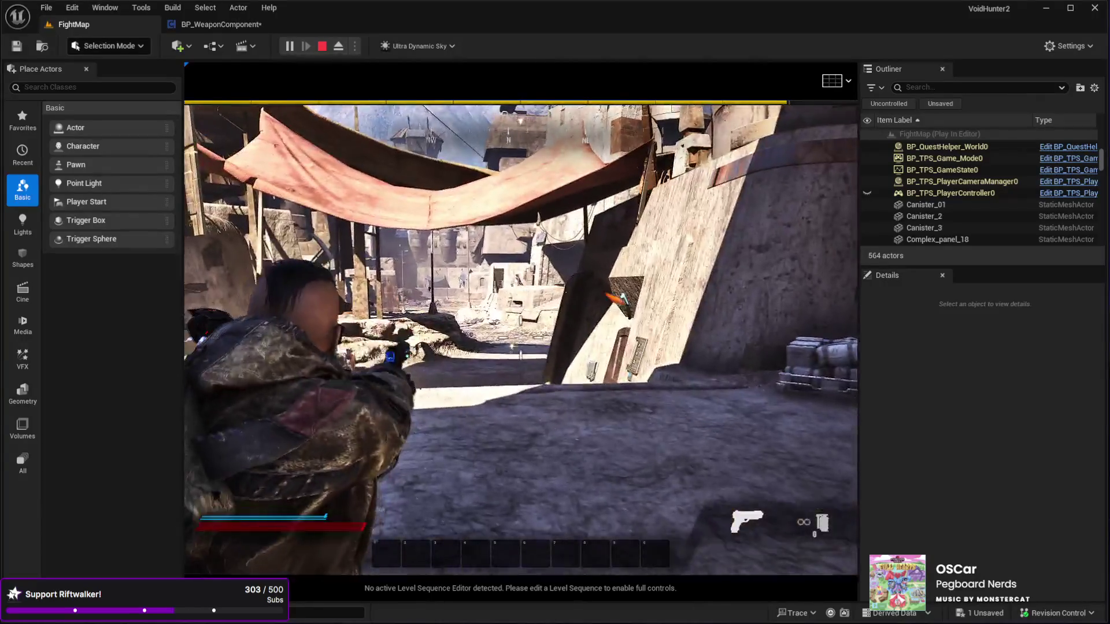
pyautogui.press('w')
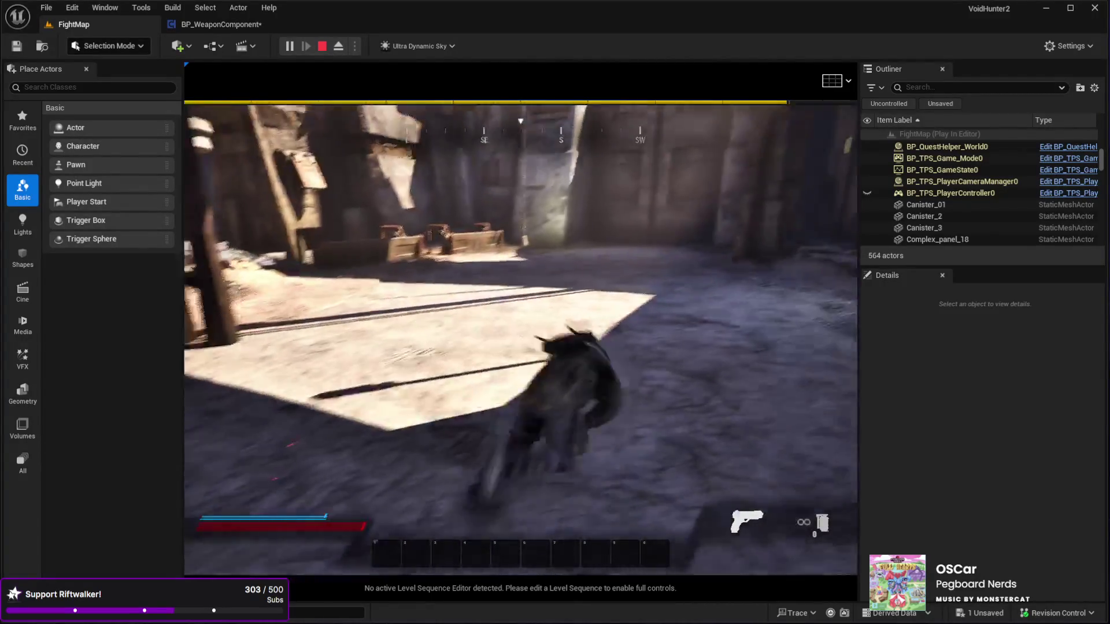
pyautogui.rightClick(521, 337)
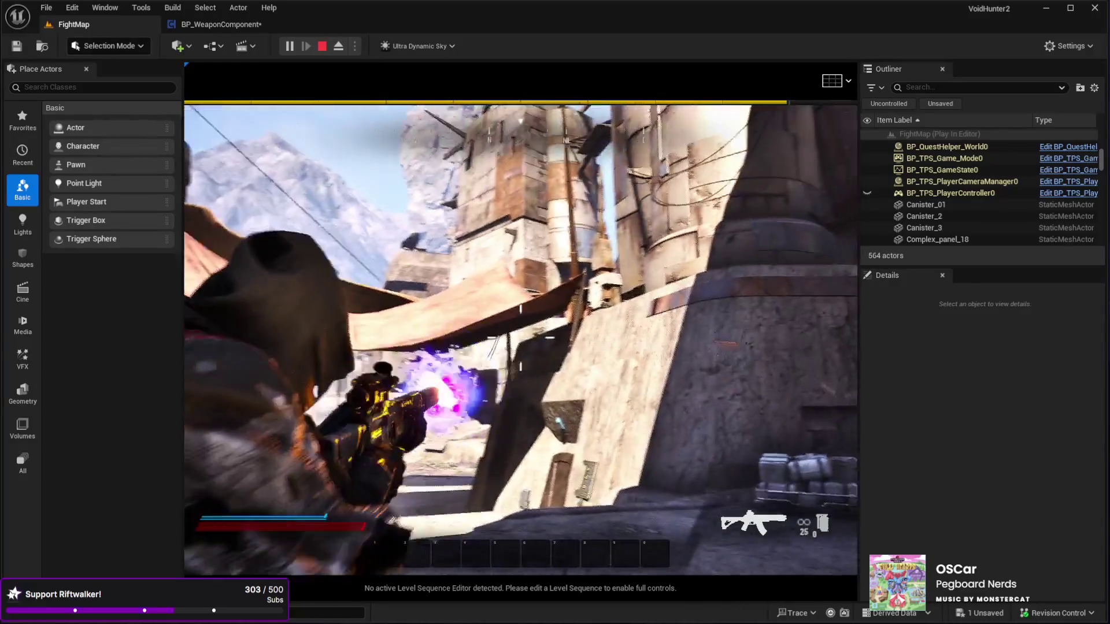
pyautogui.click(521, 338)
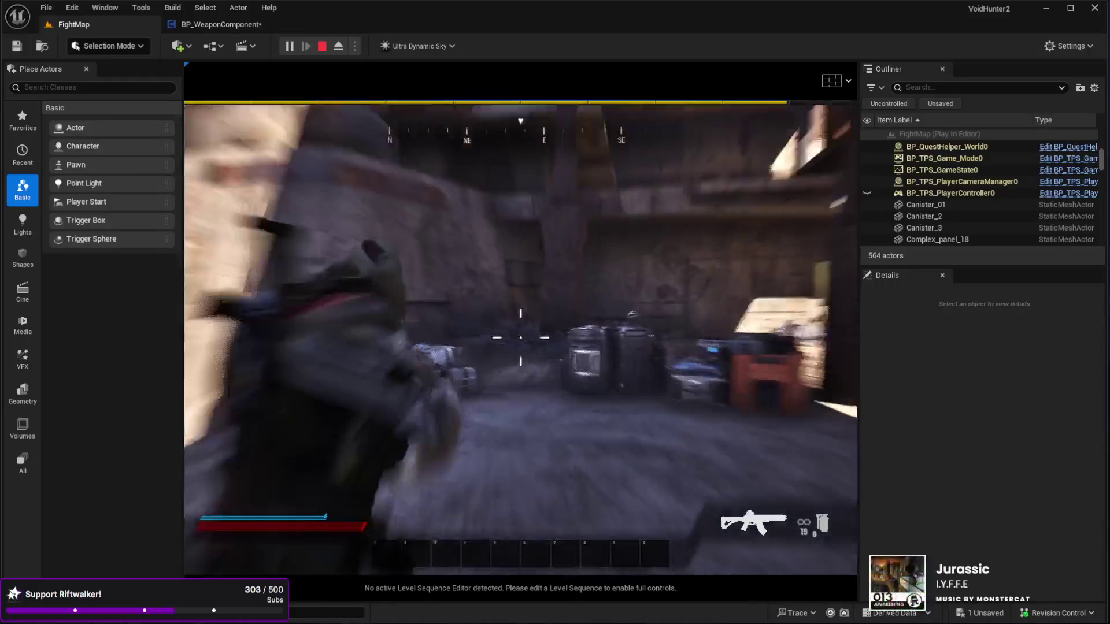
pyautogui.click(520, 338)
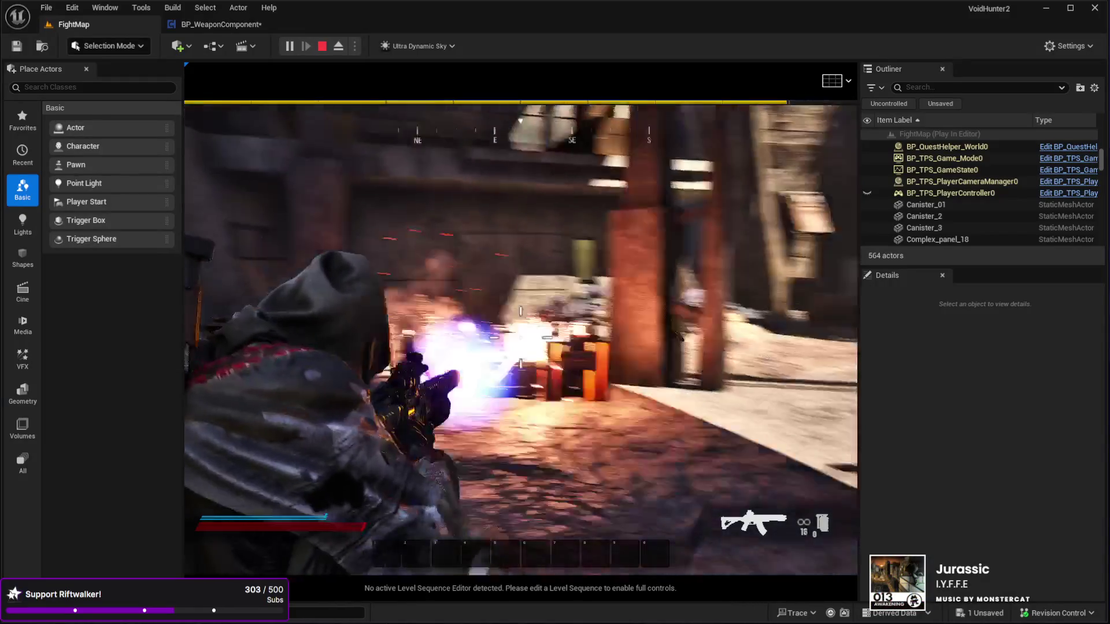
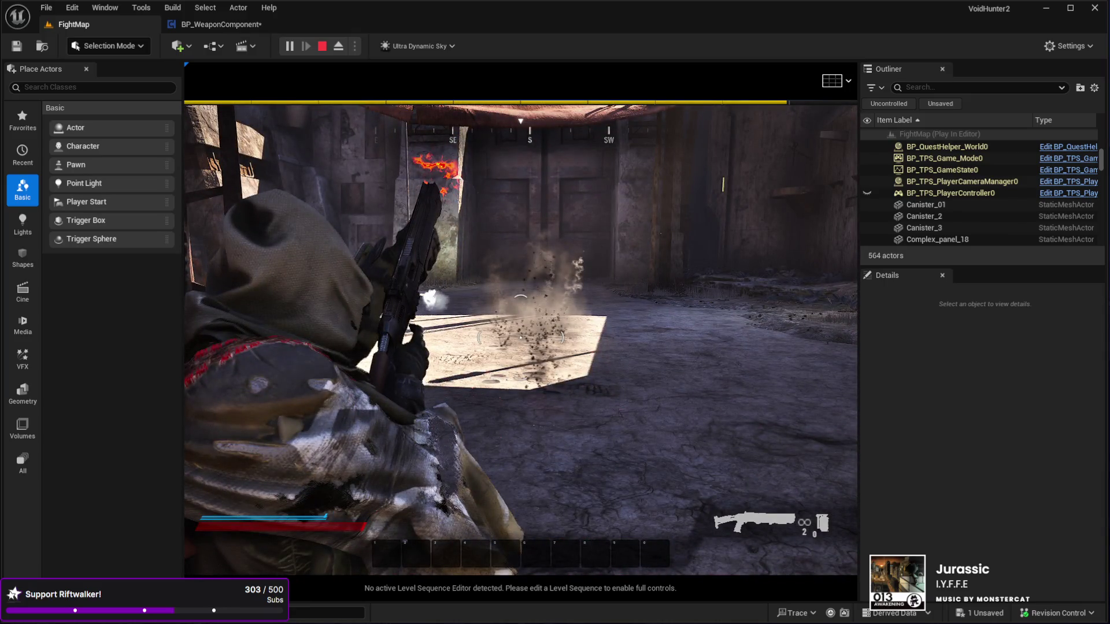
# Step: Keep play-testing FightMap, toggling F8 to fly the free camera and retake the character
pyautogui.press('F8')
pyautogui.click(245, 527)
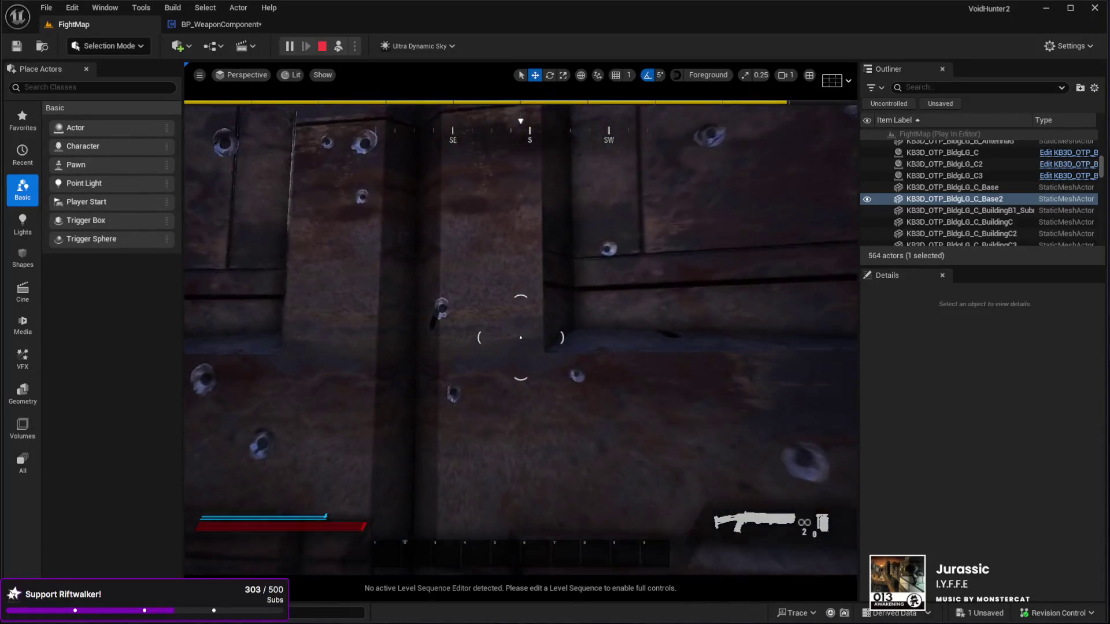
pyautogui.press('w')
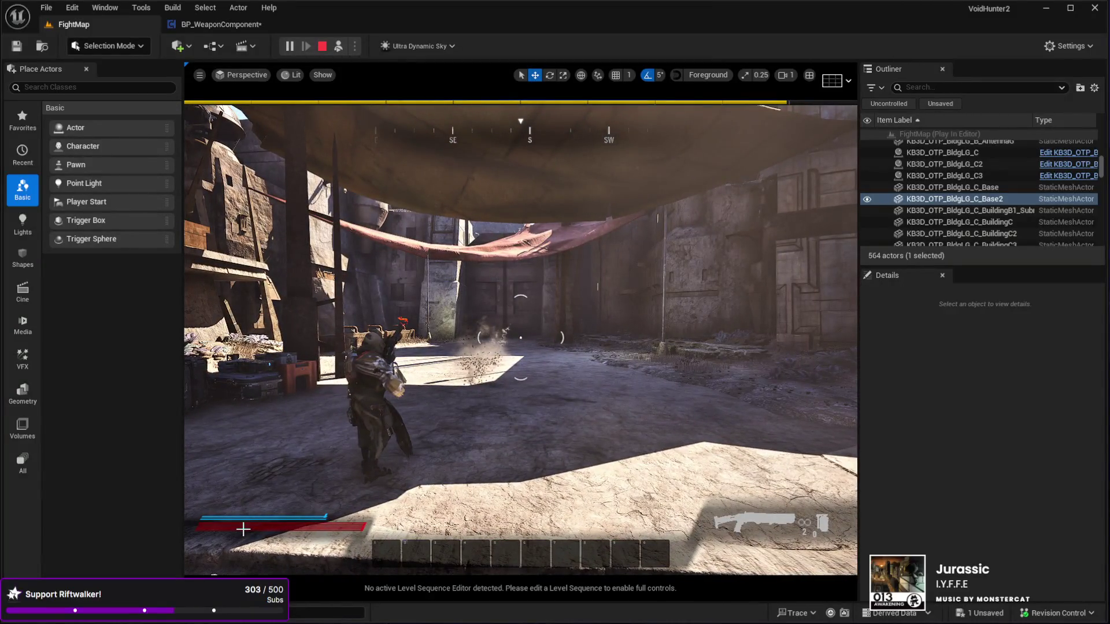
pyautogui.press('F8')
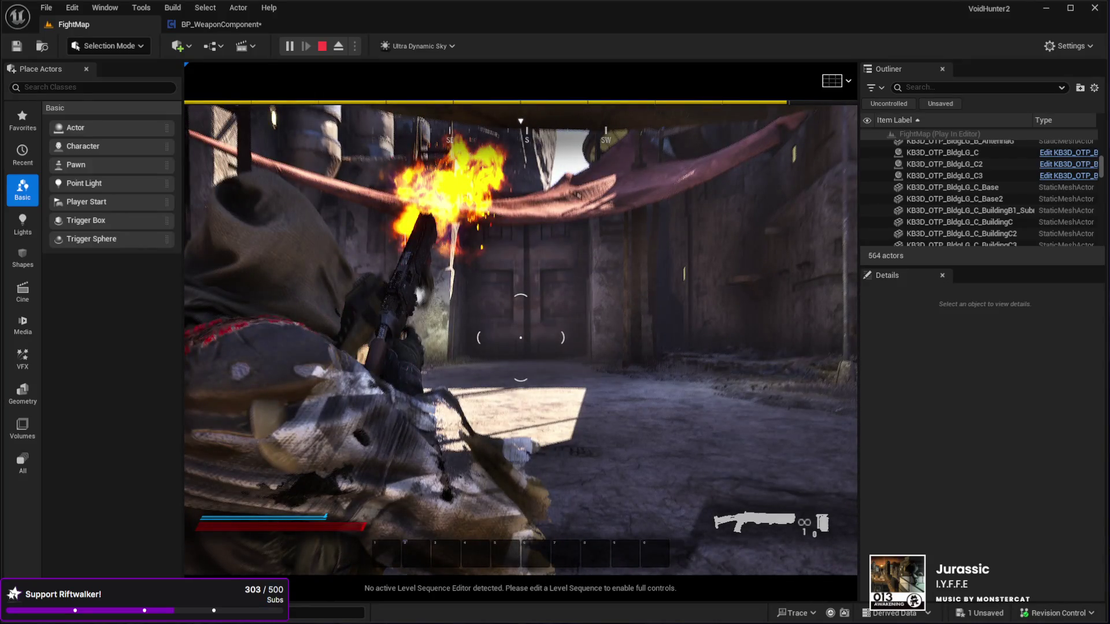
pyautogui.press('F8')
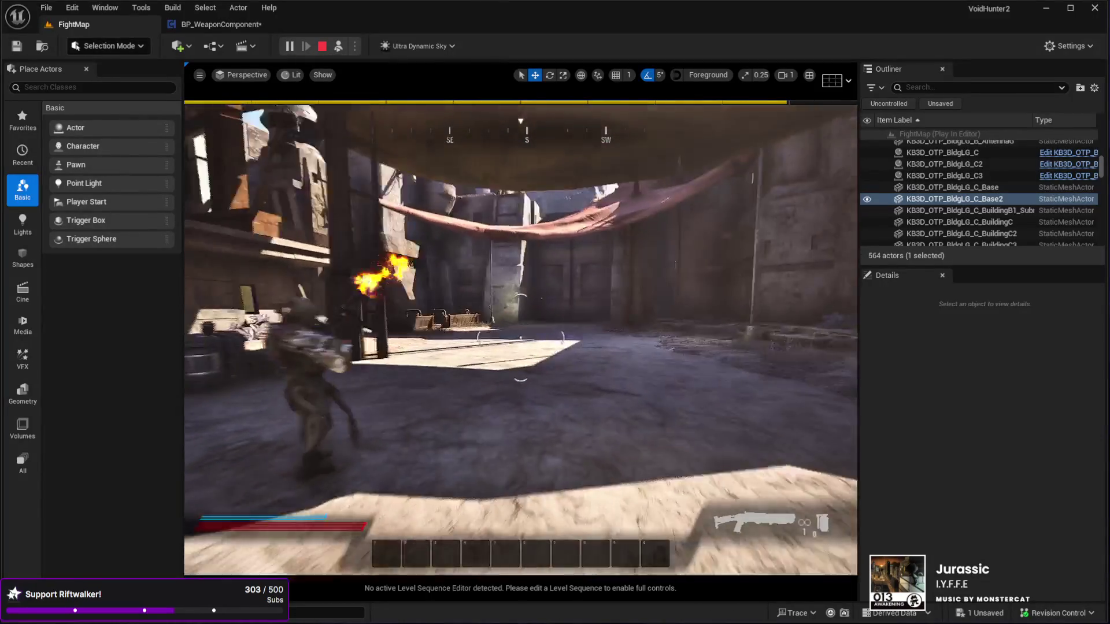
pyautogui.press('F8')
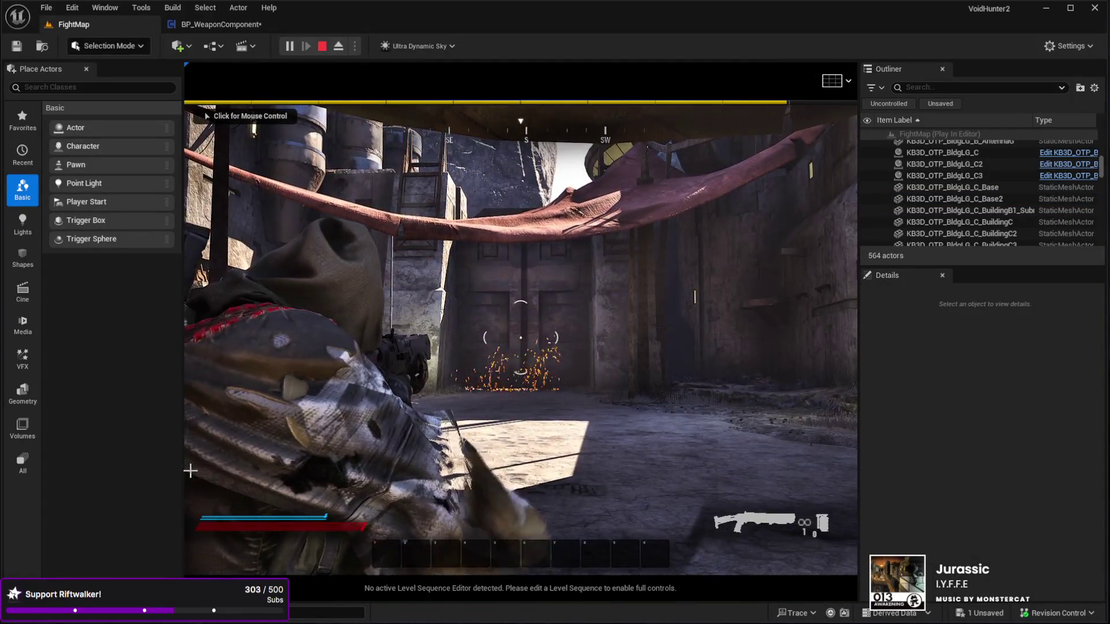
pyautogui.click(194, 511)
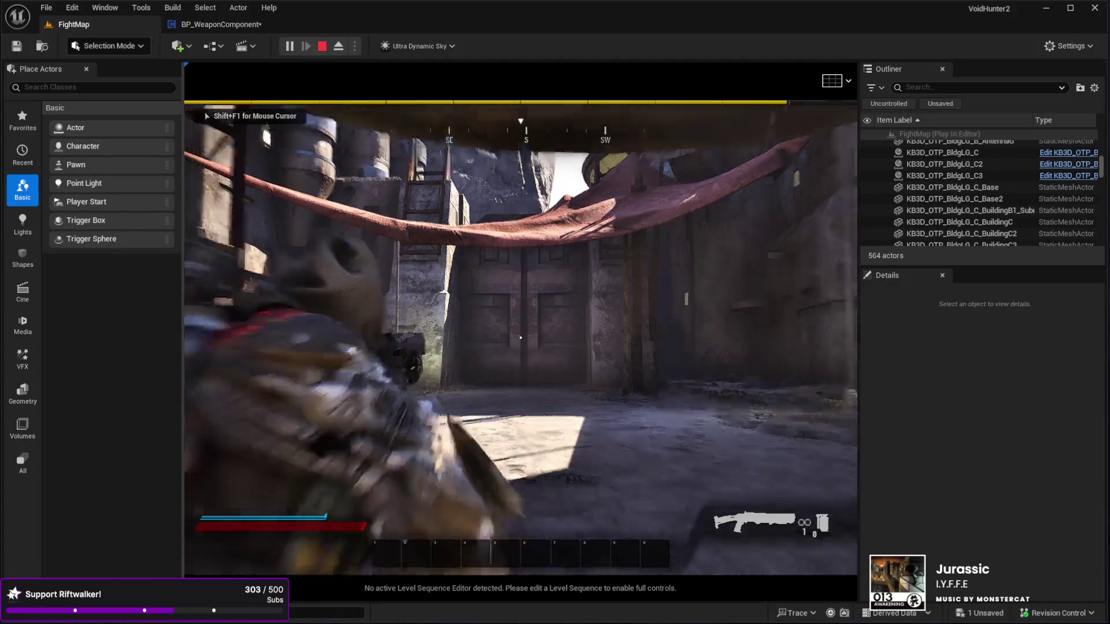
pyautogui.press('w')
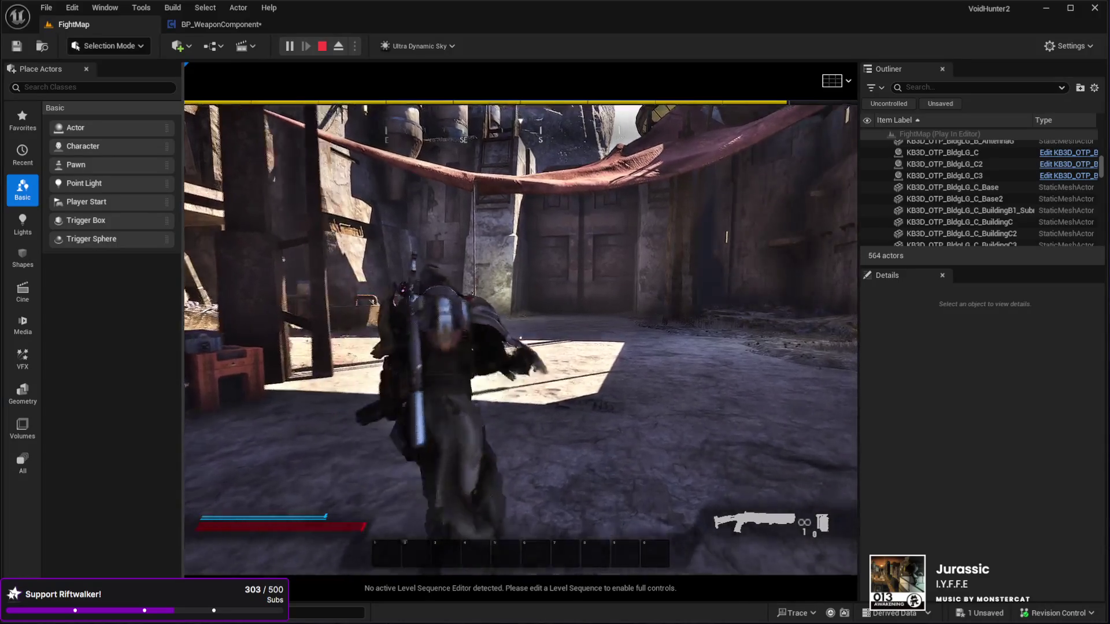
pyautogui.press('space')
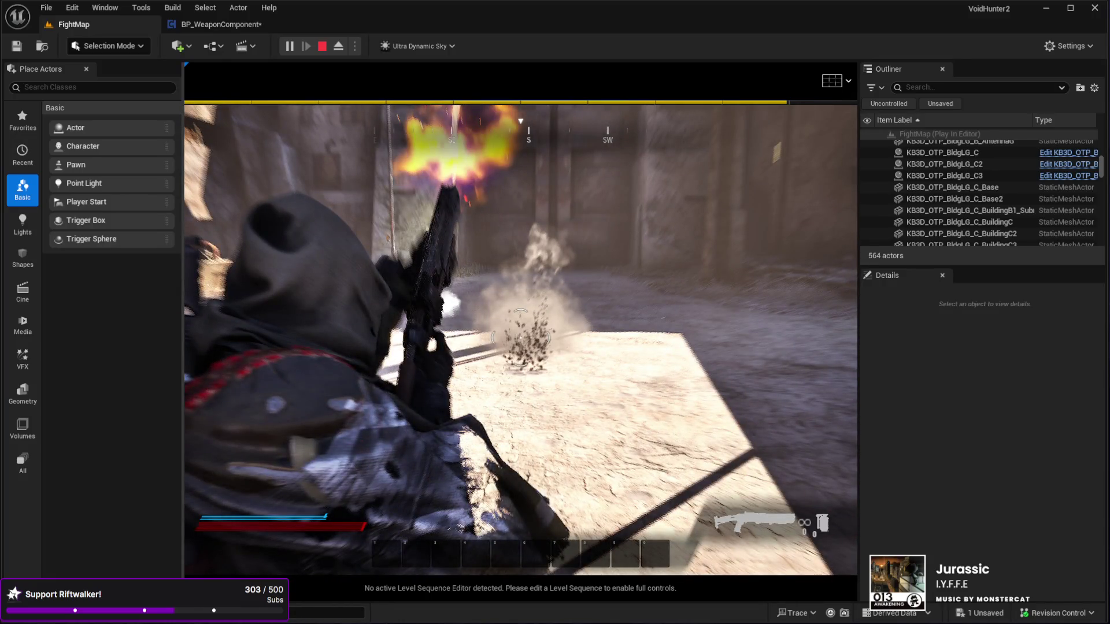
# Step: Detach from the character twice more to inspect the level, then end the Play-In-Editor session
pyautogui.press('F8')
pyautogui.click(954, 198)
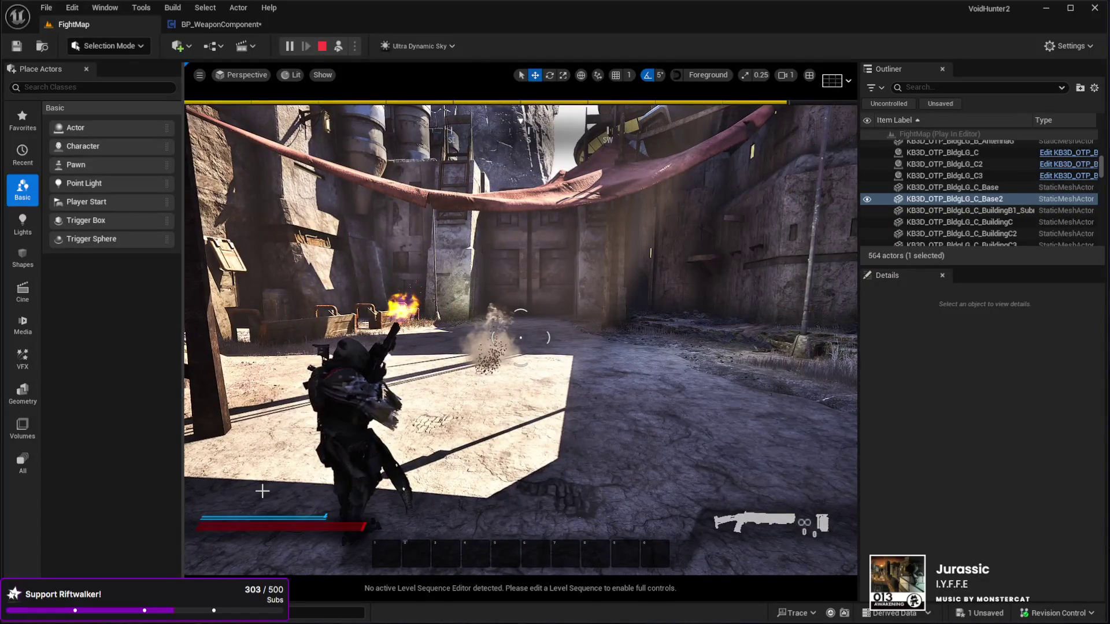
pyautogui.press('F8')
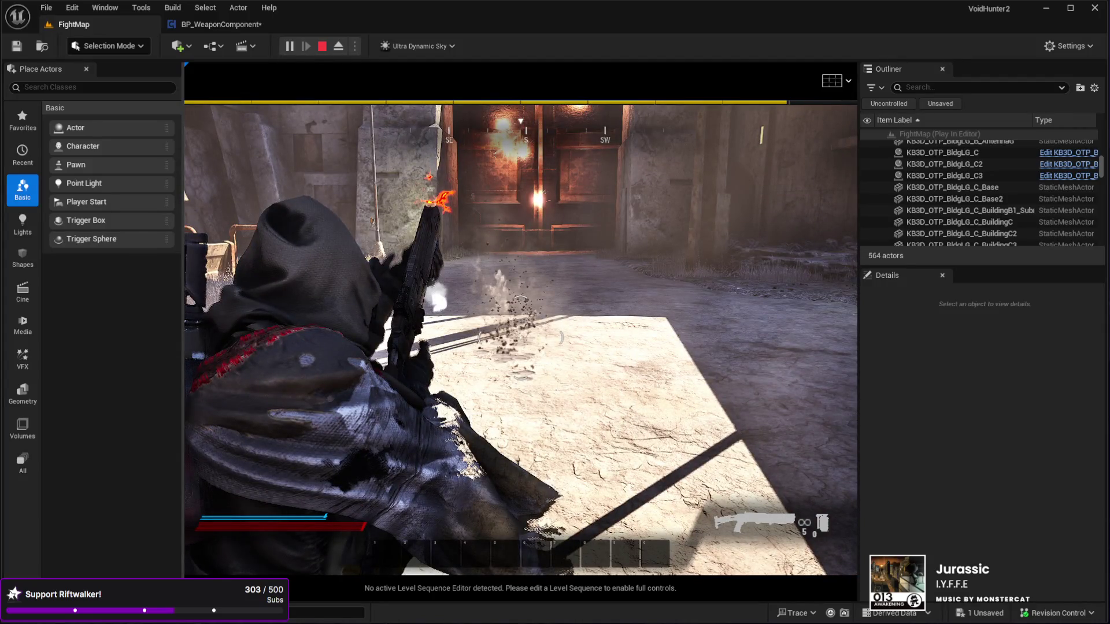
pyautogui.press('F8')
pyautogui.click(287, 563)
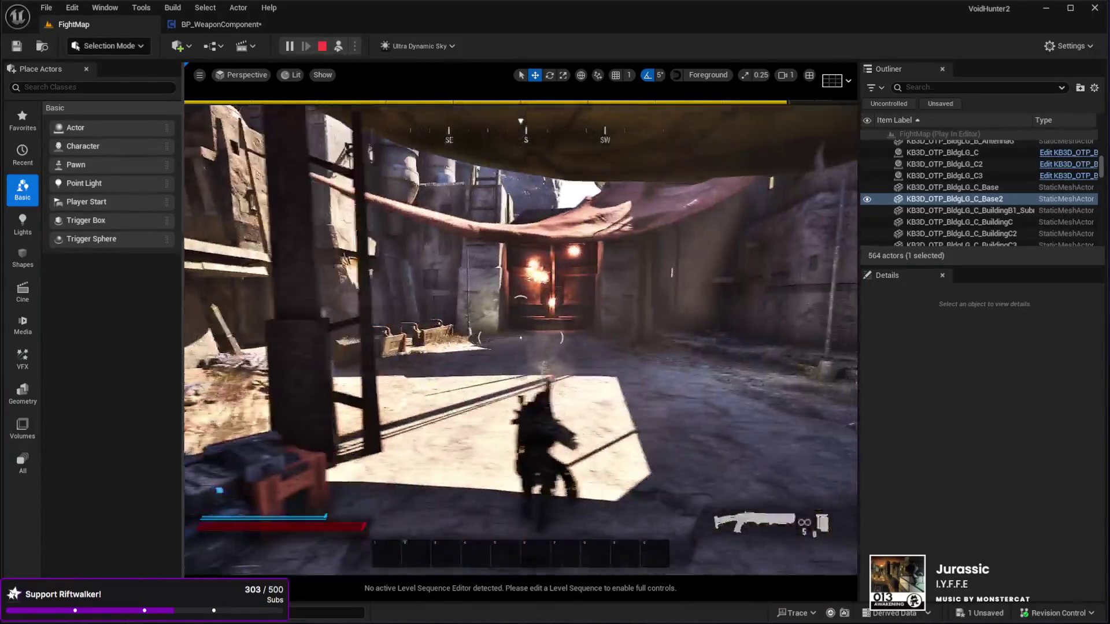
pyautogui.press('F8')
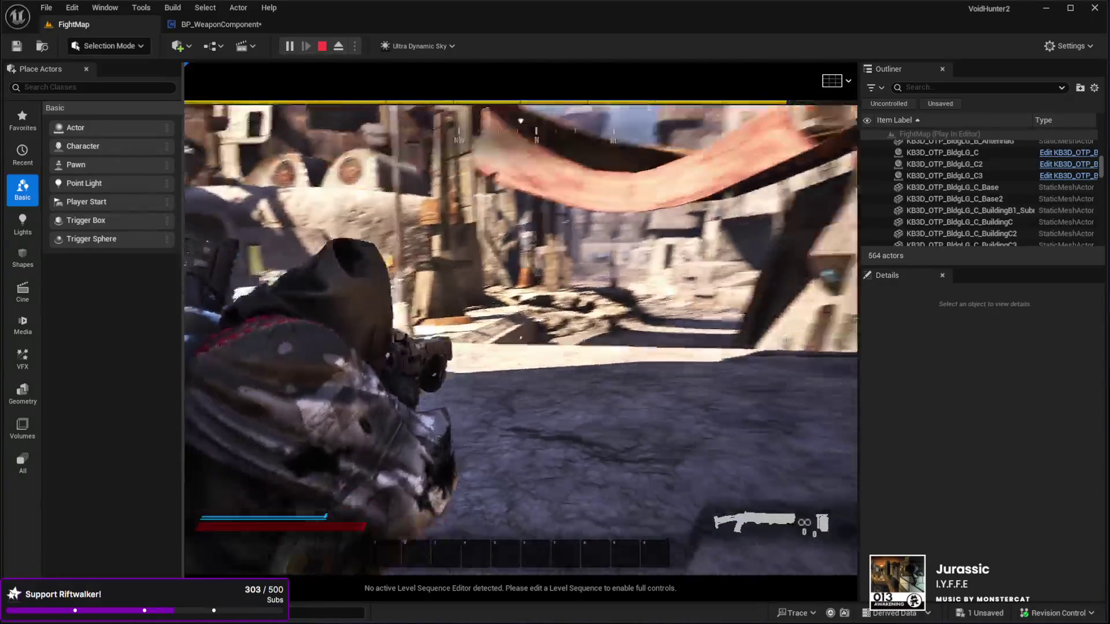
pyautogui.press('Escape')
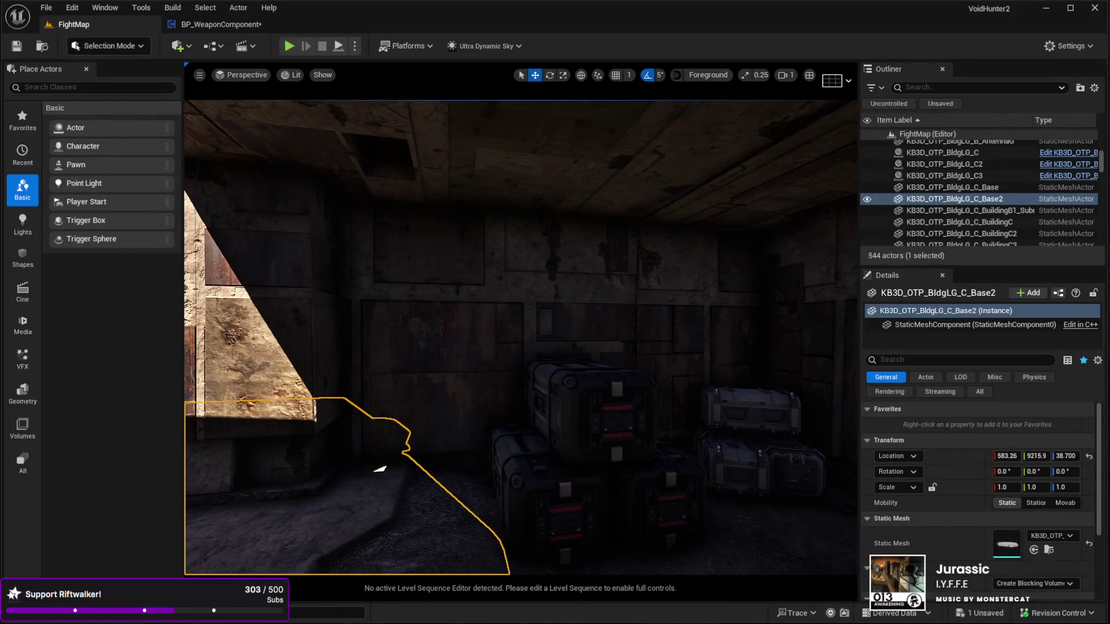
# Step: Select the BuildingC6 wall piece and turn it 180° around Z (rotation Z 449.99)
pyautogui.click(598, 333)
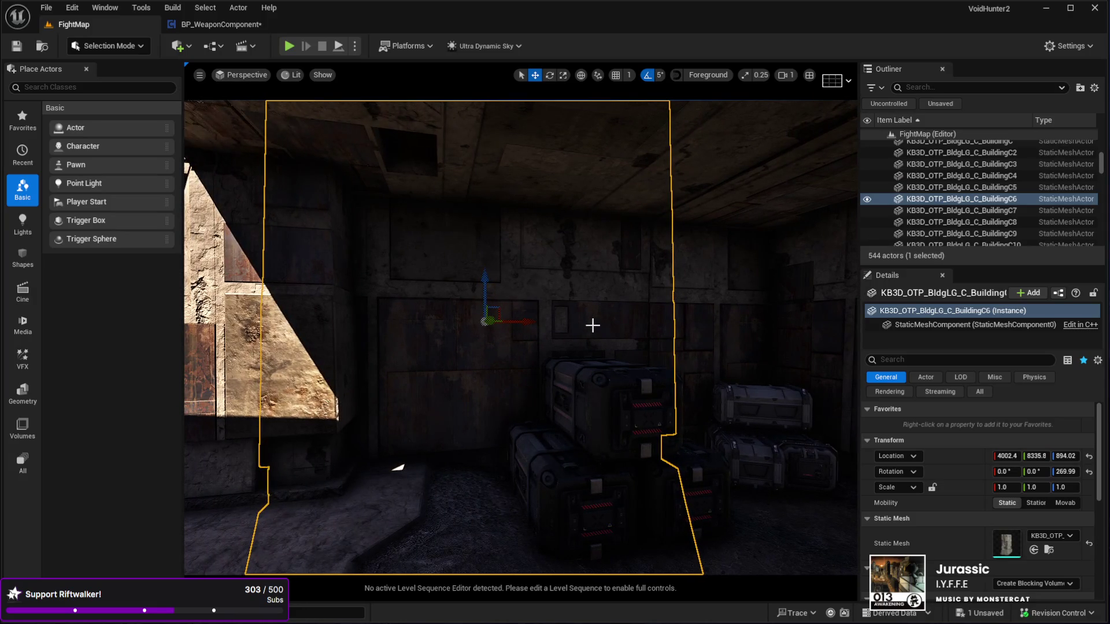
pyautogui.press('e')
pyautogui.moveTo(478, 318)
pyautogui.mouseDown()
pyautogui.moveTo(555, 321)
pyautogui.moveTo(393, 323)
pyautogui.mouseUp()
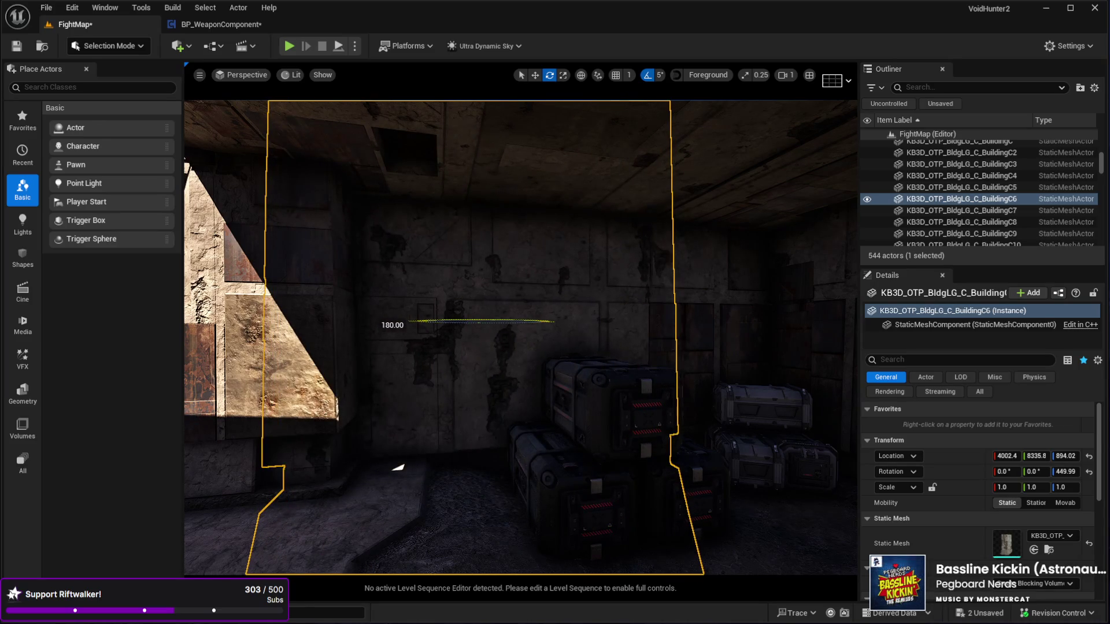
# Step: Move BuildingC6 and snap it to the floor with End, then reframe the view on the wall
pyautogui.press('w')
pyautogui.moveTo(479, 280)
pyautogui.mouseDown()
pyautogui.moveTo(478, 408)
pyautogui.moveTo(466, 305)
pyautogui.moveTo(503, 347)
pyautogui.moveTo(496, 460)
pyautogui.moveTo(478, 215)
pyautogui.moveTo(491, 188)
pyautogui.moveTo(485, 136)
pyautogui.moveTo(486, 261)
pyautogui.moveTo(595, 240)
pyautogui.moveTo(549, 246)
pyautogui.mouseUp()
pyautogui.press('End')
pyautogui.moveTo(581, 287); pyautogui.dragTo(602, 297)
pyautogui.moveTo(367, 540); pyautogui.dragTo(370, 540)
pyautogui.moveTo(792, 223); pyautogui.dragTo(793, 223)
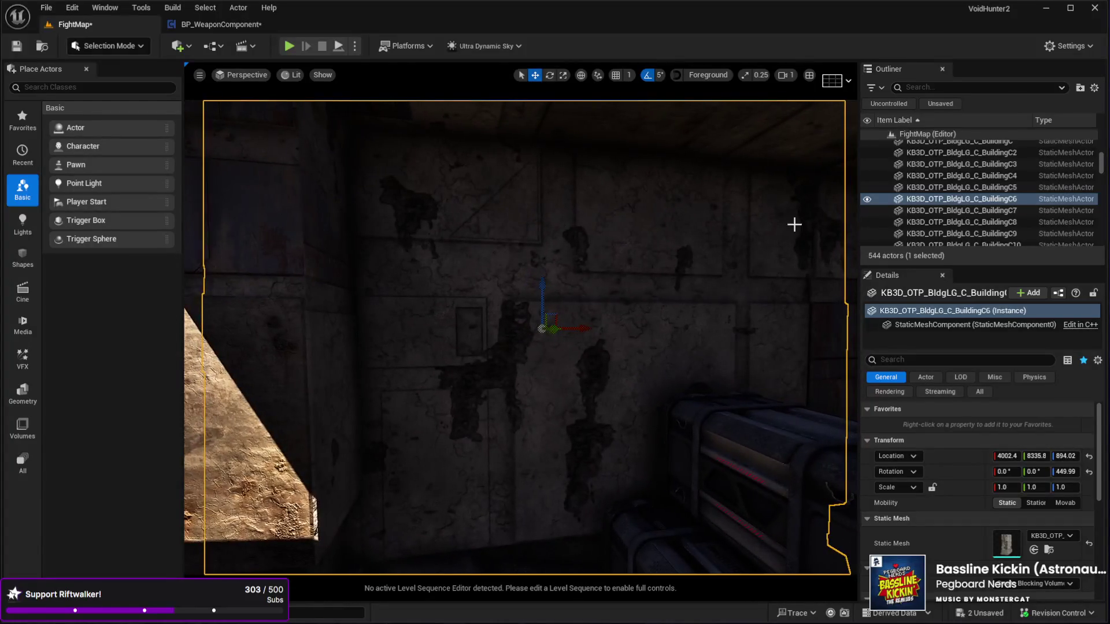
pyautogui.moveTo(1102, 162); pyautogui.dragTo(1100, 53)
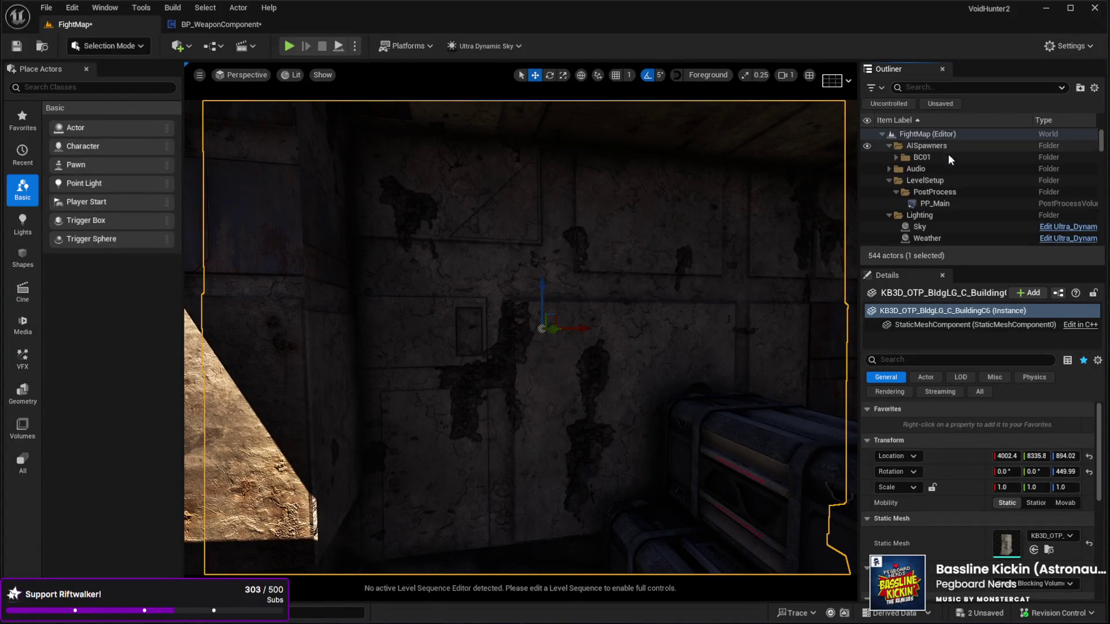
# Step: Select the Sky actor and set its Time Of Day to 0.0 for a night look
pyautogui.click(925, 227)
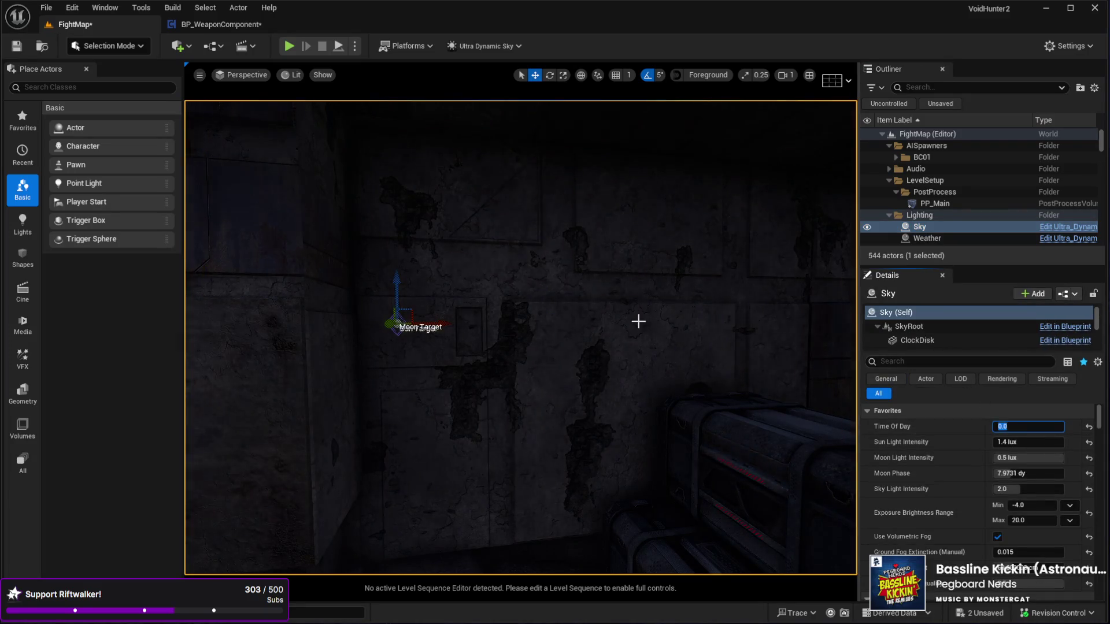
pyautogui.moveTo(636, 320); pyautogui.dragTo(665, 320)
pyautogui.moveTo(587, 325)
pyautogui.mouseDown()
pyautogui.moveTo(445, 324)
pyautogui.moveTo(446, 289)
pyautogui.moveTo(462, 289)
pyautogui.moveTo(393, 289)
pyautogui.moveTo(492, 283)
pyautogui.moveTo(515, 307)
pyautogui.moveTo(503, 318)
pyautogui.moveTo(508, 341)
pyautogui.moveTo(572, 347)
pyautogui.moveTo(585, 323)
pyautogui.moveTo(574, 329)
pyautogui.moveTo(597, 317)
pyautogui.moveTo(581, 317)
pyautogui.moveTo(596, 311)
pyautogui.moveTo(592, 332)
pyautogui.moveTo(590, 302)
pyautogui.mouseUp()
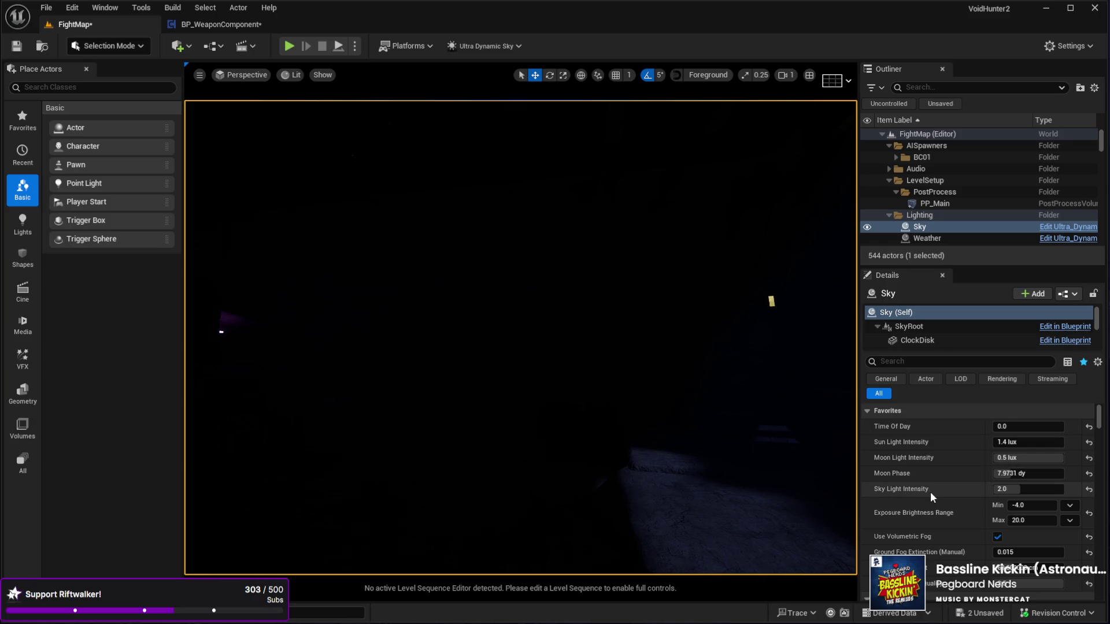
pyautogui.scroll(-3, 931, 491)
pyautogui.scroll(-2, 931, 492)
pyautogui.scroll(4, 966, 498)
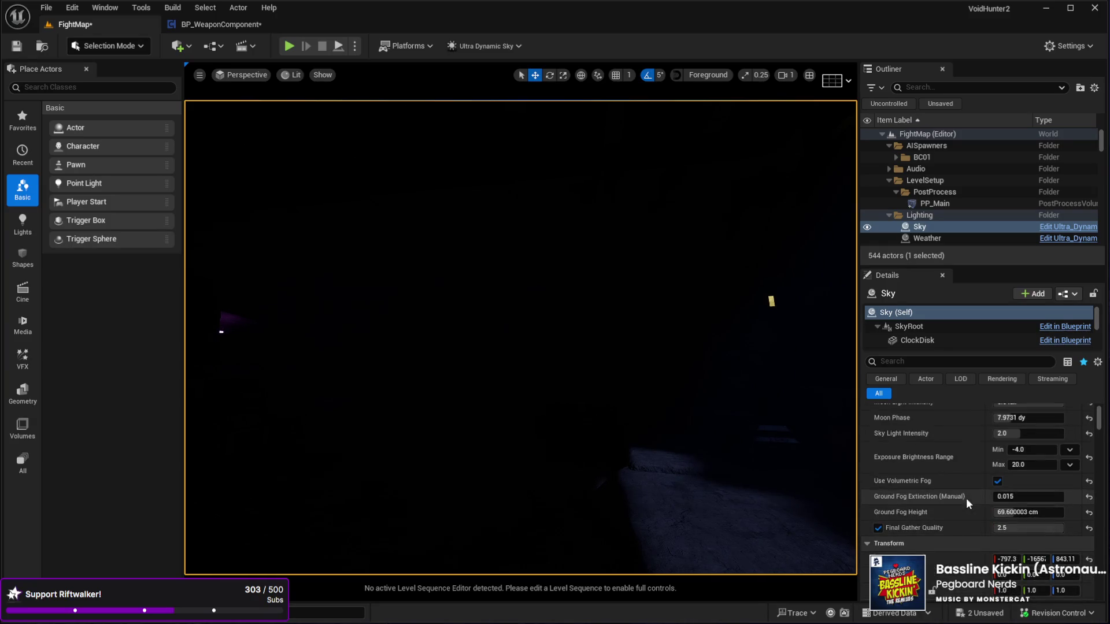
pyautogui.scroll(2, 966, 497)
pyautogui.scroll(-5, 966, 497)
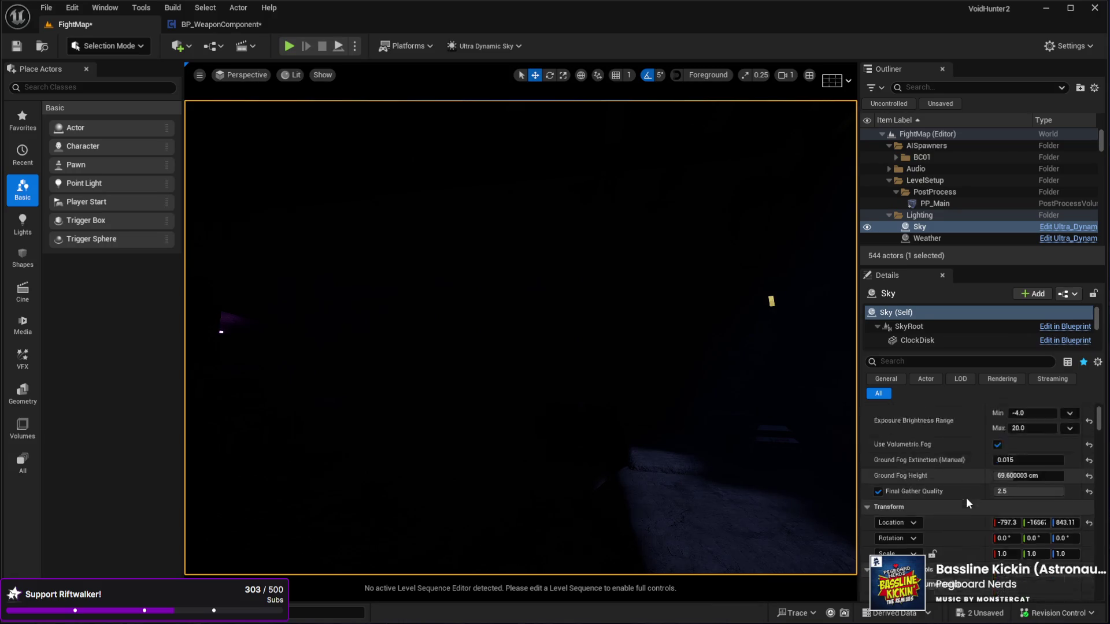
pyautogui.scroll(-5, 966, 495)
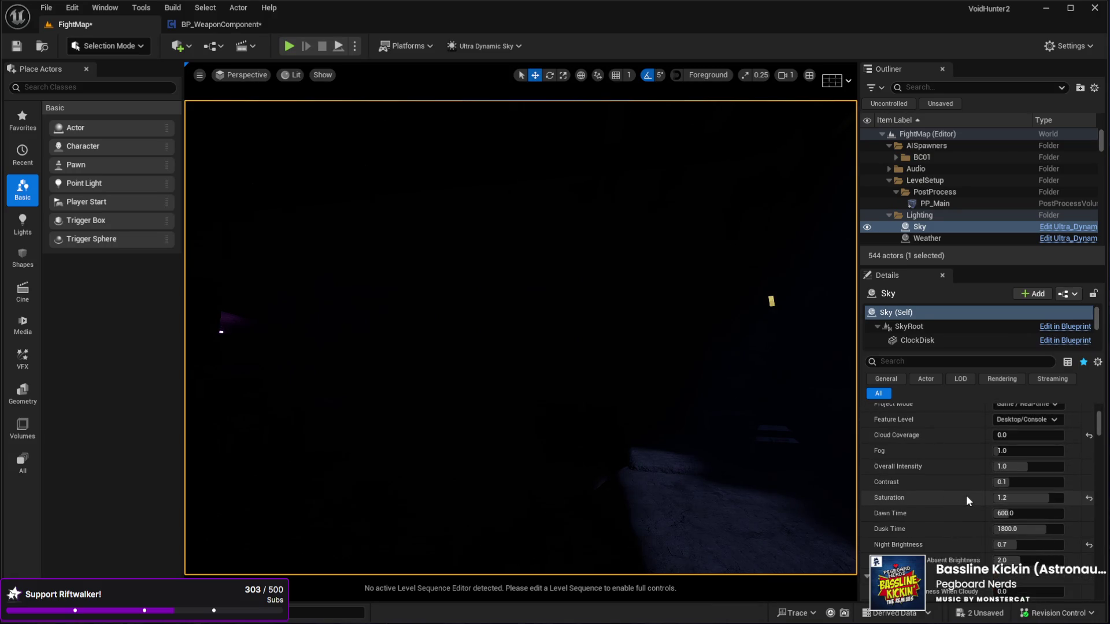
# Step: Set Night Brightness to 0.9, then tweak it and trial Moon Phase 2.54 before restoring 7.9731
pyautogui.click(1016, 545)
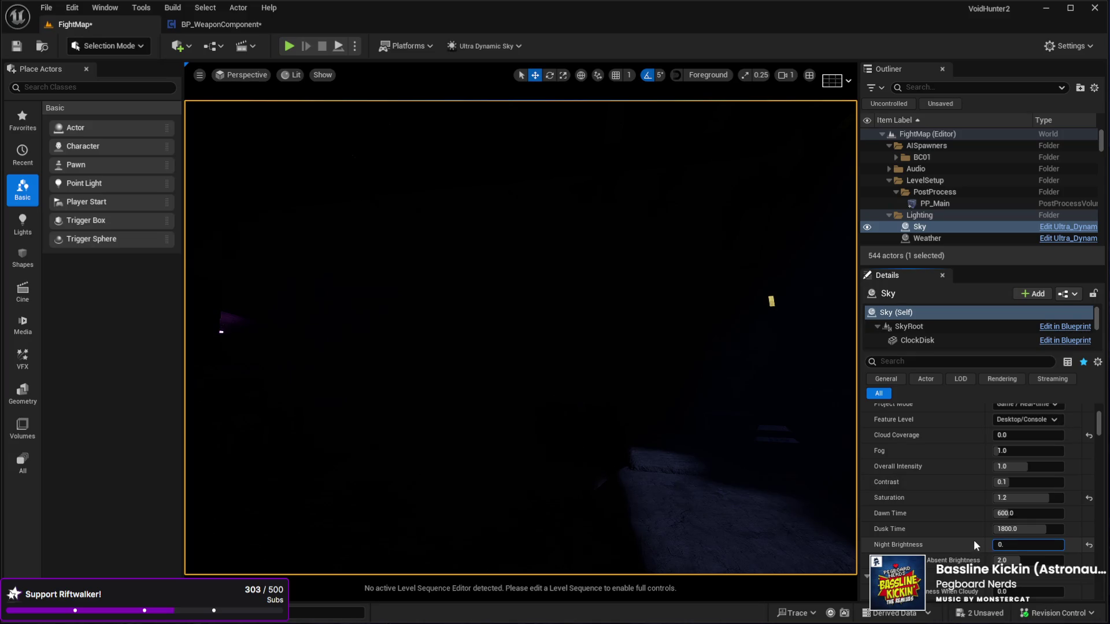
pyautogui.write('9')
pyautogui.press('Return')
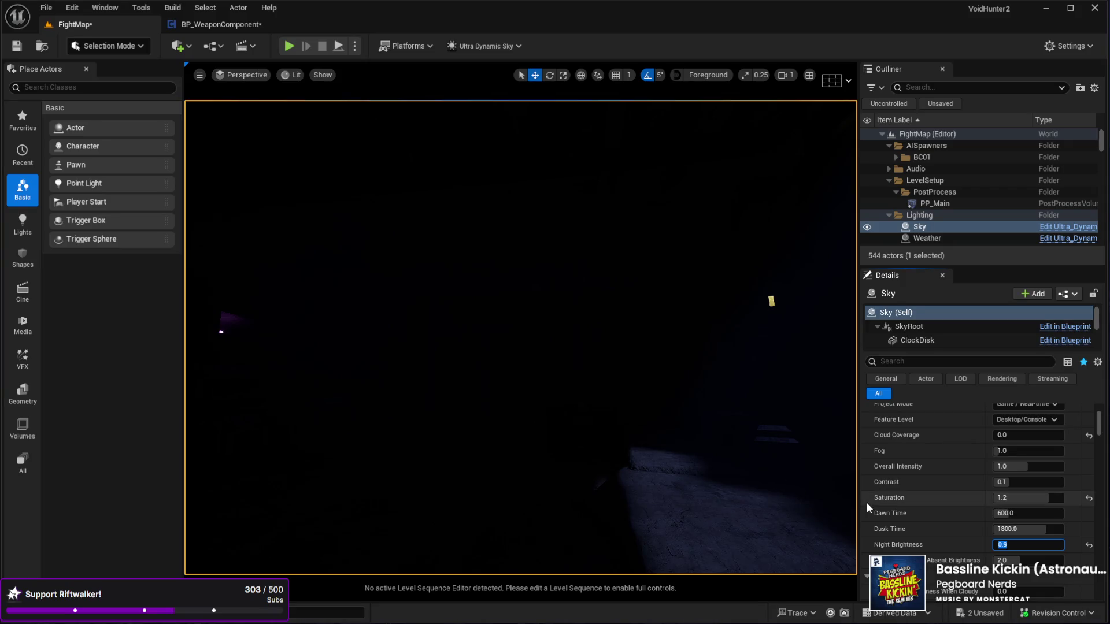
pyautogui.click(1021, 545)
pyautogui.press('BackSpace')
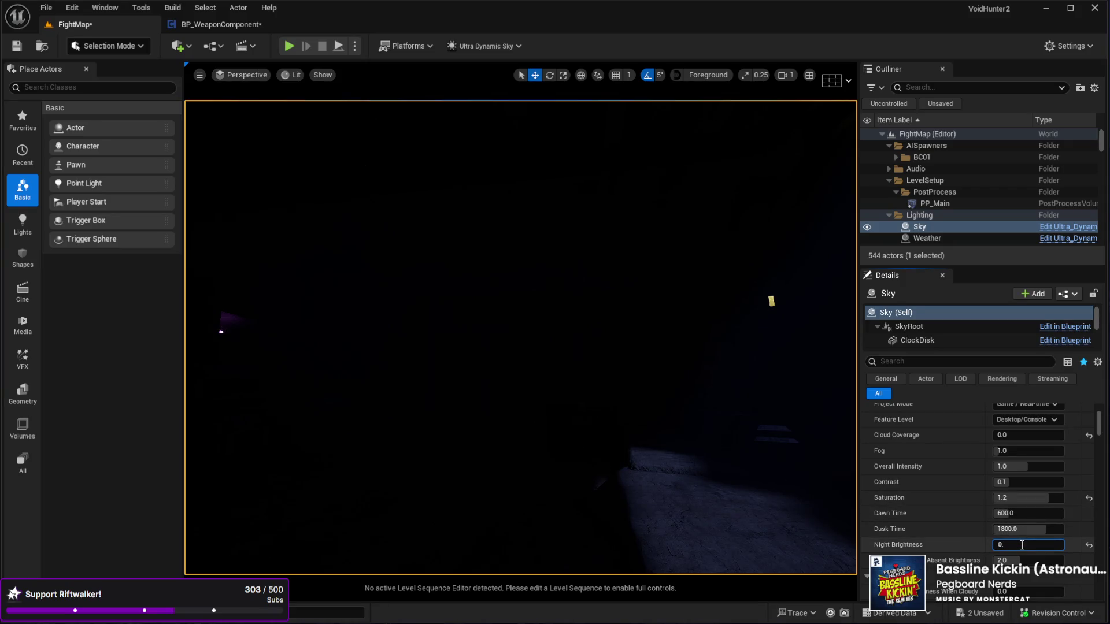
pyautogui.write('7')
pyautogui.scroll(10, 919, 478)
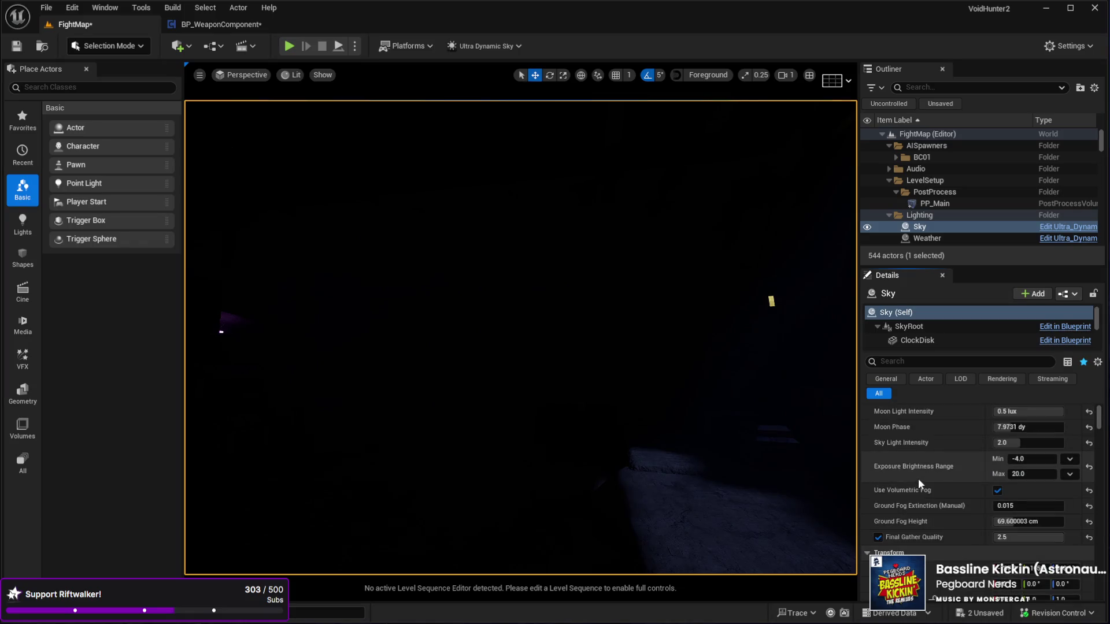
pyautogui.moveTo(997, 473)
pyautogui.mouseDown()
pyautogui.moveTo(942, 474)
pyautogui.moveTo(989, 474)
pyautogui.mouseUp()
pyautogui.moveTo(520, 336)
pyautogui.mouseDown()
pyautogui.moveTo(486, 263)
pyautogui.moveTo(527, 369)
pyautogui.moveTo(518, 324)
pyautogui.mouseUp()
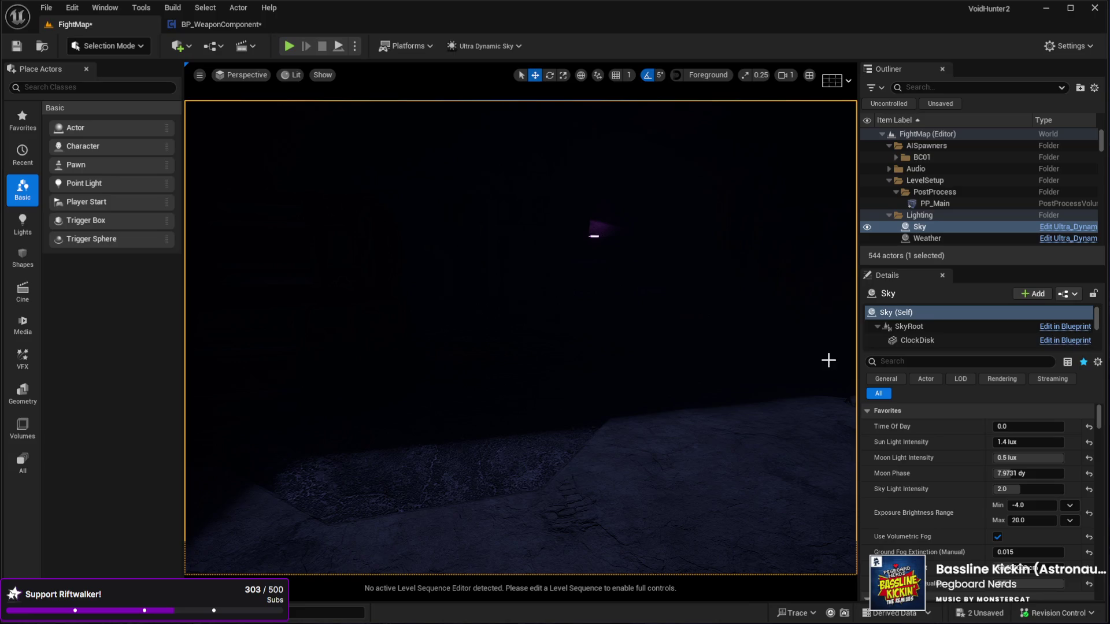
# Step: Raise the Sky Moon component's Indirect Lighting Intensity from 2.0 to 10, then drop in a BP_HangingLight
pyautogui.scroll(-2, 939, 328)
pyautogui.scroll(-1, 939, 329)
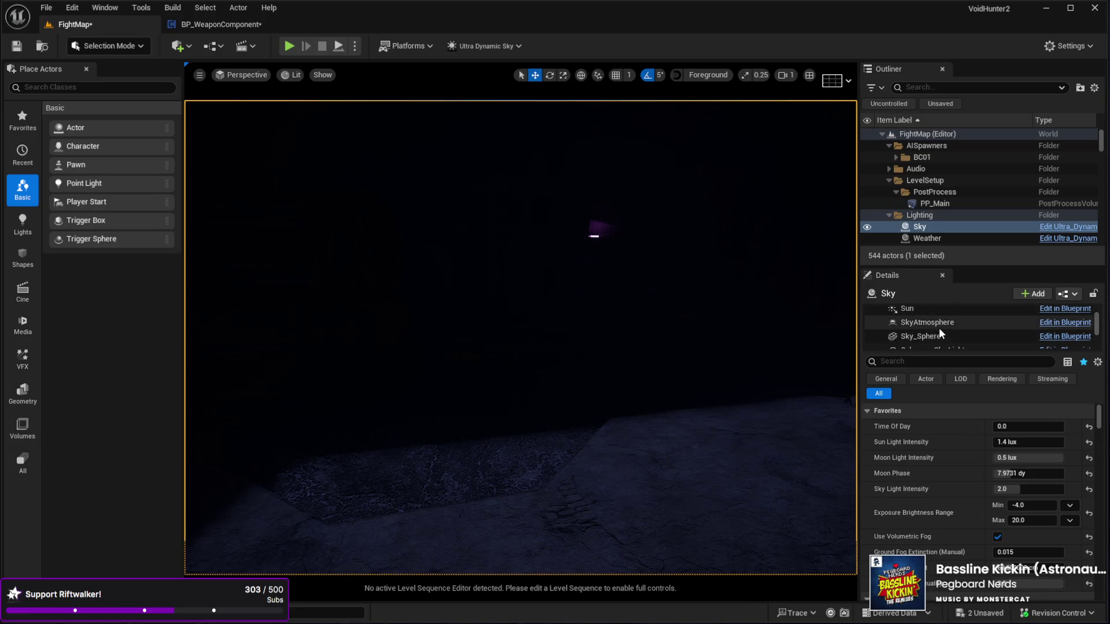
pyautogui.click(925, 317)
pyautogui.scroll(-8, 982, 515)
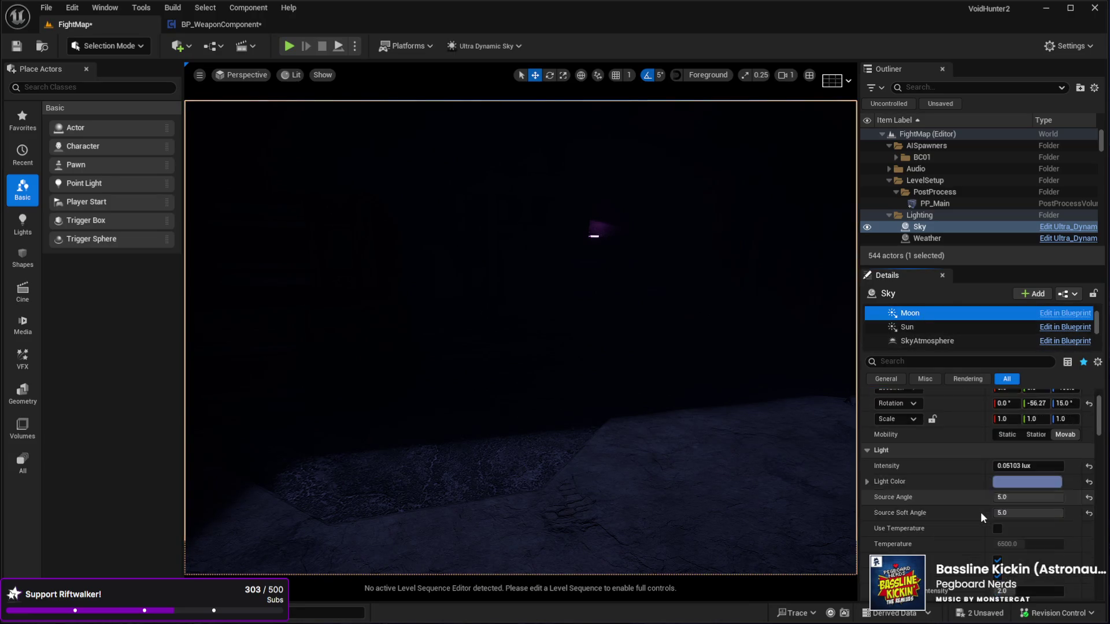
pyautogui.scroll(-3, 981, 511)
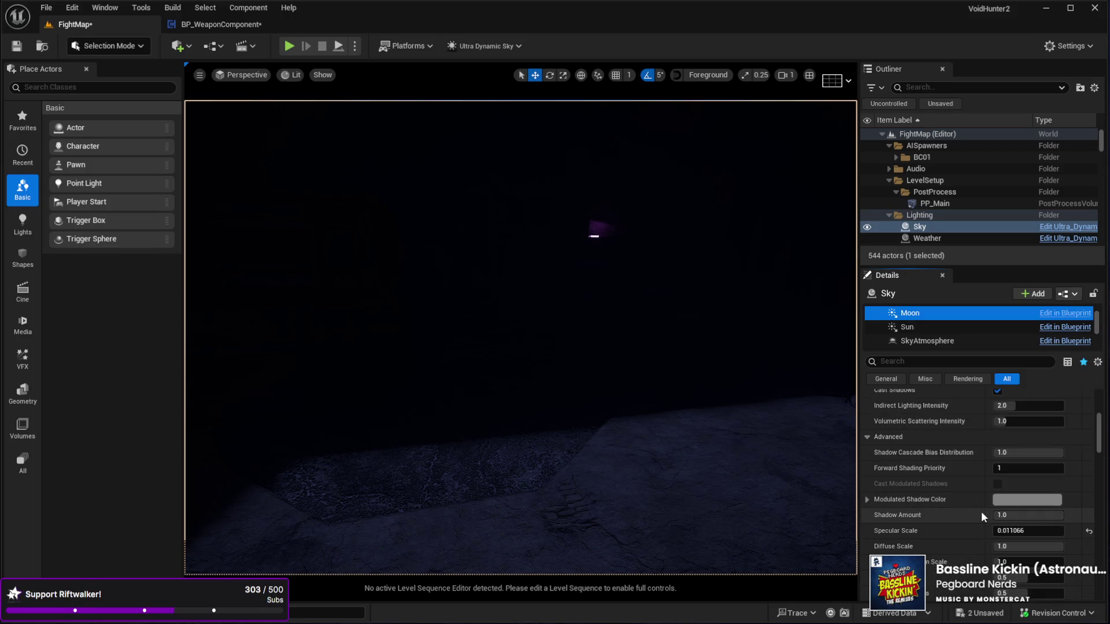
pyautogui.scroll(1, 981, 511)
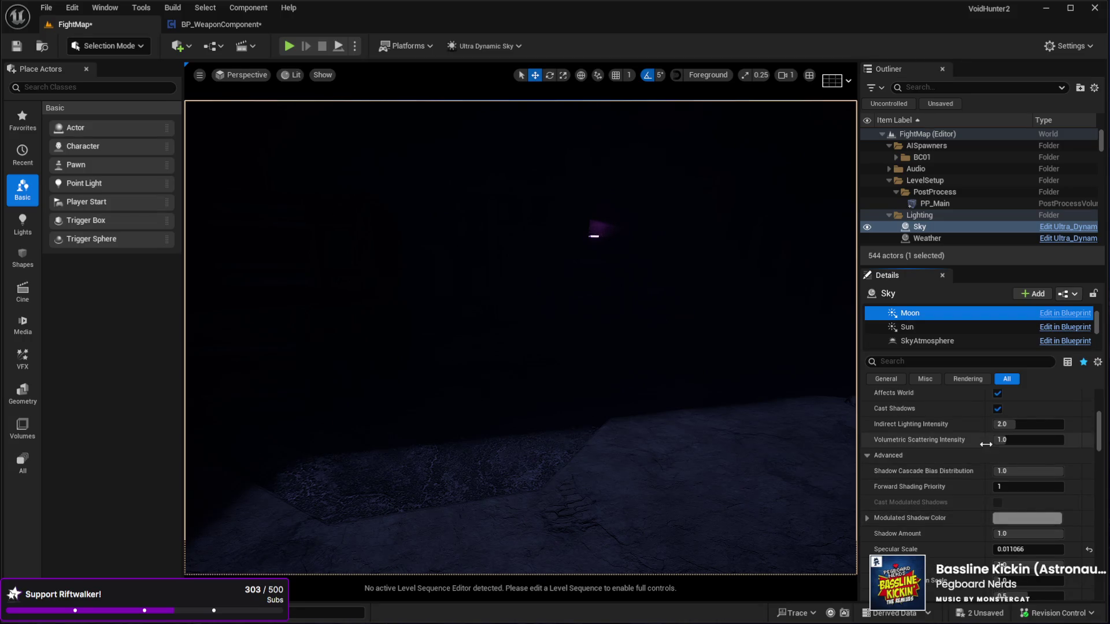
pyautogui.click(1015, 425)
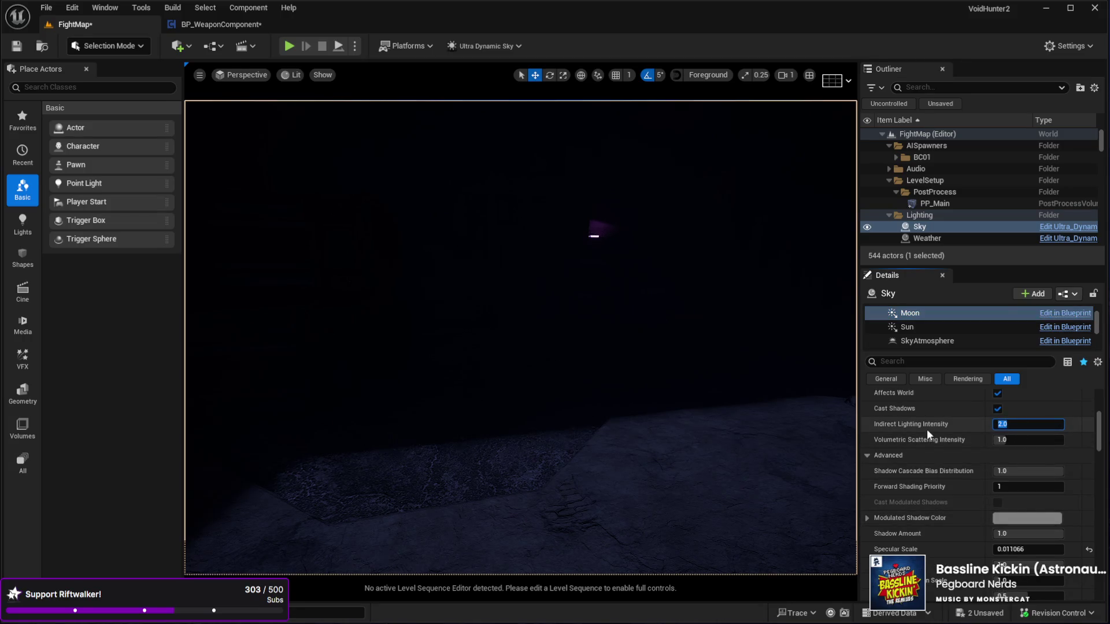
pyautogui.write('10')
pyautogui.press('Return')
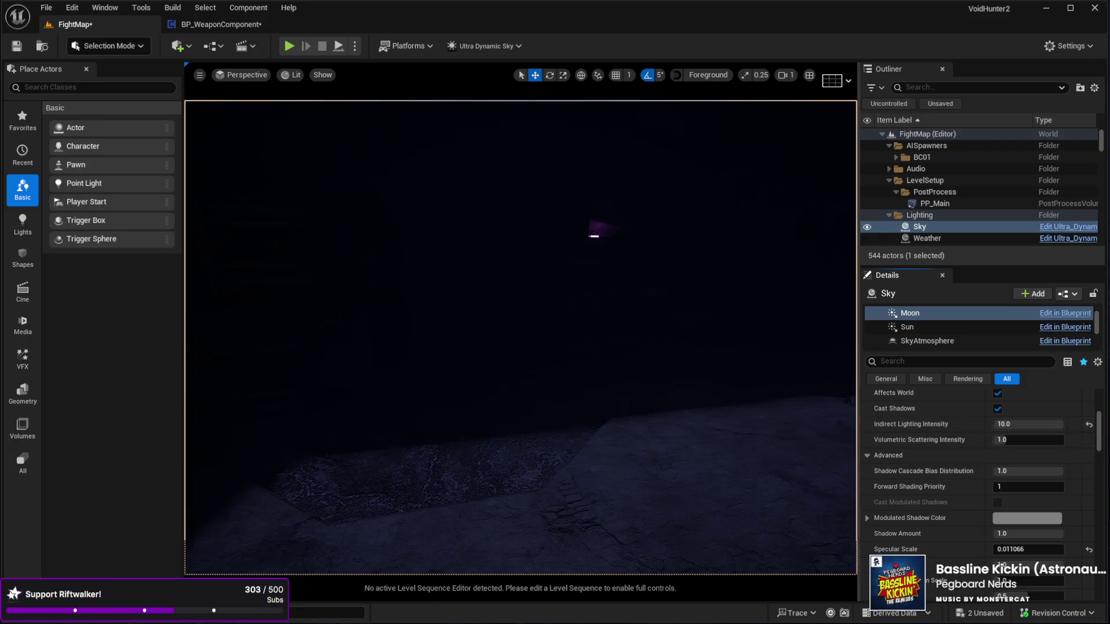
pyautogui.moveTo(520, 338); pyautogui.dragTo(711, 338)
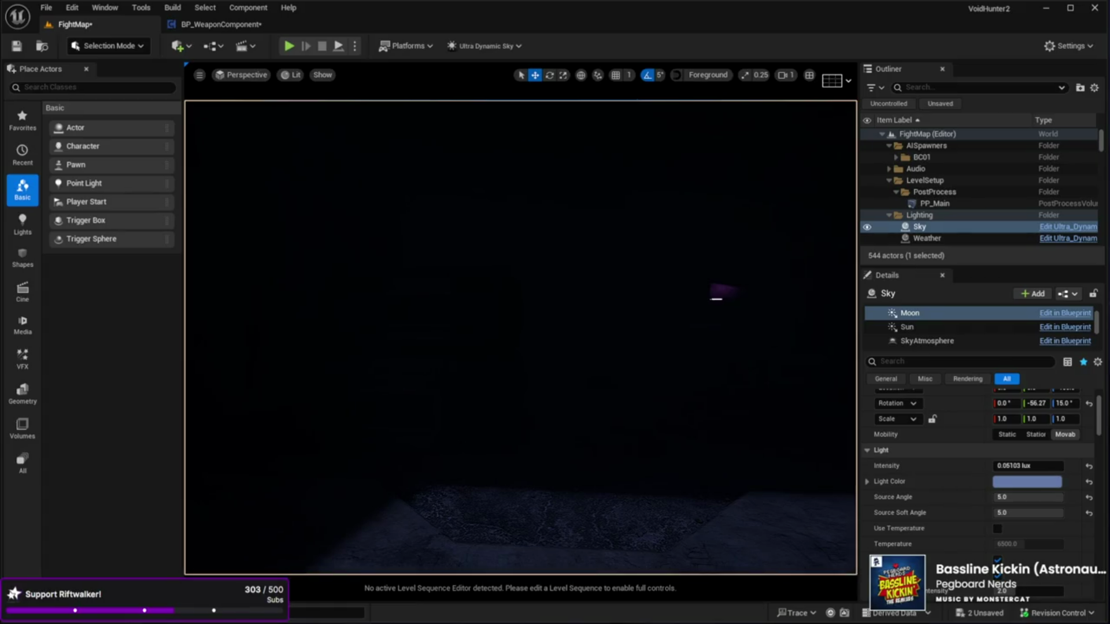
pyautogui.moveTo(818, 359)
pyautogui.mouseDown()
pyautogui.moveTo(371, 254)
pyautogui.moveTo(414, 349)
pyautogui.moveTo(370, 386)
pyautogui.moveTo(359, 478)
pyautogui.moveTo(372, 557)
pyautogui.moveTo(507, 496)
pyautogui.moveTo(604, 322)
pyautogui.moveTo(657, 293)
pyautogui.moveTo(595, 322)
pyautogui.mouseUp()
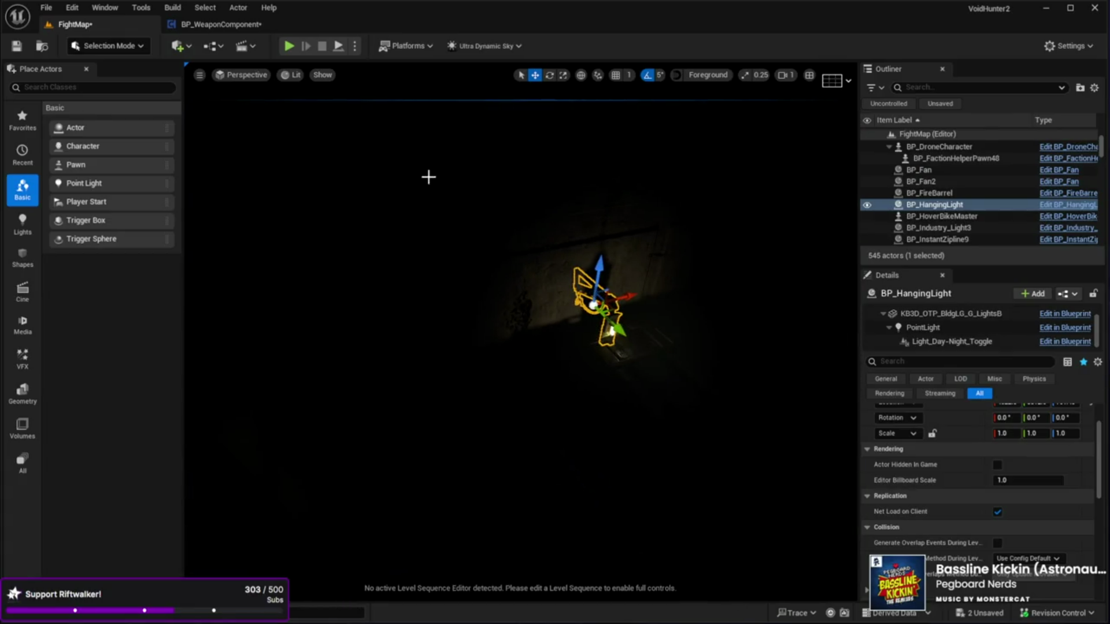
# Step: Switch to Detail Lighting and slide the BP_HangingLight left along the corridor wall
pyautogui.moveTo(382, 229)
pyautogui.mouseDown()
pyautogui.moveTo(364, 228)
pyautogui.moveTo(382, 229)
pyautogui.mouseUp()
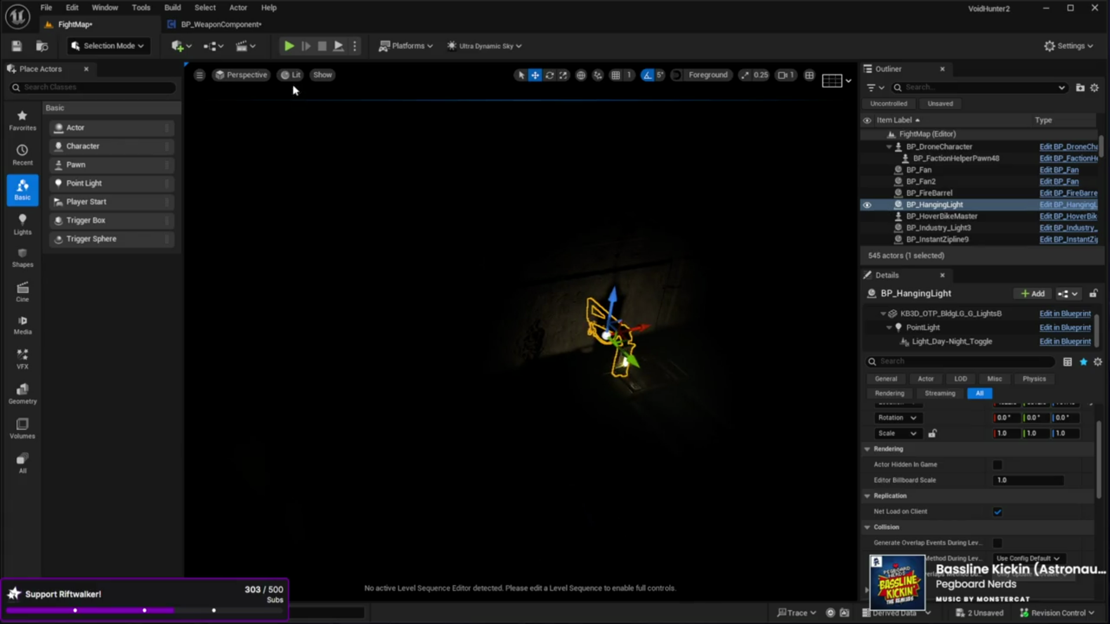
pyautogui.hotkey('alt', '5')
pyautogui.moveTo(422, 295)
pyautogui.mouseDown()
pyautogui.moveTo(457, 284)
pyautogui.moveTo(422, 295)
pyautogui.mouseUp()
pyautogui.moveTo(542, 343)
pyautogui.mouseDown()
pyautogui.moveTo(531, 384)
pyautogui.moveTo(508, 283)
pyautogui.moveTo(554, 384)
pyautogui.mouseUp()
pyautogui.moveTo(521, 393)
pyautogui.mouseDown()
pyautogui.moveTo(318, 394)
pyautogui.moveTo(423, 386)
pyautogui.mouseUp()
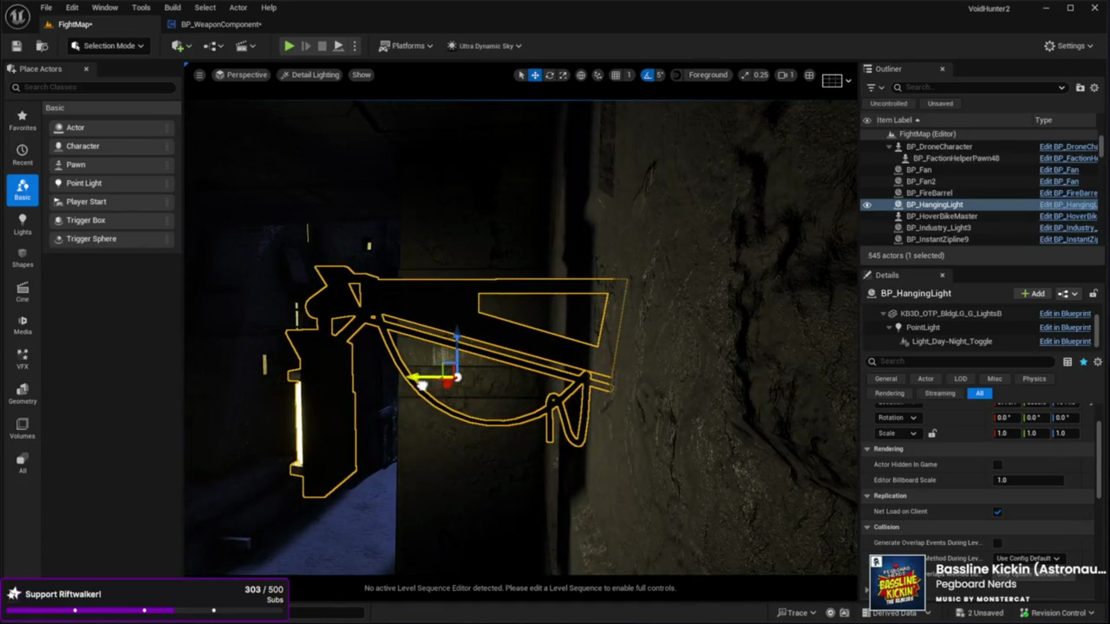
pyautogui.scroll(-5, 423, 385)
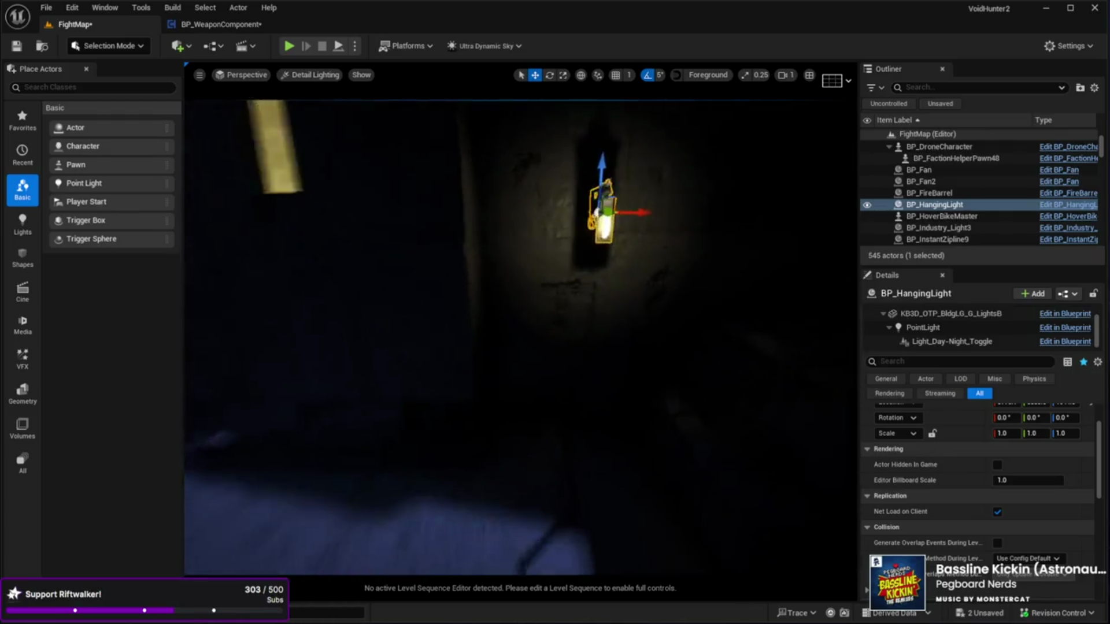
# Step: Preview the dark corridor in game view, then undo to restore BP_Industry_Light2
pyautogui.press('g')
pyautogui.moveTo(415, 393)
pyautogui.mouseDown()
pyautogui.moveTo(414, 370)
pyautogui.moveTo(373, 379)
pyautogui.moveTo(407, 378)
pyautogui.mouseUp()
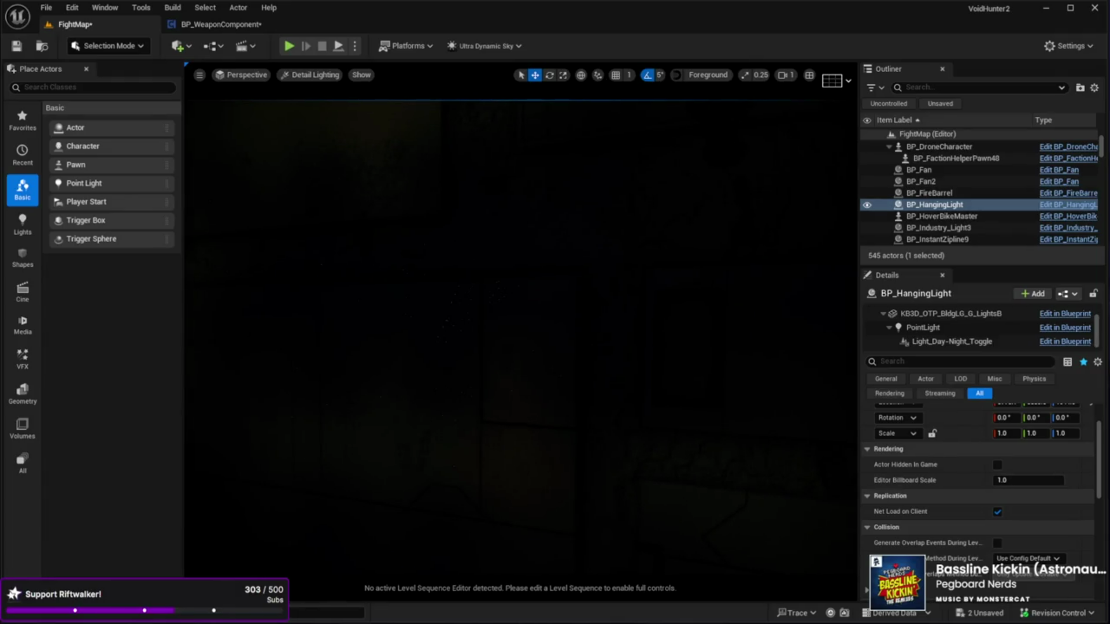
pyautogui.moveTo(408, 379); pyautogui.dragTo(612, 458)
pyautogui.hotkey('ctrl', 'z')
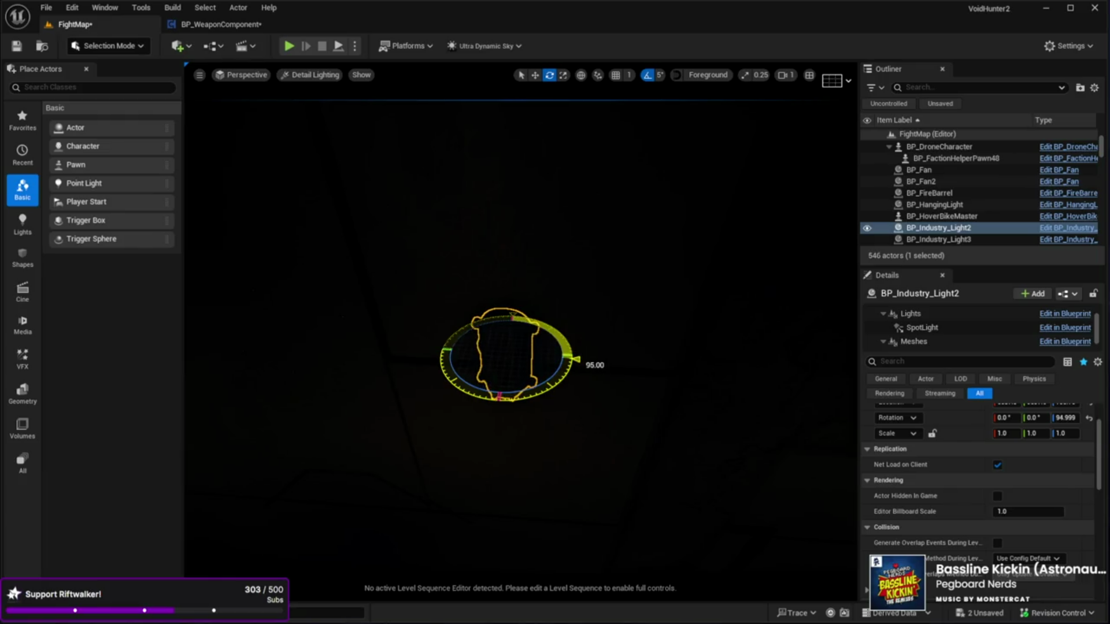
# Step: Slide BP_Industry_Light2 left along the room wall, check it from several angles, then delete it
pyautogui.moveTo(680, 412)
pyautogui.mouseDown()
pyautogui.moveTo(653, 399)
pyautogui.moveTo(693, 416)
pyautogui.moveTo(680, 413)
pyautogui.mouseUp()
pyautogui.press('w')
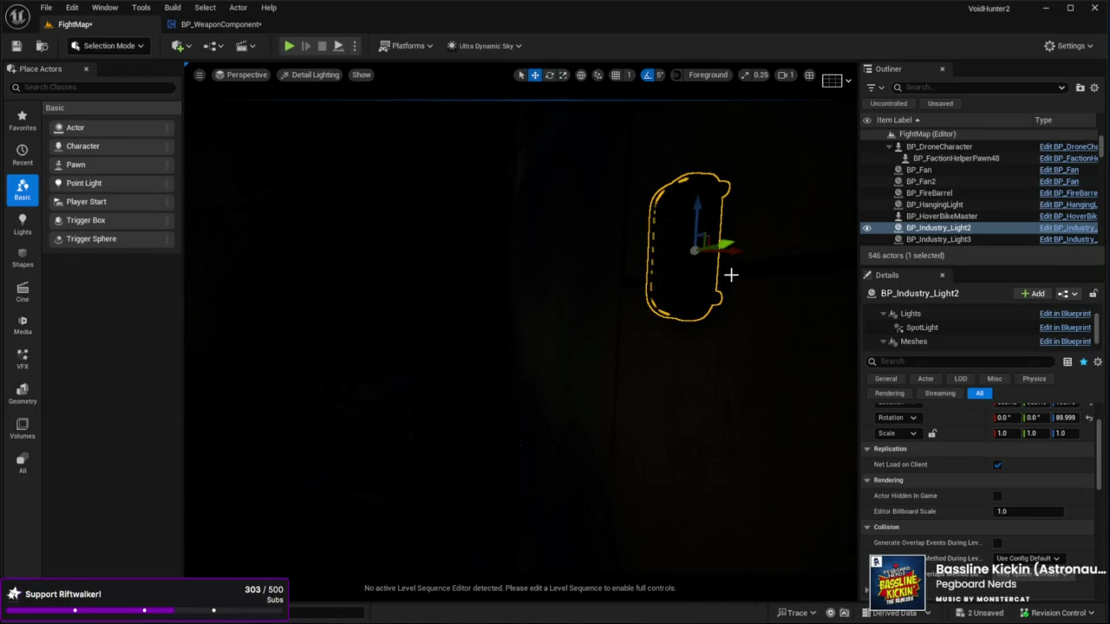
pyautogui.moveTo(733, 257); pyautogui.dragTo(607, 267)
pyautogui.scroll(-10, 672, 260)
pyautogui.moveTo(493, 318); pyautogui.dragTo(578, 318)
pyautogui.moveTo(493, 319); pyautogui.dragTo(595, 315)
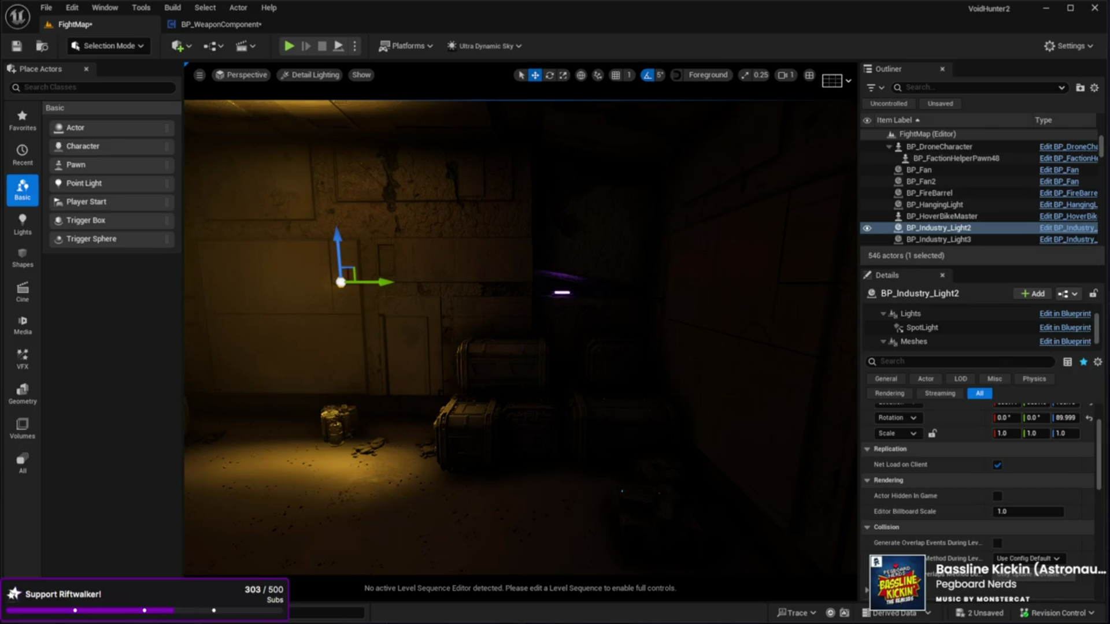
pyautogui.moveTo(582, 396)
pyautogui.mouseDown()
pyautogui.moveTo(555, 396)
pyautogui.moveTo(546, 318)
pyautogui.moveTo(555, 370)
pyautogui.moveTo(503, 370)
pyautogui.moveTo(638, 379)
pyautogui.moveTo(398, 301)
pyautogui.mouseUp()
pyautogui.press('Delete')
# Step: Duplicate the hanging lantern and move the copy across to the right wall
pyautogui.click(397, 301)
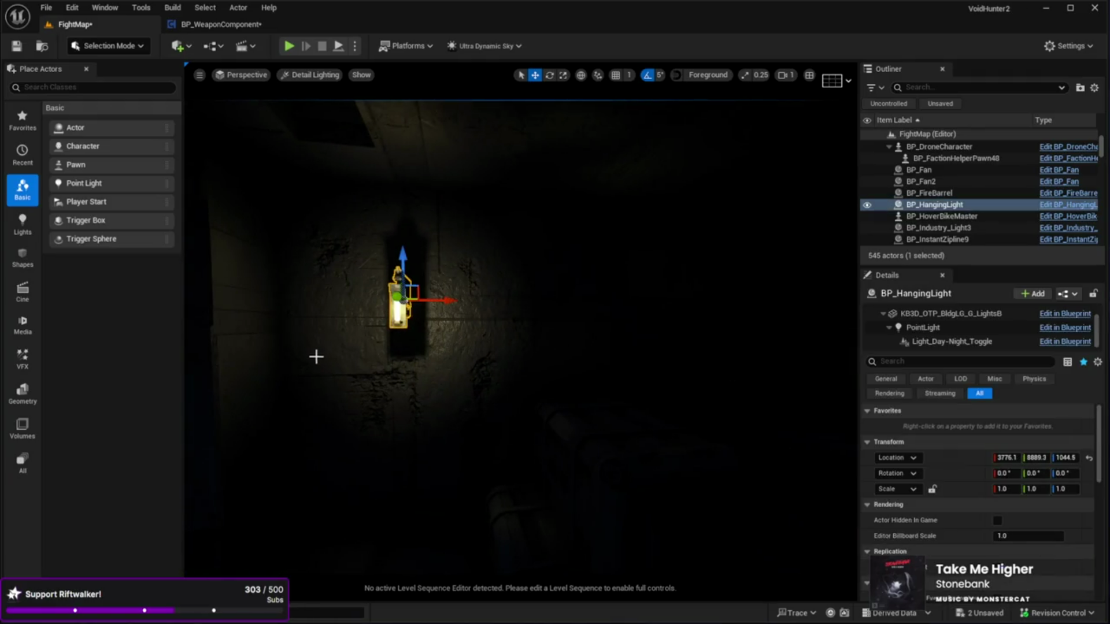
pyautogui.hotkey('ctrl', 'd')
pyautogui.moveTo(434, 305); pyautogui.dragTo(807, 300)
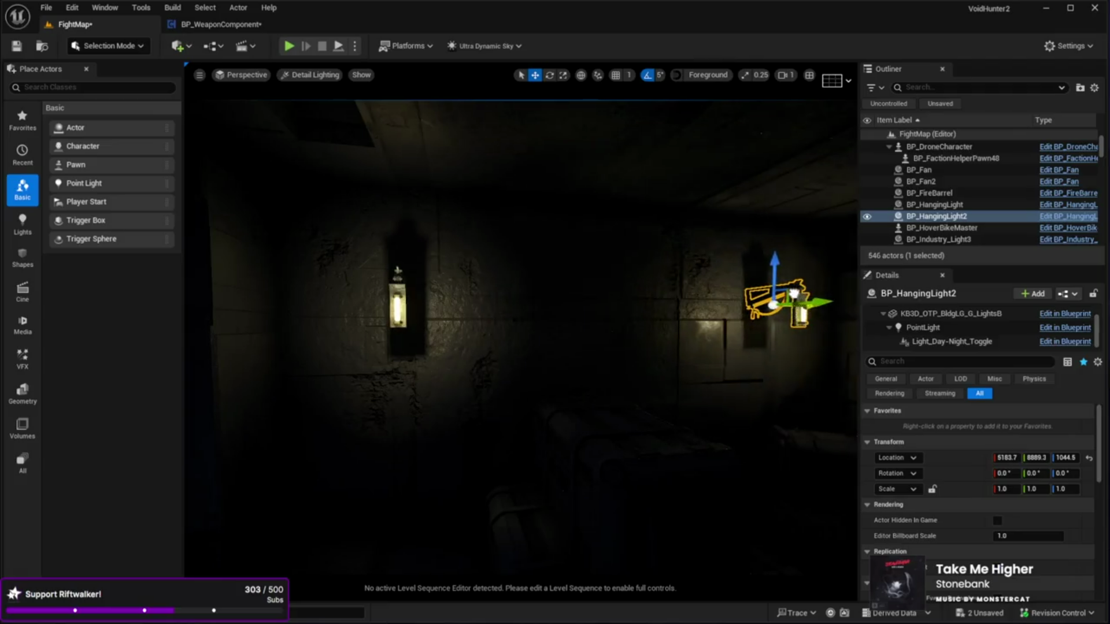
pyautogui.moveTo(592, 306)
pyautogui.mouseDown()
pyautogui.moveTo(650, 306)
pyautogui.moveTo(682, 405)
pyautogui.mouseUp()
# Step: Play-test the level briefly with Alt+P to check the lantern lighting, then stop
pyautogui.click(537, 543)
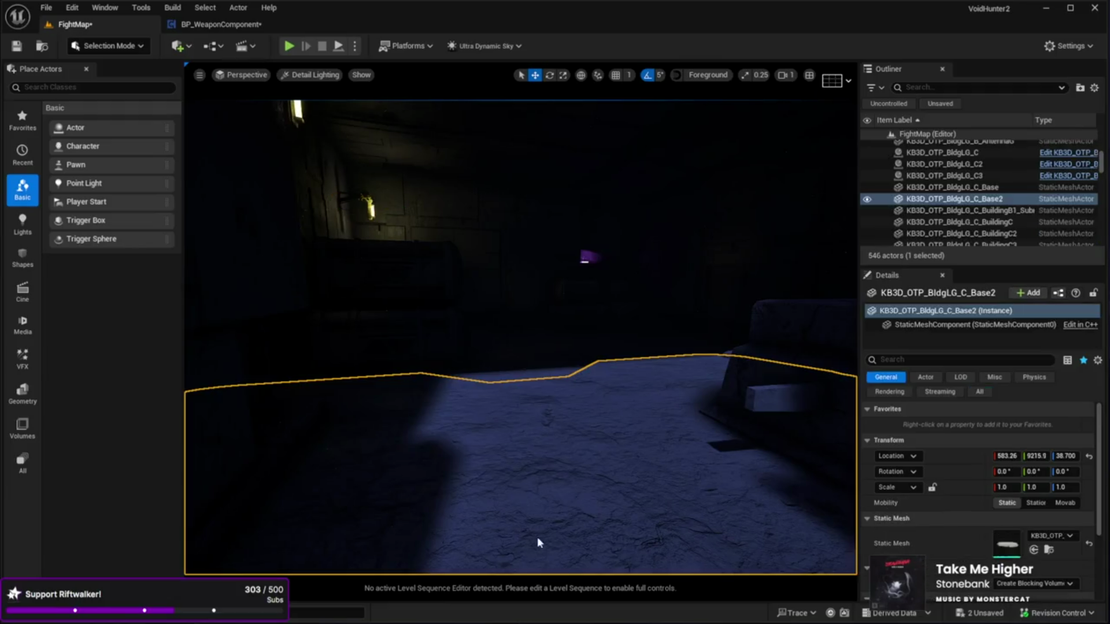
pyautogui.hotkey('alt', 'p')
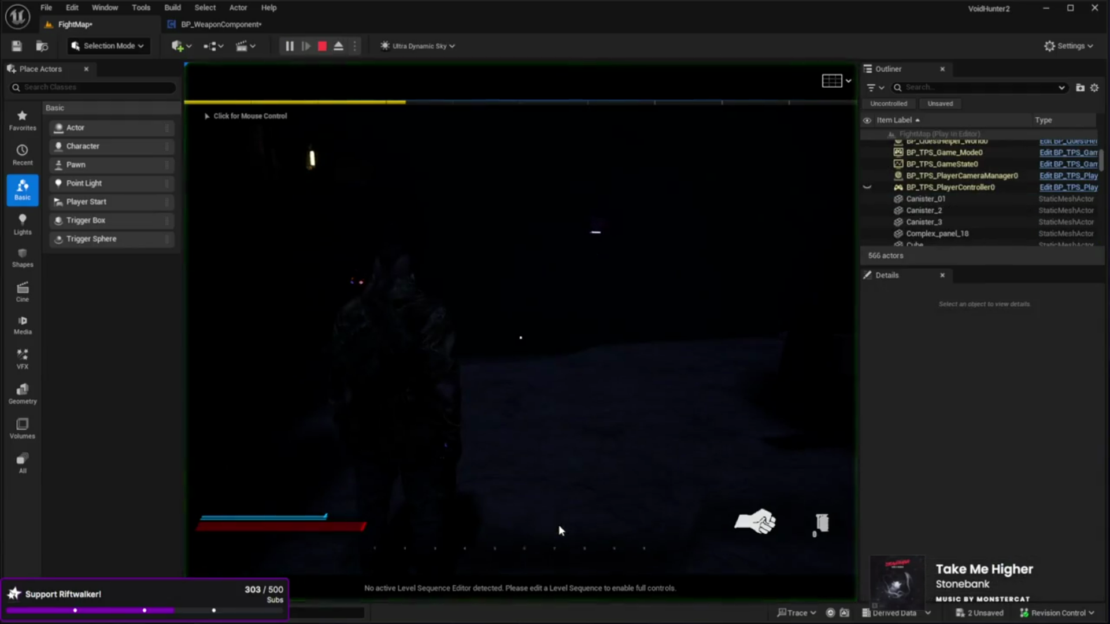
pyautogui.click(558, 524)
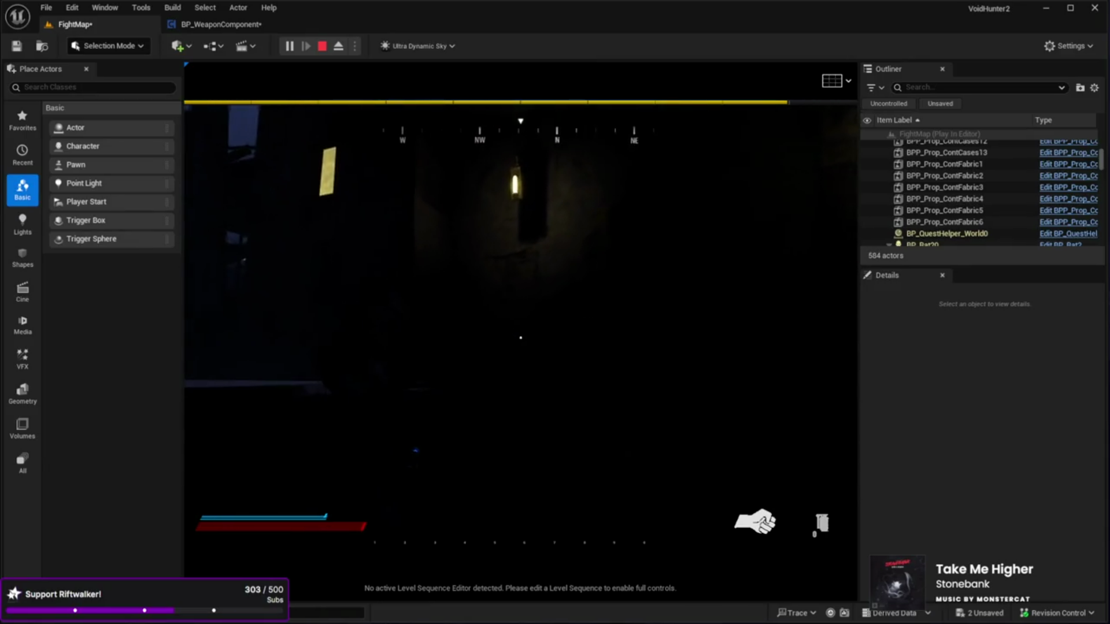
pyautogui.press('Escape')
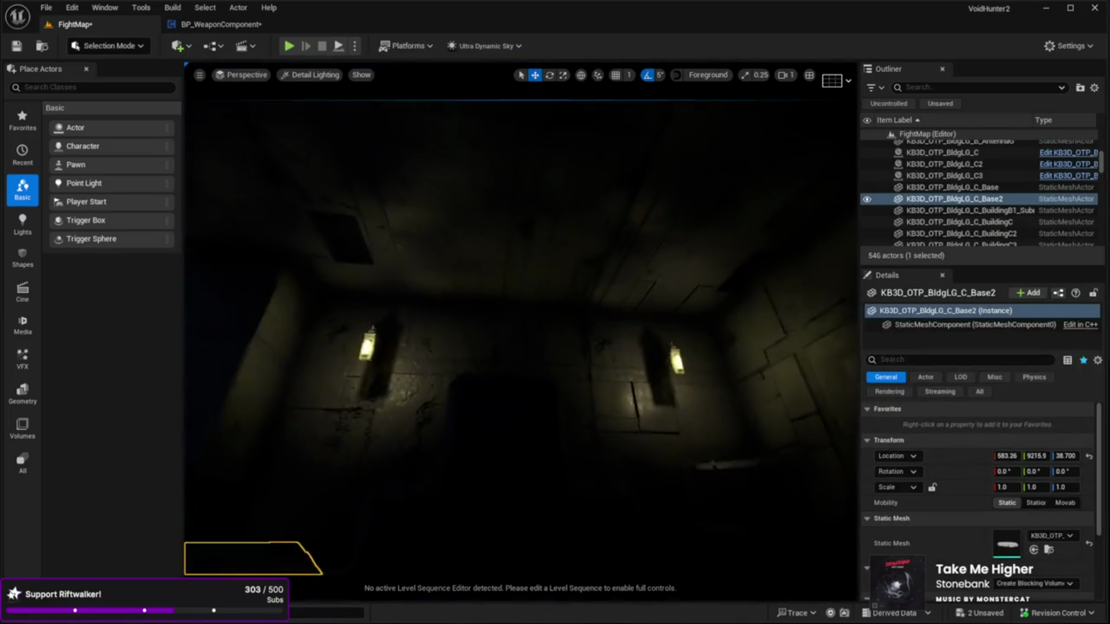
# Step: Delete both hanging lanterns from the walls
pyautogui.click(461, 312)
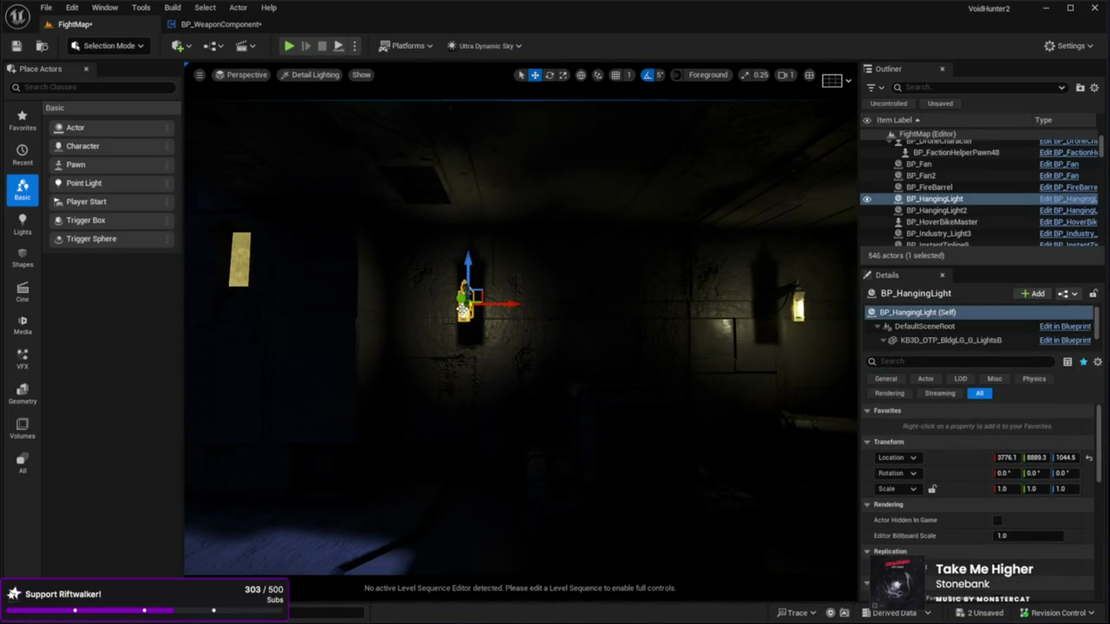
pyautogui.press('Delete')
pyautogui.click(797, 309)
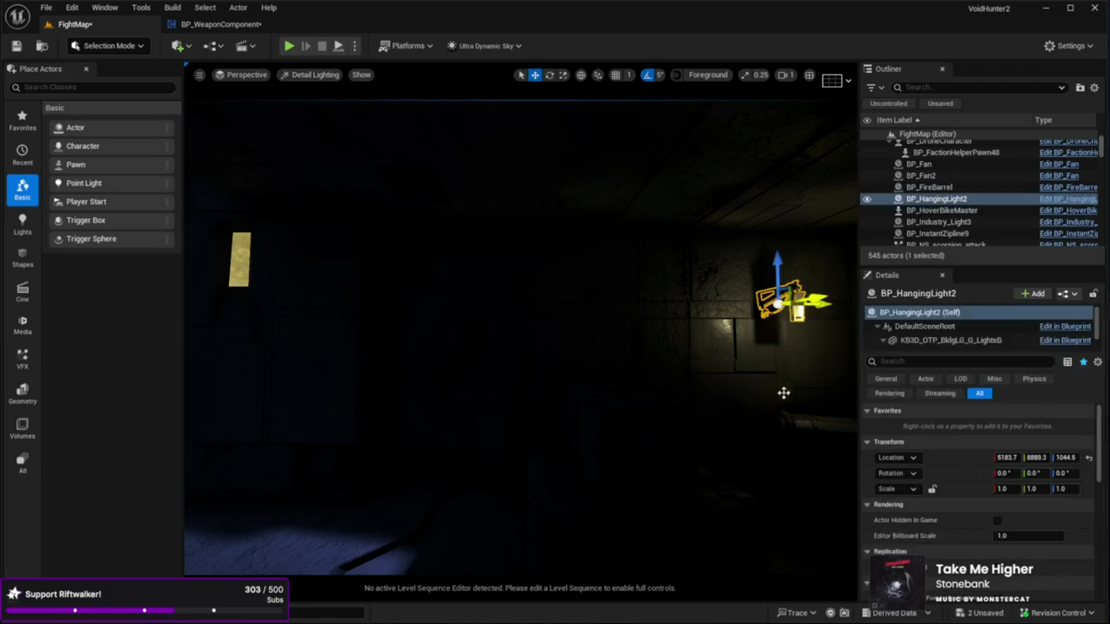
pyautogui.press('Delete')
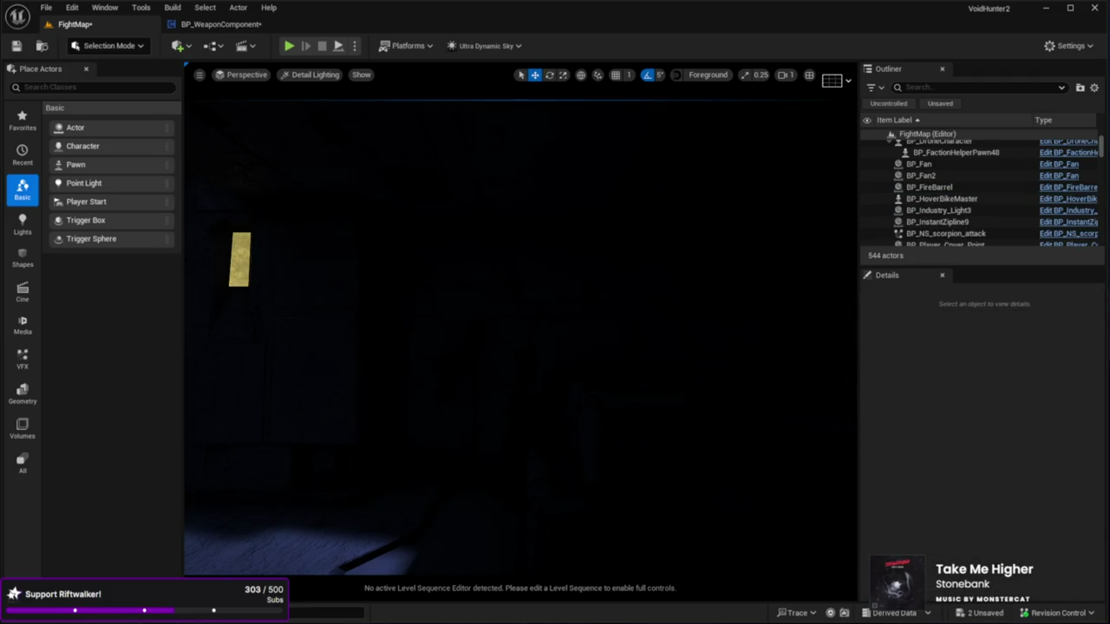
pyautogui.moveTo(605, 357); pyautogui.dragTo(578, 278)
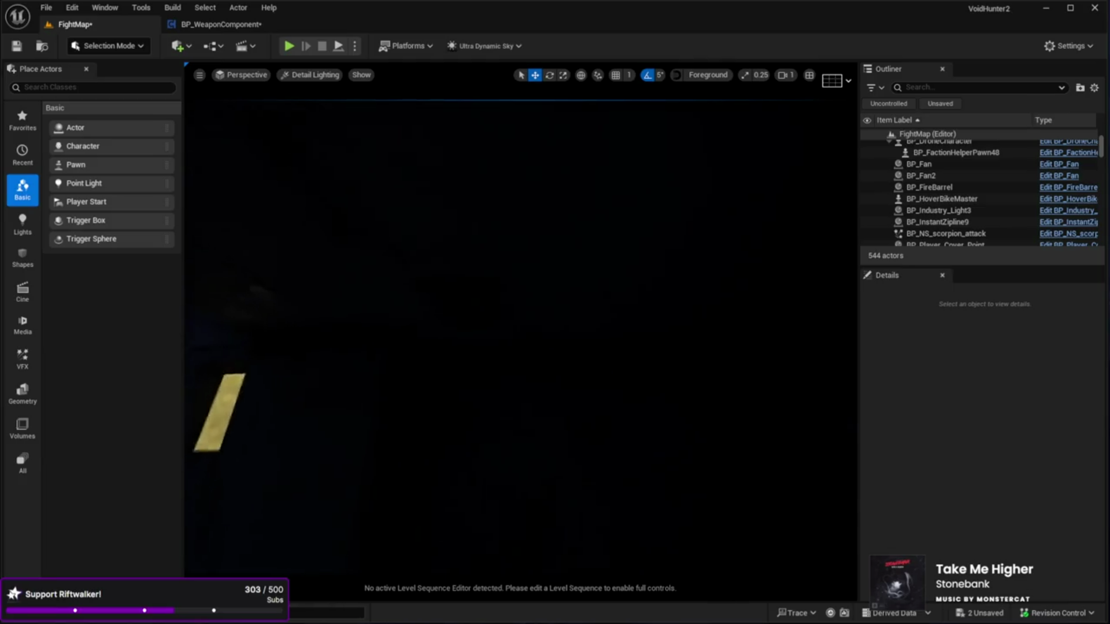
# Step: Place a BP_Light_Wall1 fire light, try rotating it about 100°, then delete it
pyautogui.moveTo(376, 422); pyautogui.dragTo(572, 398)
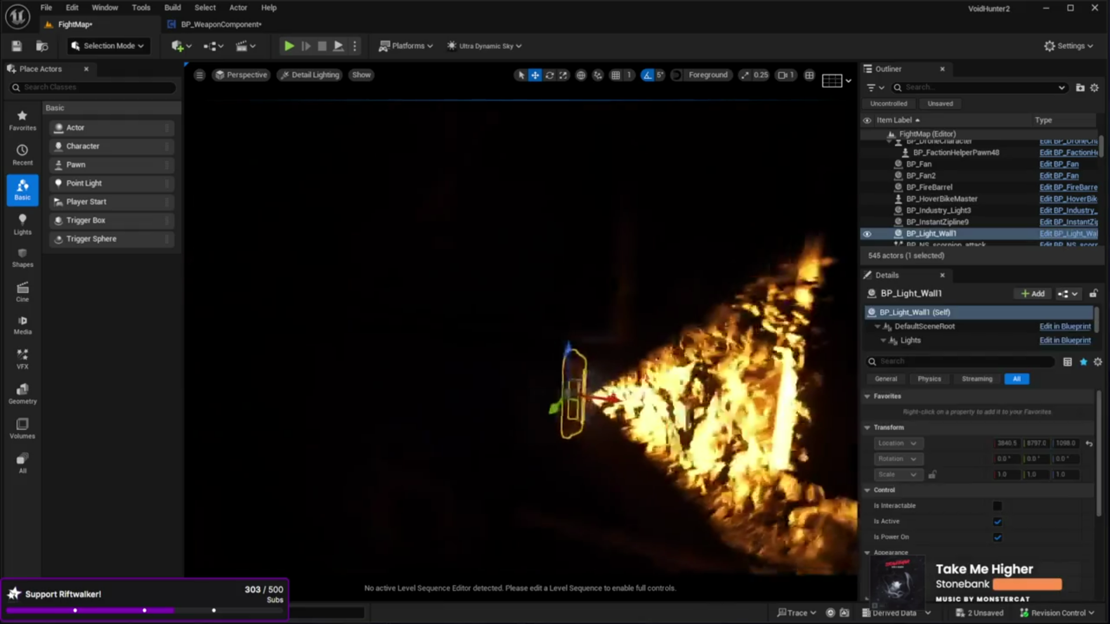
pyautogui.press('e')
pyautogui.moveTo(486, 431); pyautogui.dragTo(460, 428)
pyautogui.moveTo(578, 347); pyautogui.dragTo(520, 338)
pyautogui.moveTo(435, 439)
pyautogui.mouseDown()
pyautogui.moveTo(457, 437)
pyautogui.moveTo(436, 438)
pyautogui.mouseUp()
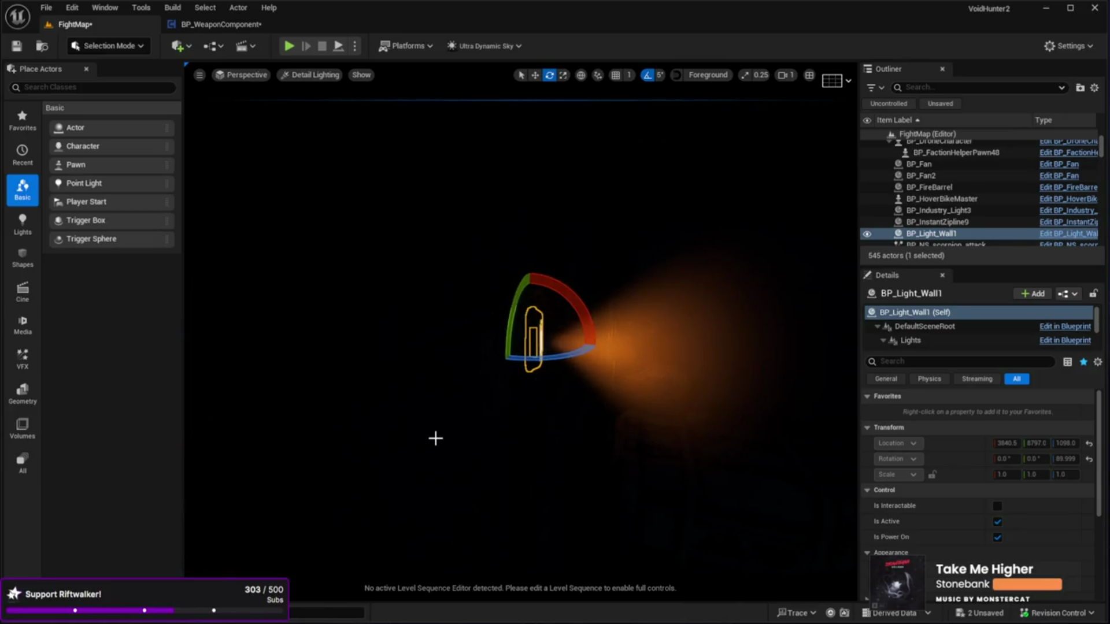
pyautogui.press('Delete')
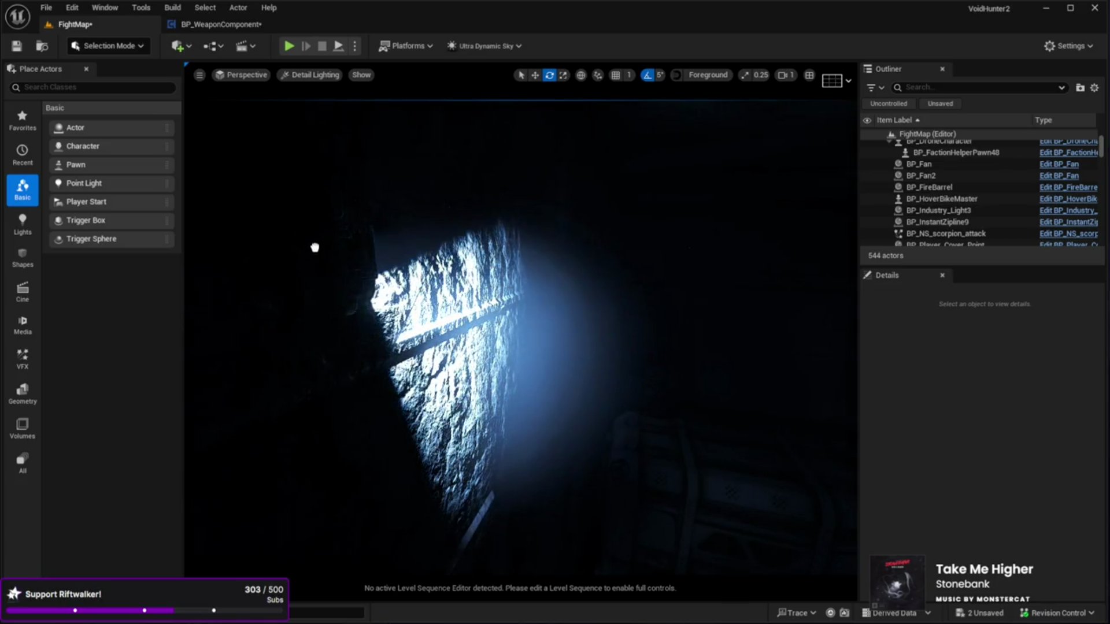
# Step: Paste BP_Light_Wall2 back in, frame it, and rotate it 90° to point down
pyautogui.hotkey('ctrl', 'v')
pyautogui.press('f')
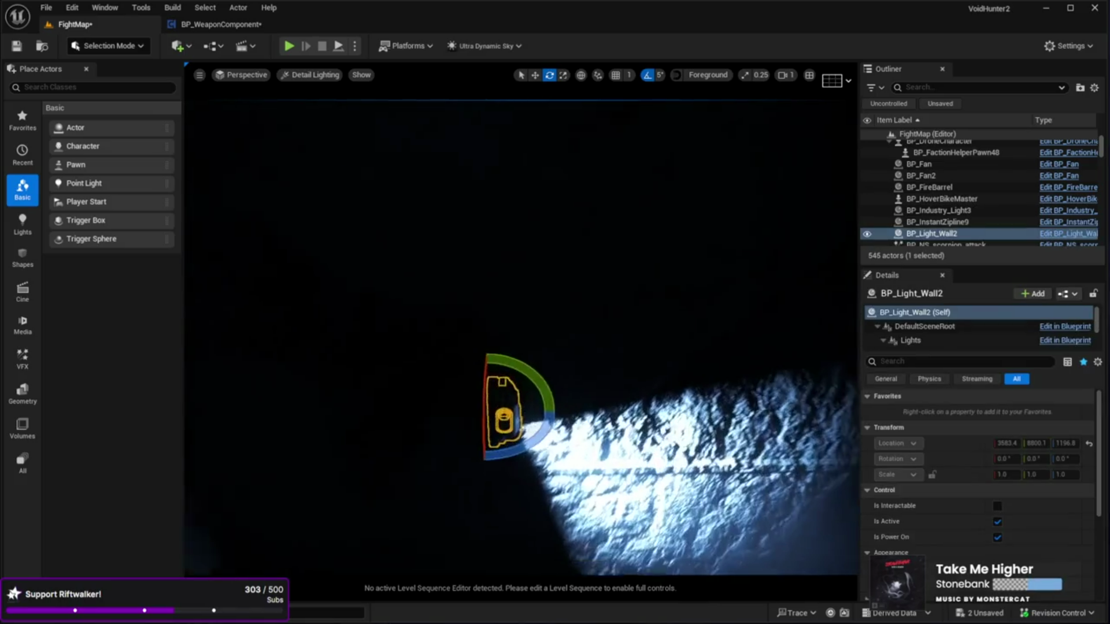
pyautogui.moveTo(541, 434)
pyautogui.mouseDown()
pyautogui.moveTo(491, 468)
pyautogui.moveTo(445, 405)
pyautogui.moveTo(413, 403)
pyautogui.mouseUp()
# Step: Select the wall light's SpotLight component and increase its intensity and attenuation radius
pyautogui.scroll(-3, 937, 550)
pyautogui.scroll(3, 914, 518)
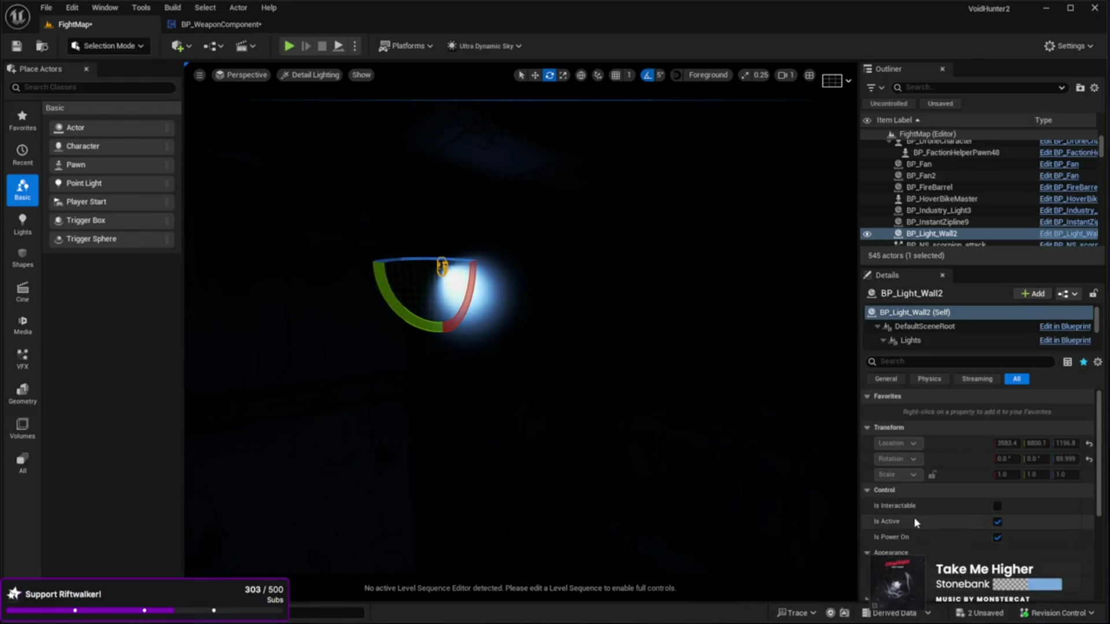
pyautogui.moveTo(907, 351)
pyautogui.mouseDown()
pyautogui.moveTo(916, 491)
pyautogui.moveTo(913, 405)
pyautogui.mouseUp()
pyautogui.click(922, 368)
pyautogui.scroll(-3, 928, 564)
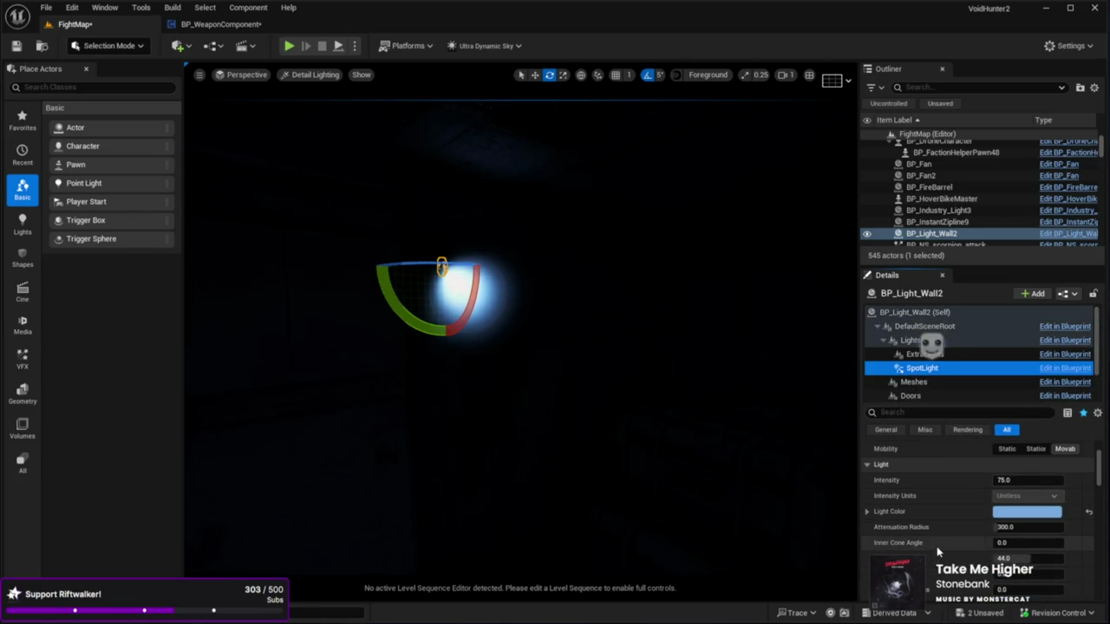
pyautogui.scroll(2, 936, 546)
pyautogui.moveTo(711, 439)
pyautogui.mouseDown()
pyautogui.moveTo(775, 454)
pyautogui.moveTo(723, 451)
pyautogui.moveTo(740, 439)
pyautogui.moveTo(763, 439)
pyautogui.moveTo(734, 462)
pyautogui.moveTo(757, 448)
pyautogui.mouseUp()
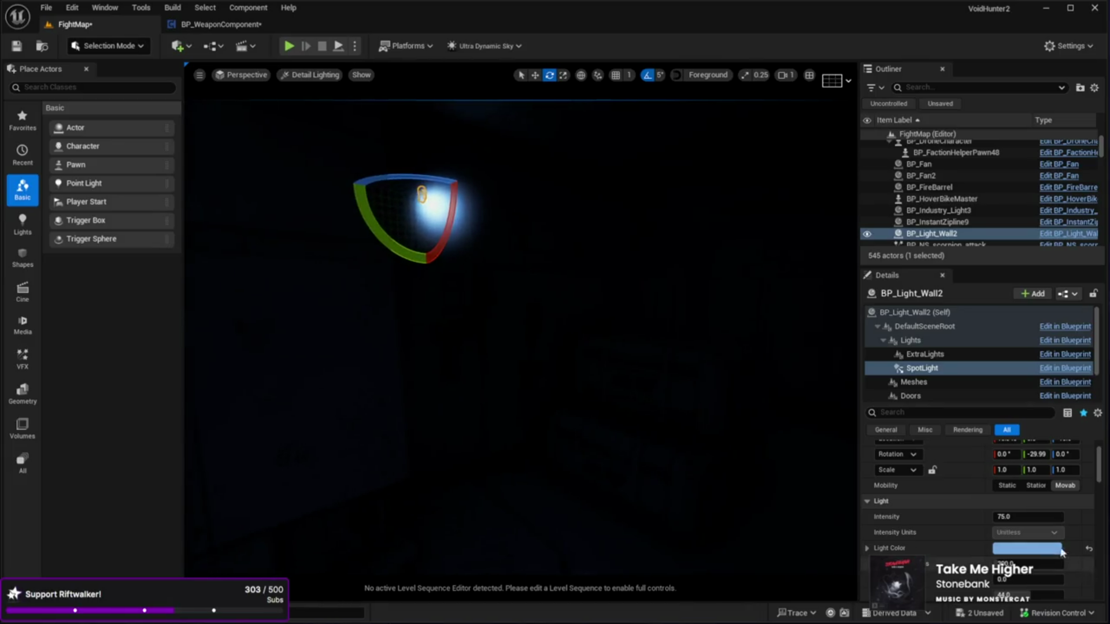
pyautogui.moveTo(1028, 517)
pyautogui.mouseDown()
pyautogui.moveTo(1060, 516)
pyautogui.moveTo(1038, 516)
pyautogui.mouseUp()
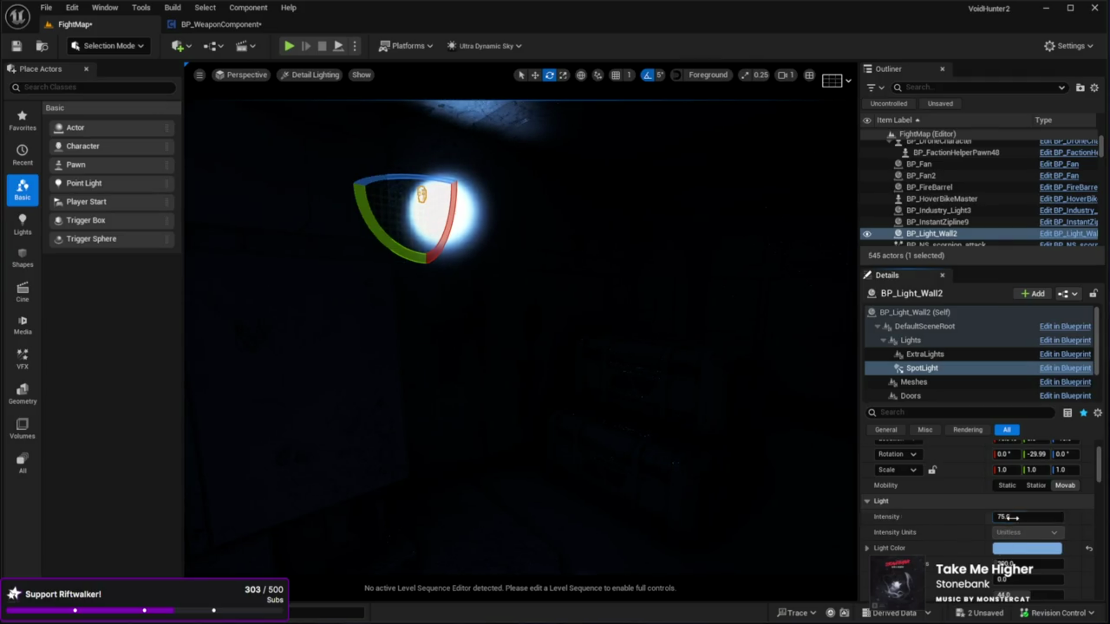
pyautogui.moveTo(1018, 564)
pyautogui.mouseDown()
pyautogui.moveTo(1064, 564)
pyautogui.moveTo(1018, 564)
pyautogui.mouseUp()
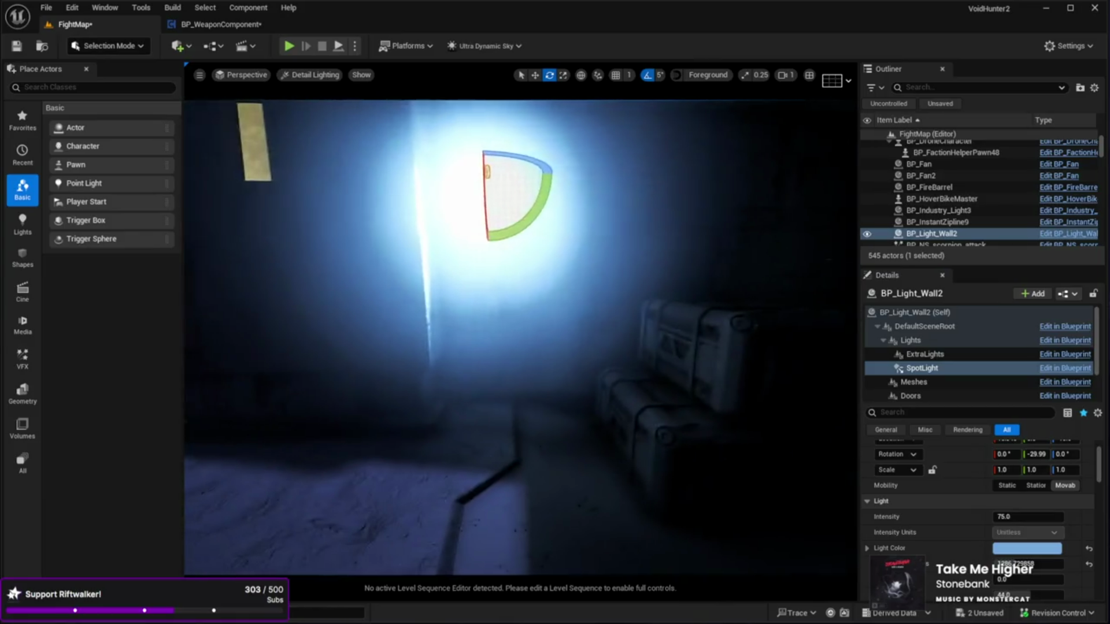
# Step: Set the SpotLight's Volumetric Scattering intensity to 0 to remove the misty glow
pyautogui.scroll(-5, 948, 566)
pyautogui.scroll(-1, 948, 566)
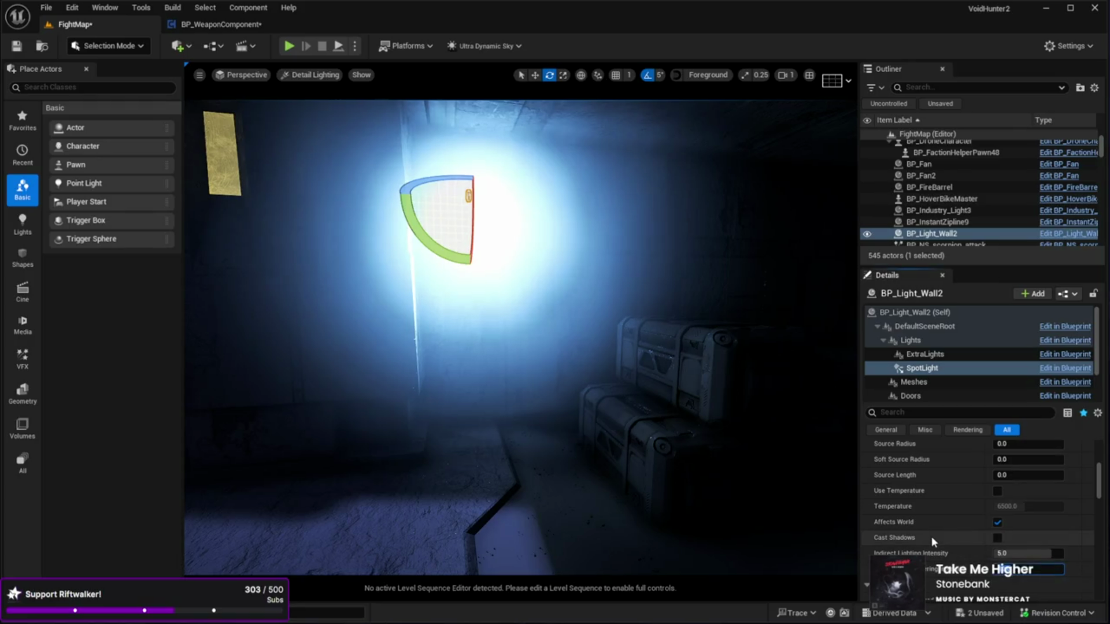
pyautogui.write('0')
pyautogui.press('Return')
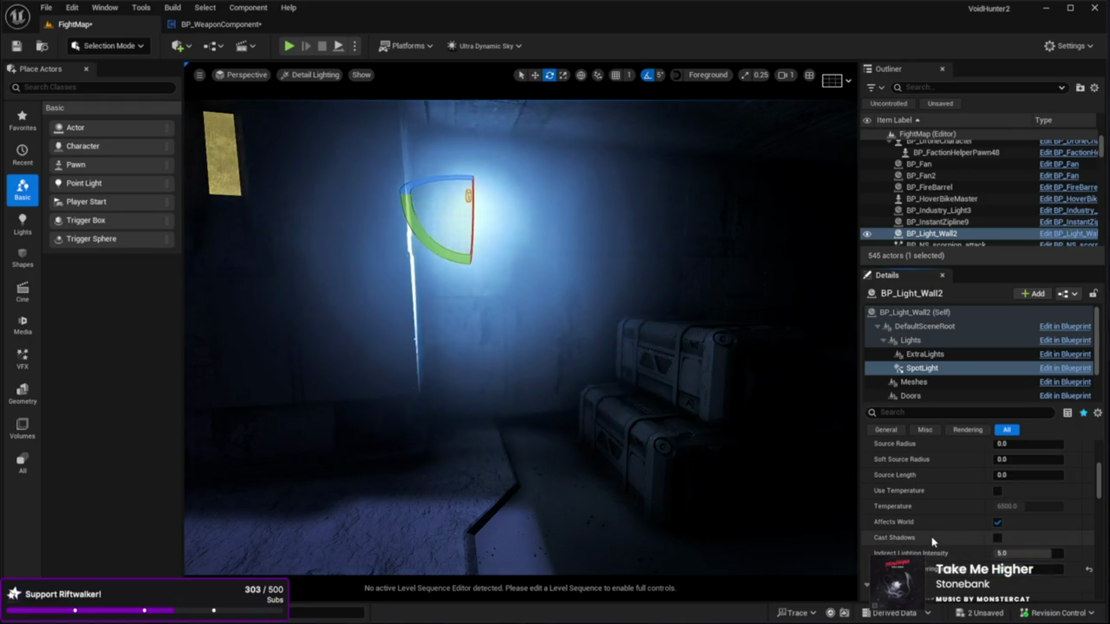
pyautogui.click(1005, 568)
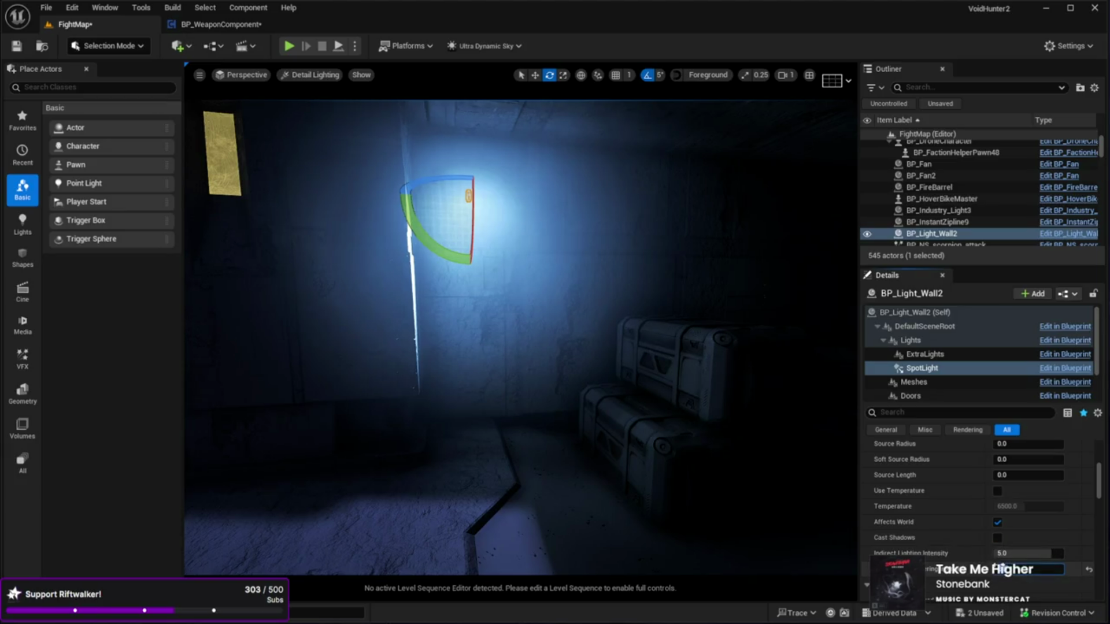
pyautogui.moveTo(664, 446)
pyautogui.mouseDown()
pyautogui.moveTo(752, 442)
pyautogui.moveTo(662, 447)
pyautogui.mouseUp()
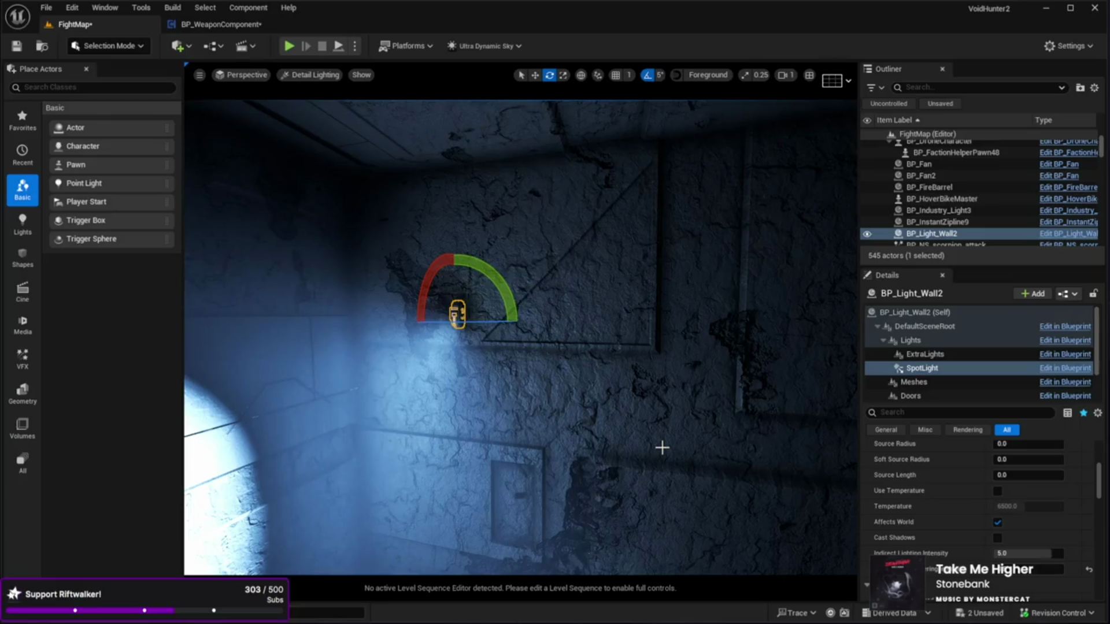
pyautogui.moveTo(627, 492); pyautogui.dragTo(631, 466)
pyautogui.press('w')
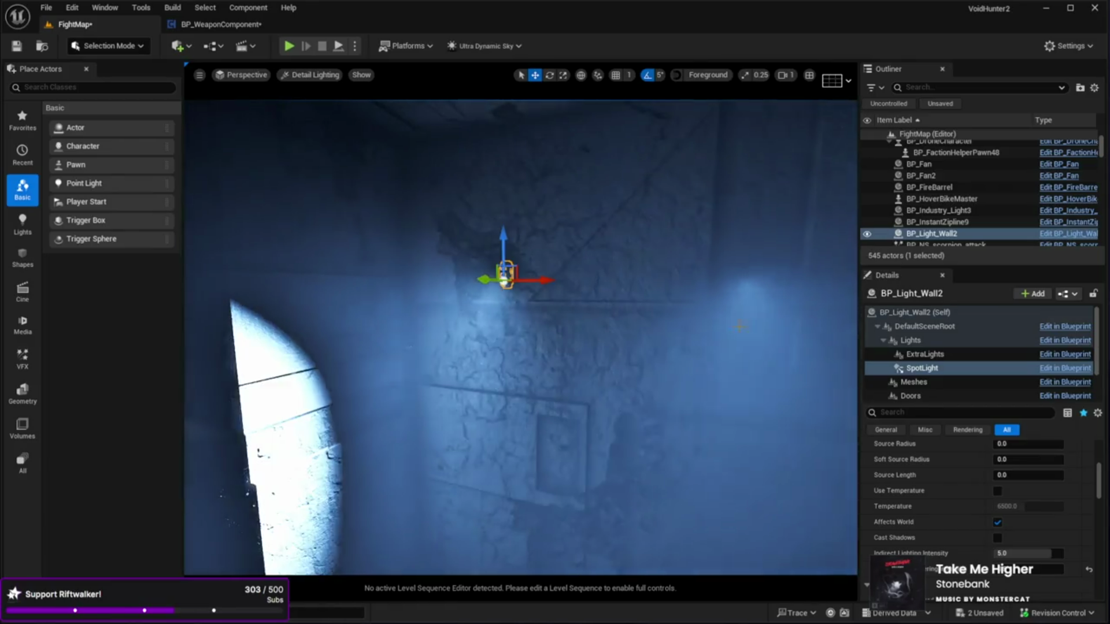
pyautogui.click(935, 222)
pyautogui.click(931, 233)
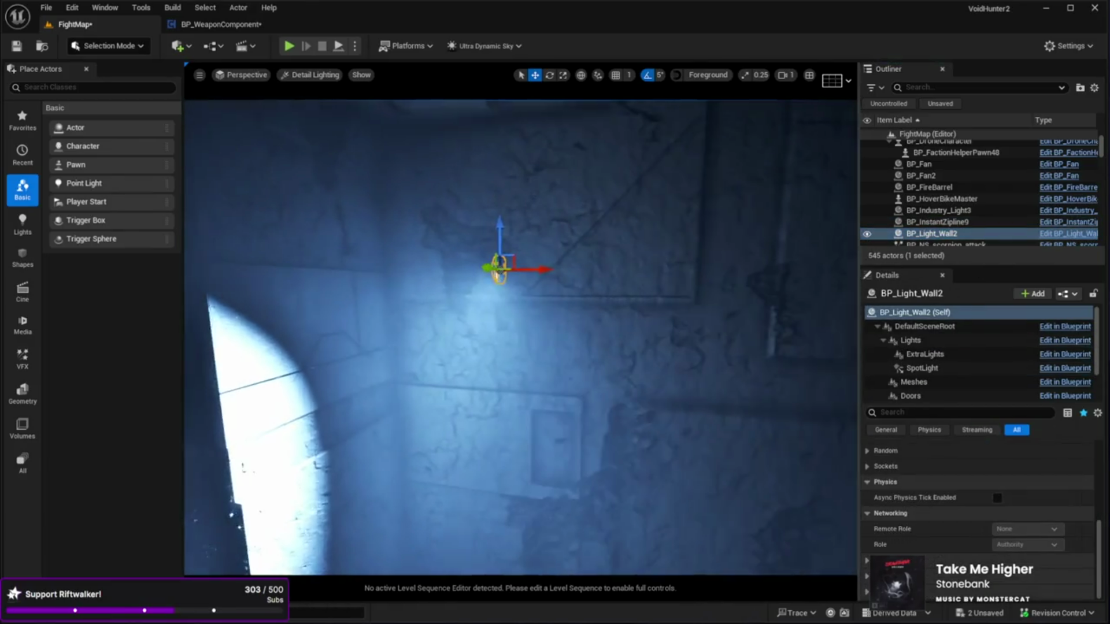
pyautogui.press('Left')
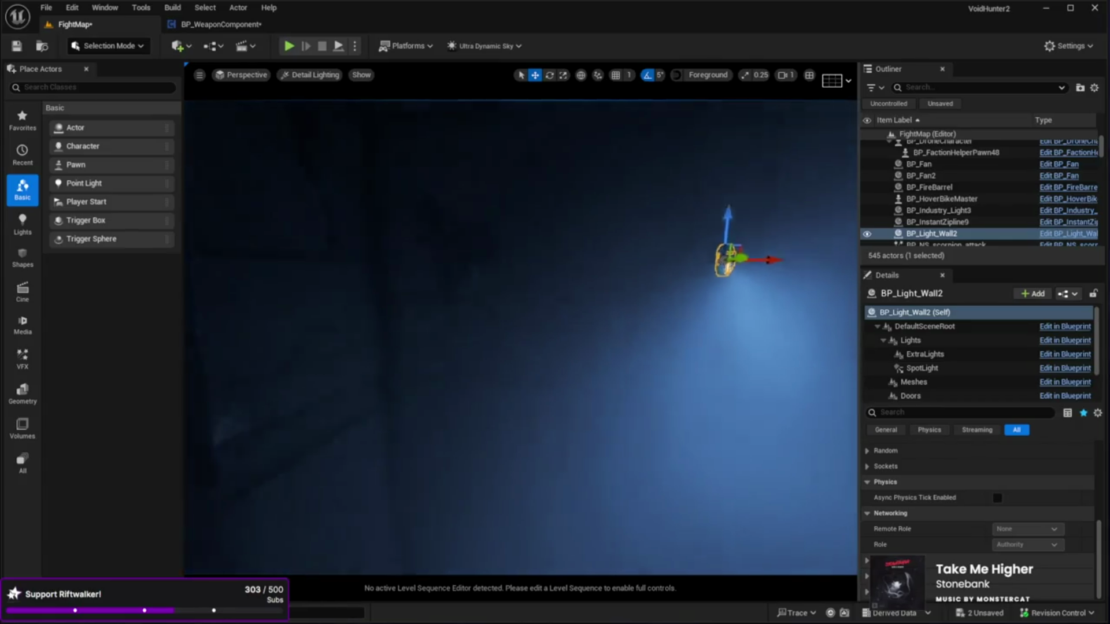
pyautogui.press('Right')
pyautogui.press('Up')
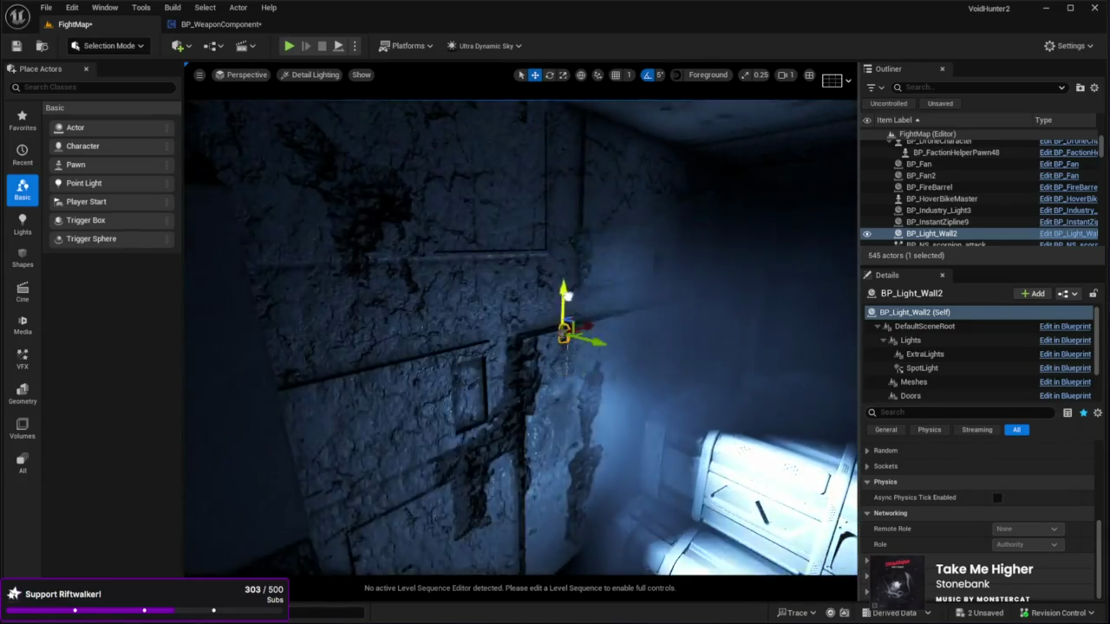
pyautogui.press('Right')
pyautogui.press('Down')
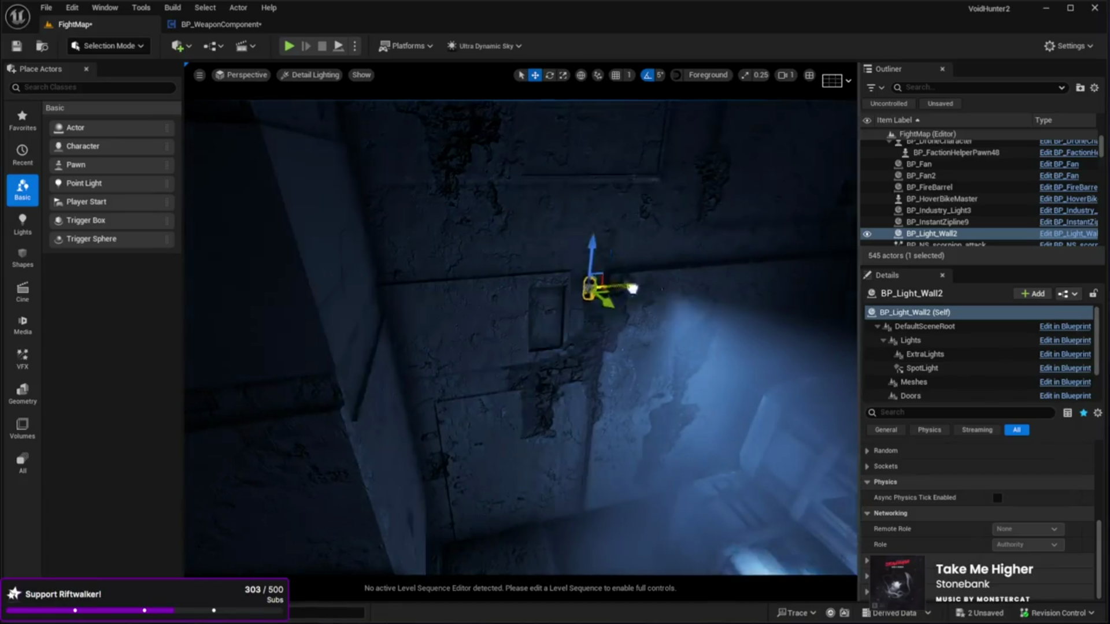
pyautogui.press('Up')
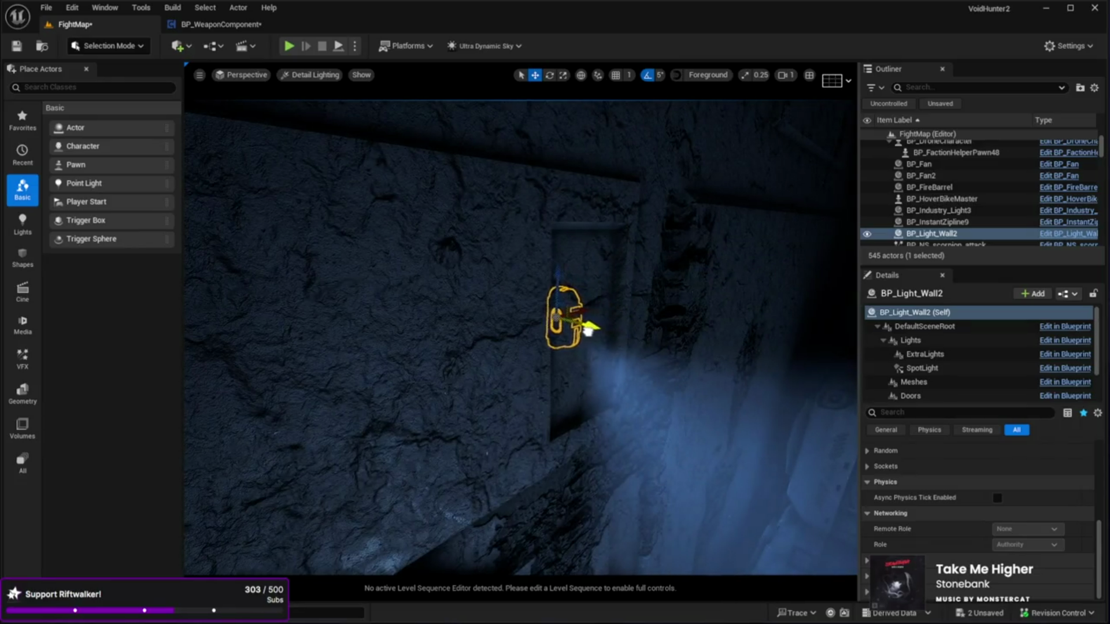
pyautogui.press('Up')
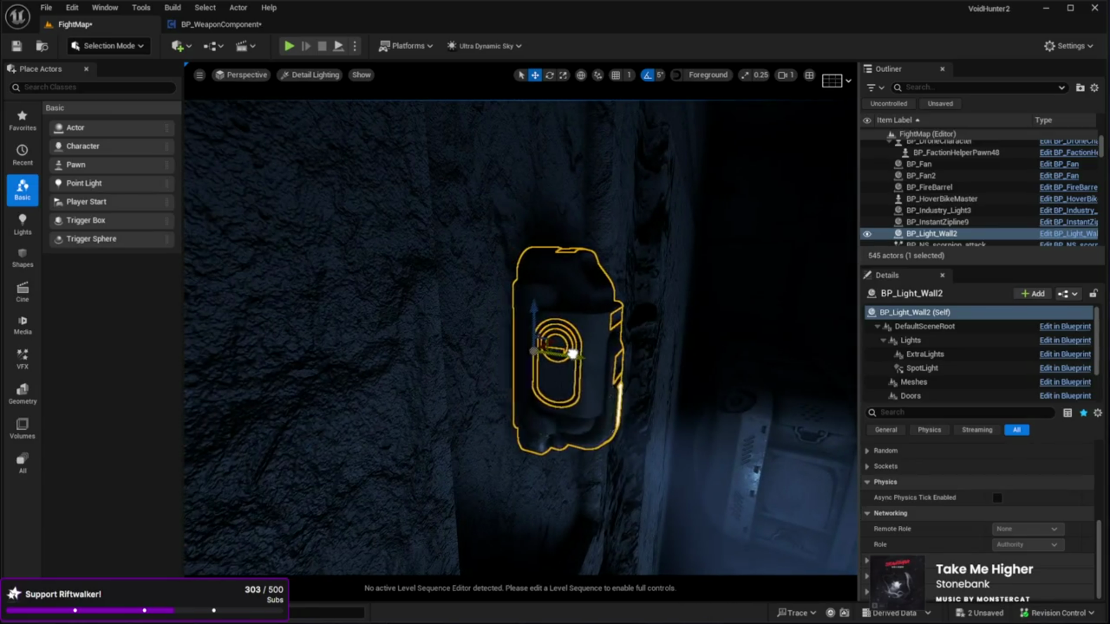
pyautogui.press('f')
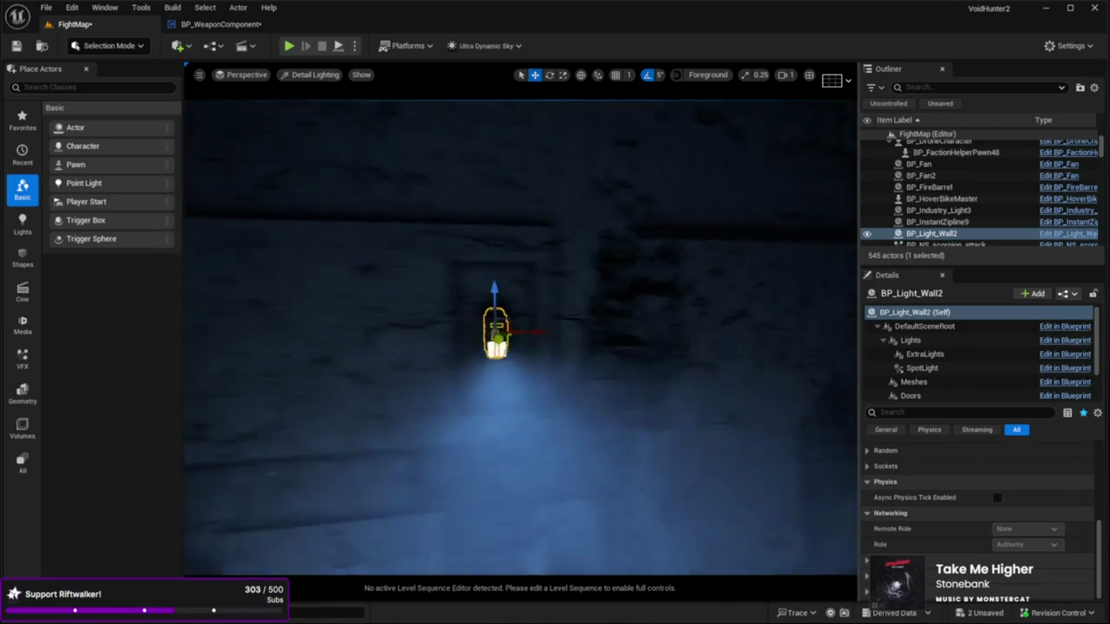
pyautogui.moveTo(481, 349)
pyautogui.mouseDown()
pyautogui.moveTo(417, 304)
pyautogui.moveTo(462, 304)
pyautogui.moveTo(467, 440)
pyautogui.mouseUp()
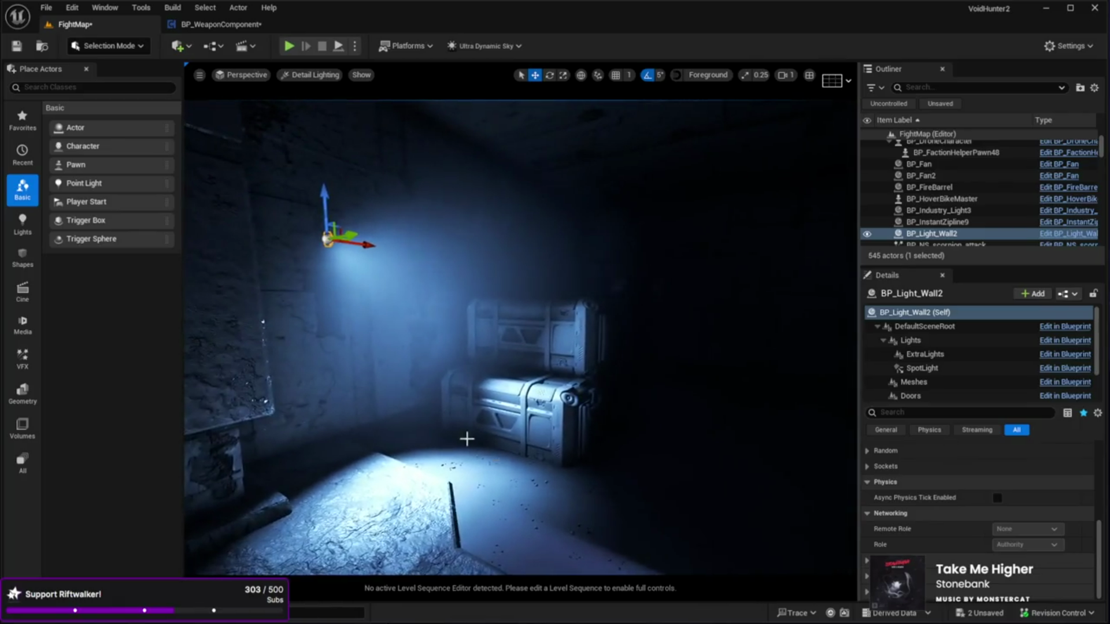
# Step: Raise the BP_Light_Wall2 SpotLight's attenuation radius to about 1668
pyautogui.click(921, 368)
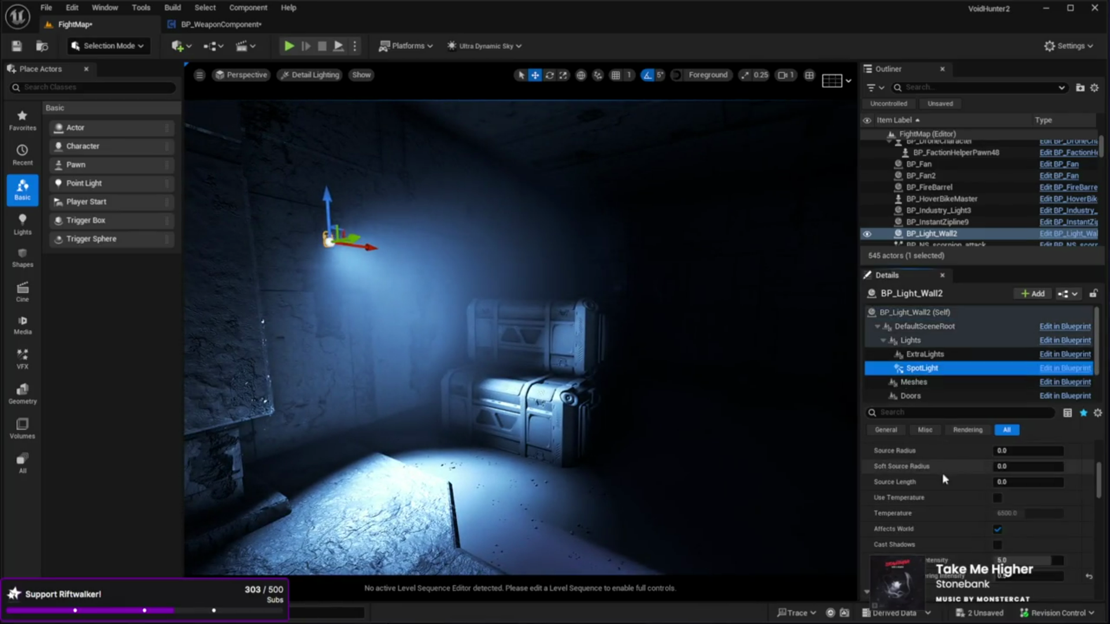
pyautogui.scroll(3, 947, 491)
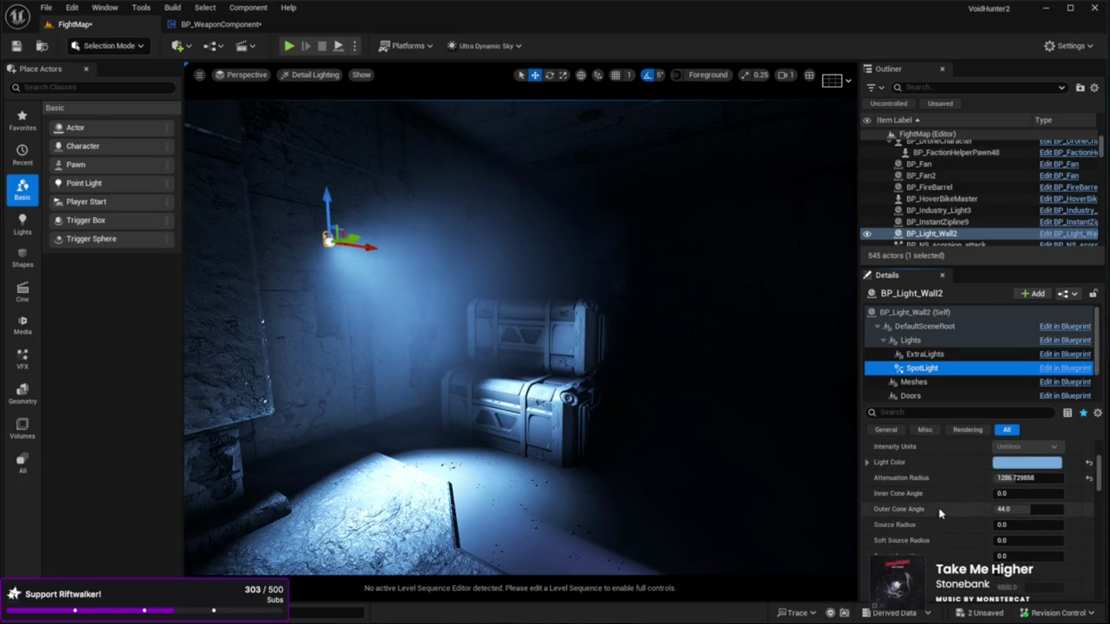
pyautogui.moveTo(1015, 479)
pyautogui.mouseDown()
pyautogui.moveTo(1046, 478)
pyautogui.moveTo(1034, 479)
pyautogui.mouseUp()
pyautogui.moveTo(702, 459)
pyautogui.mouseDown()
pyautogui.moveTo(659, 460)
pyautogui.moveTo(699, 451)
pyautogui.mouseUp()
# Step: Set the SpotLight intensity to 25 and preview the room in game view
pyautogui.scroll(5, 973, 471)
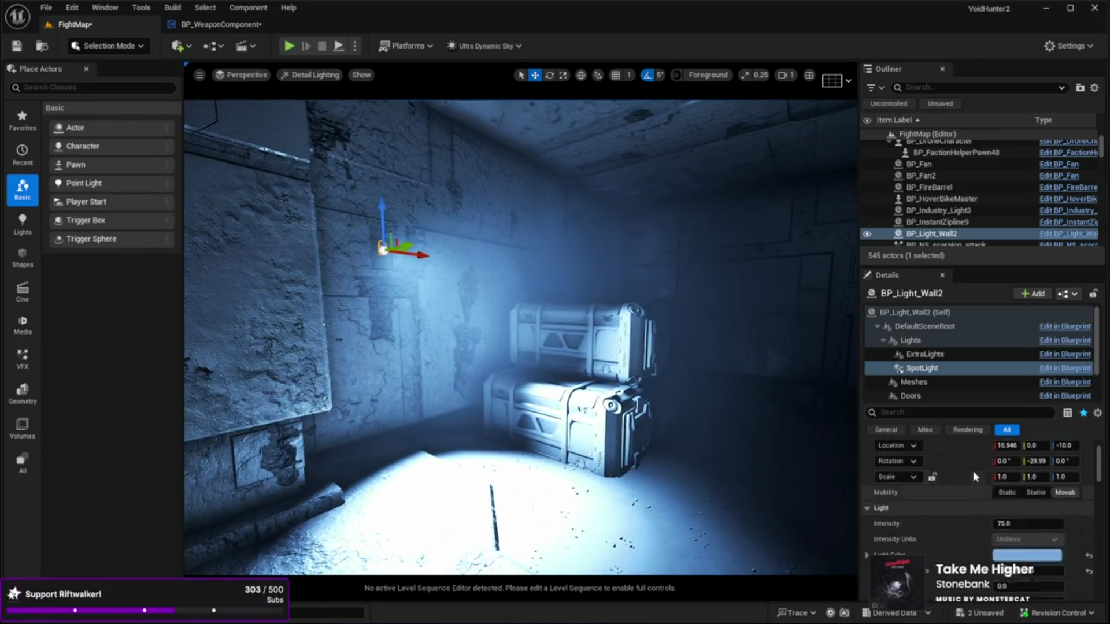
pyautogui.click(1012, 542)
pyautogui.write('25')
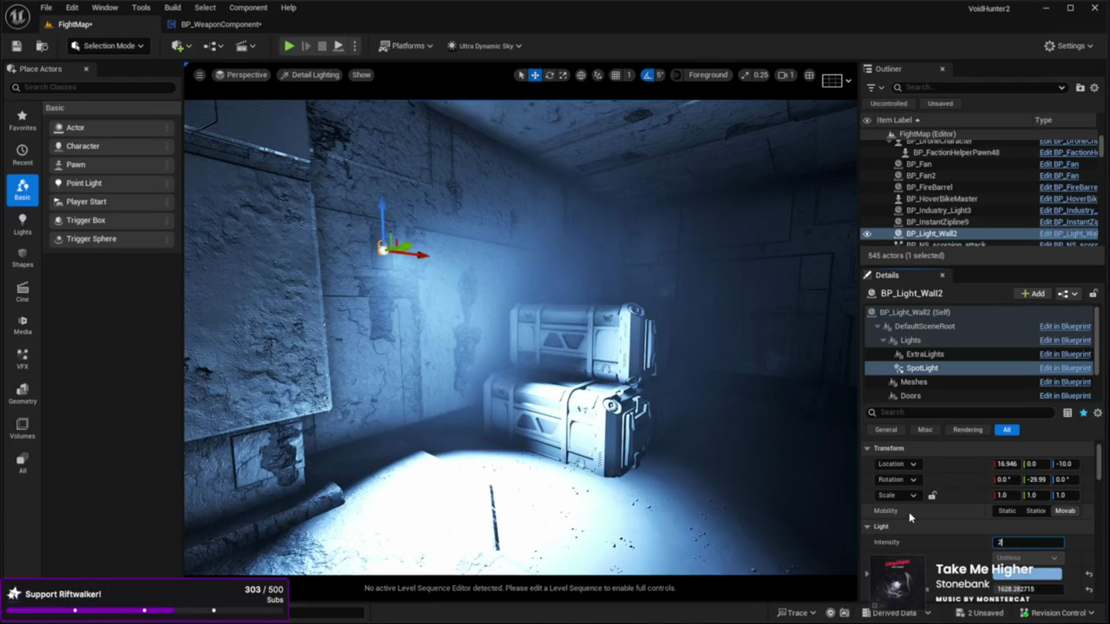
pyautogui.press('Return')
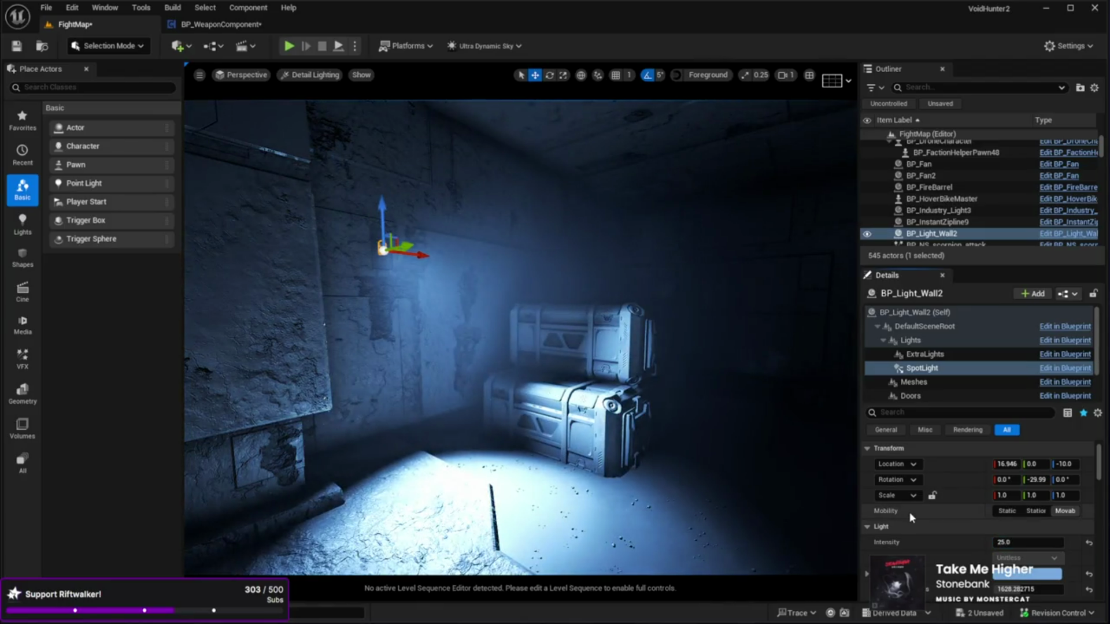
pyautogui.moveTo(454, 432); pyautogui.dragTo(480, 459)
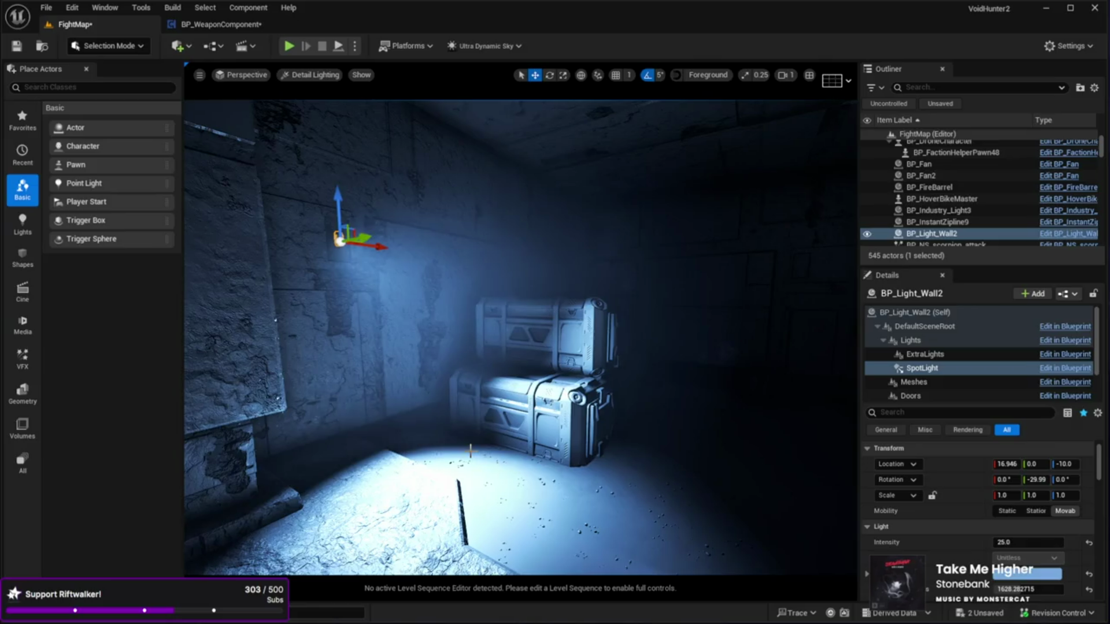
pyautogui.press('g')
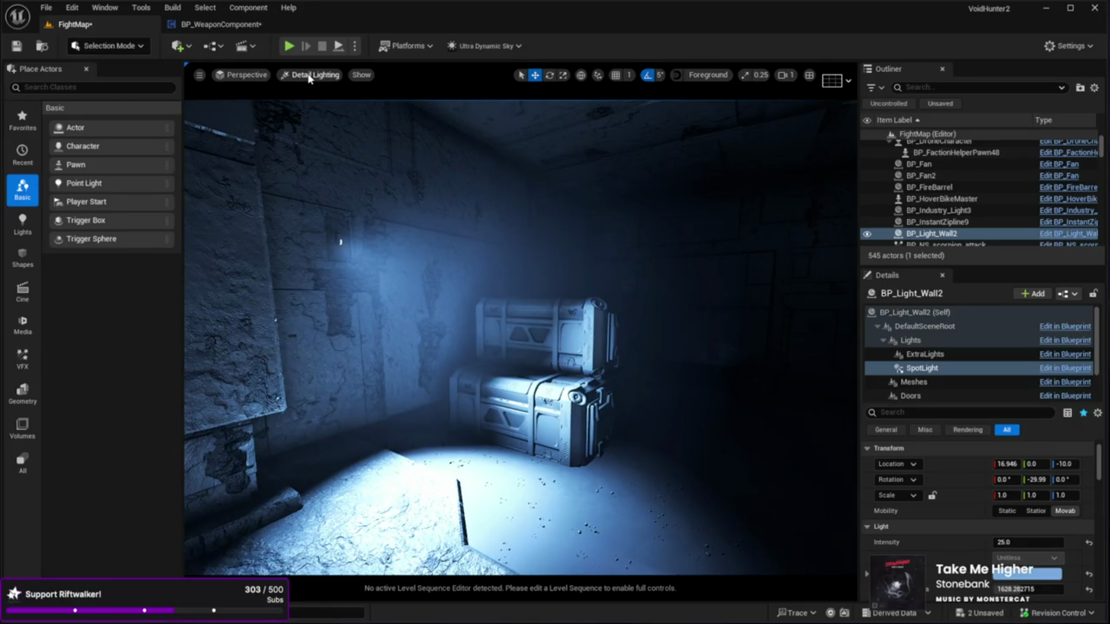
# Step: Switch the viewport to Lit, lower the SpotLight intensity to 10, and fly through to check
pyautogui.hotkey('alt', '4')
pyautogui.moveTo(329, 118); pyautogui.dragTo(315, 126)
pyautogui.moveTo(430, 282); pyautogui.dragTo(430, 281)
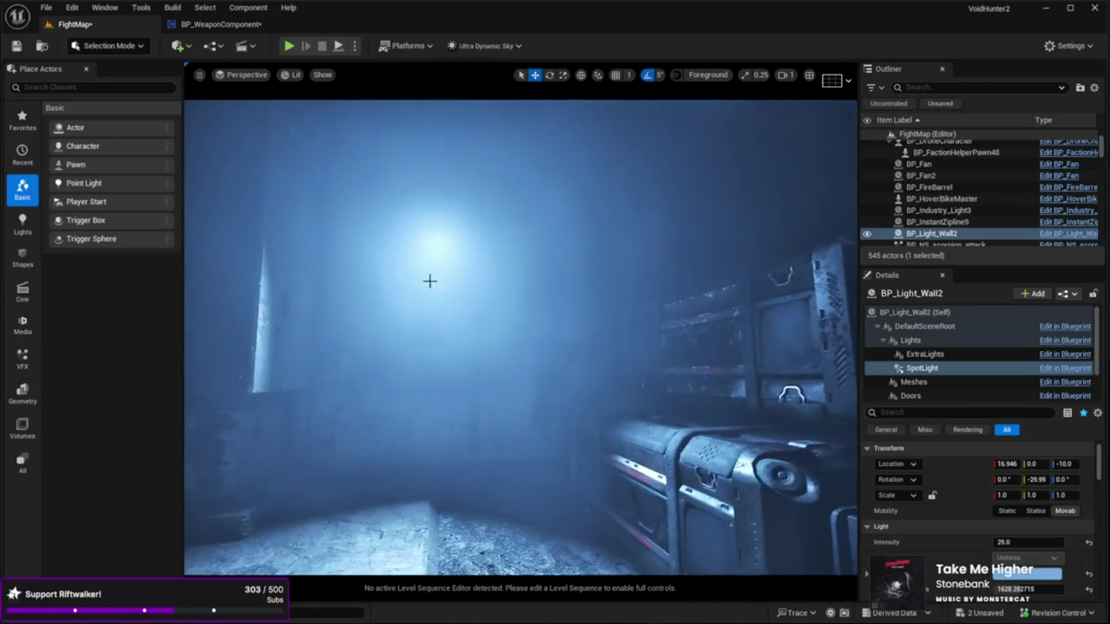
pyautogui.write('10')
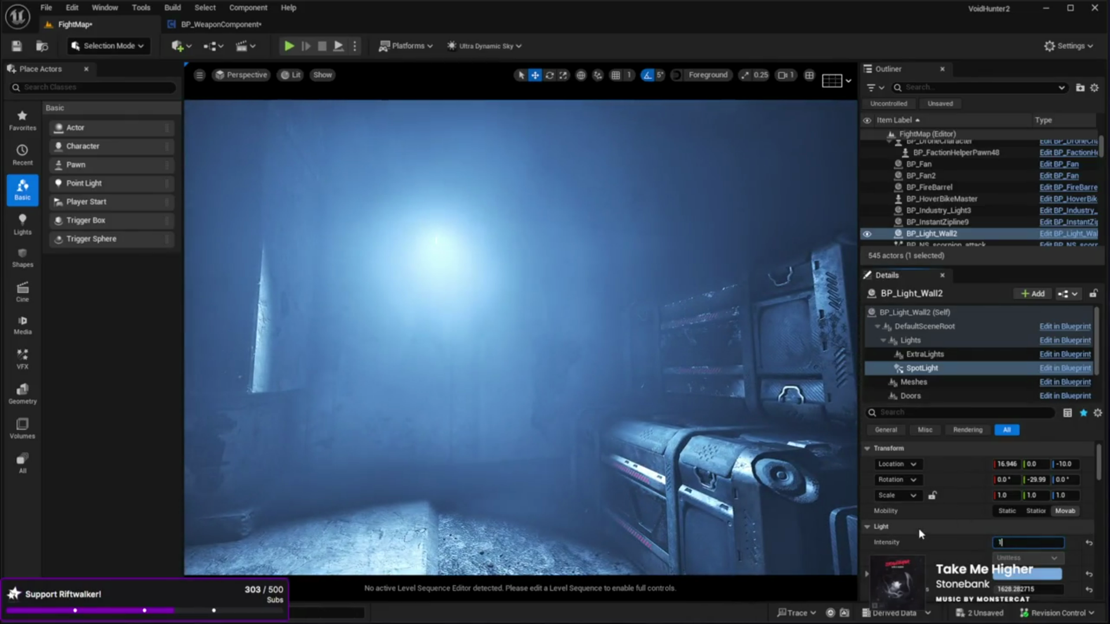
pyautogui.press('Return')
pyautogui.moveTo(653, 456); pyautogui.dragTo(653, 457)
pyautogui.moveTo(595, 234); pyautogui.dragTo(644, 474)
pyautogui.click(556, 542)
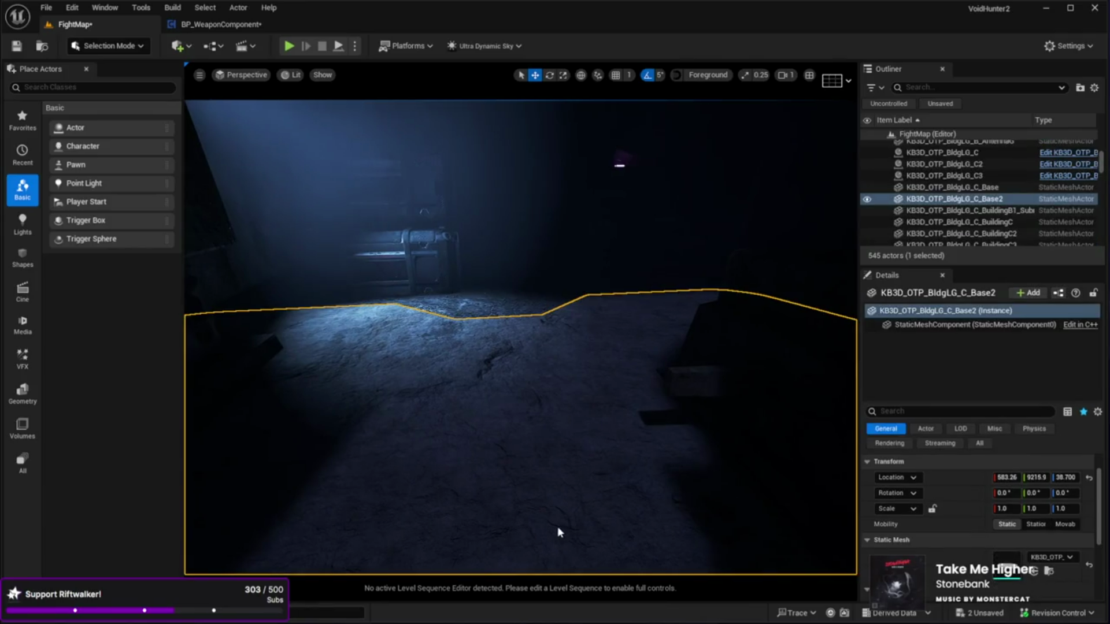
pyautogui.hotkey('alt', 'p')
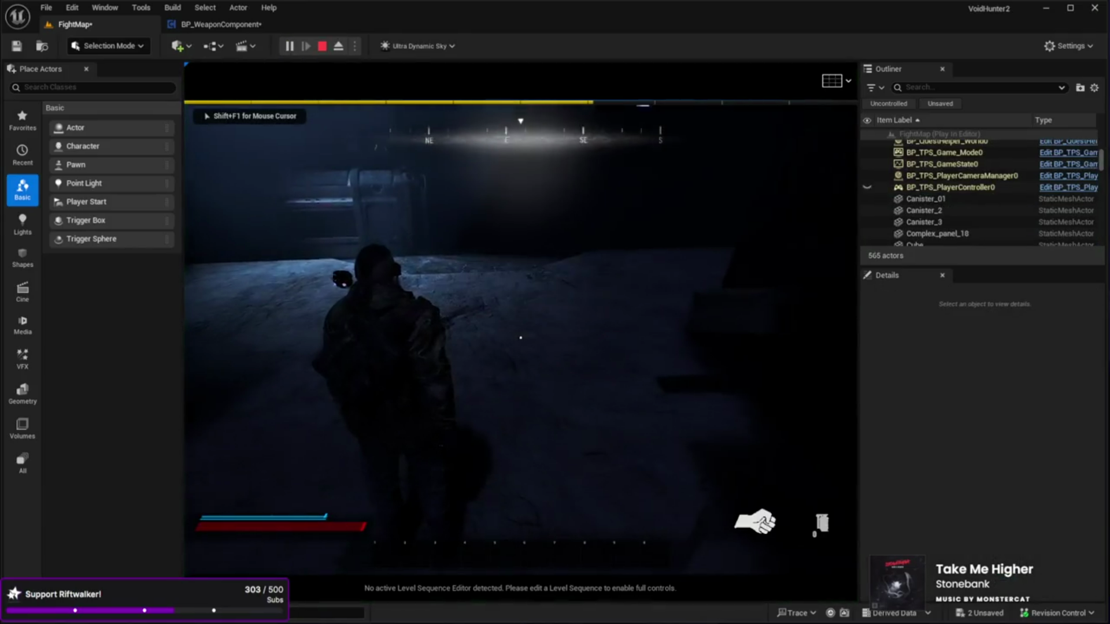
pyautogui.press('w')
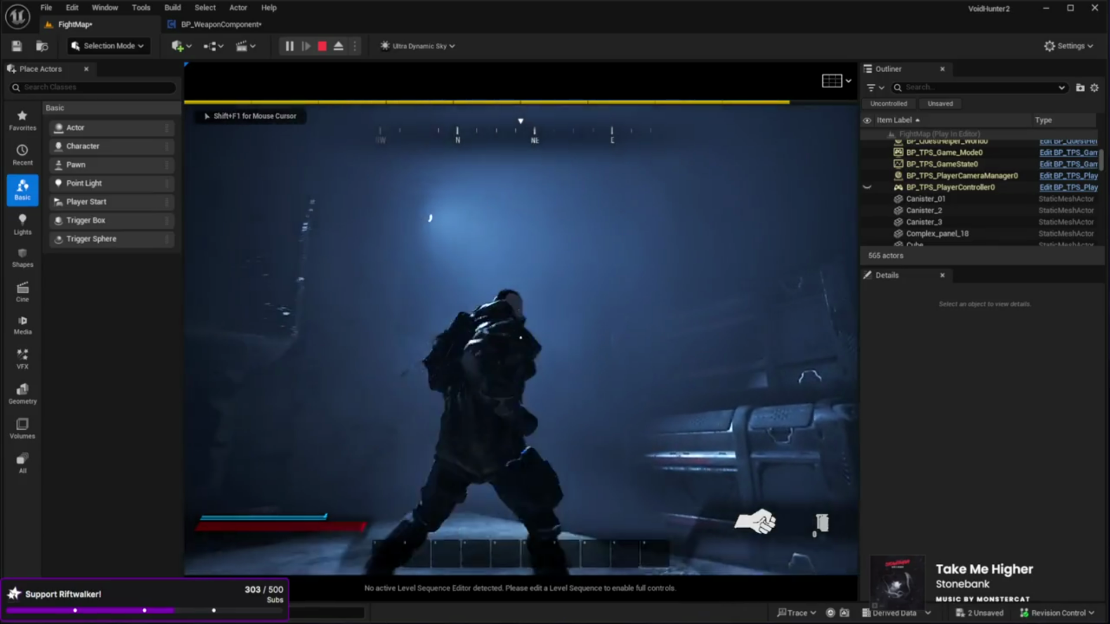
pyautogui.press('w')
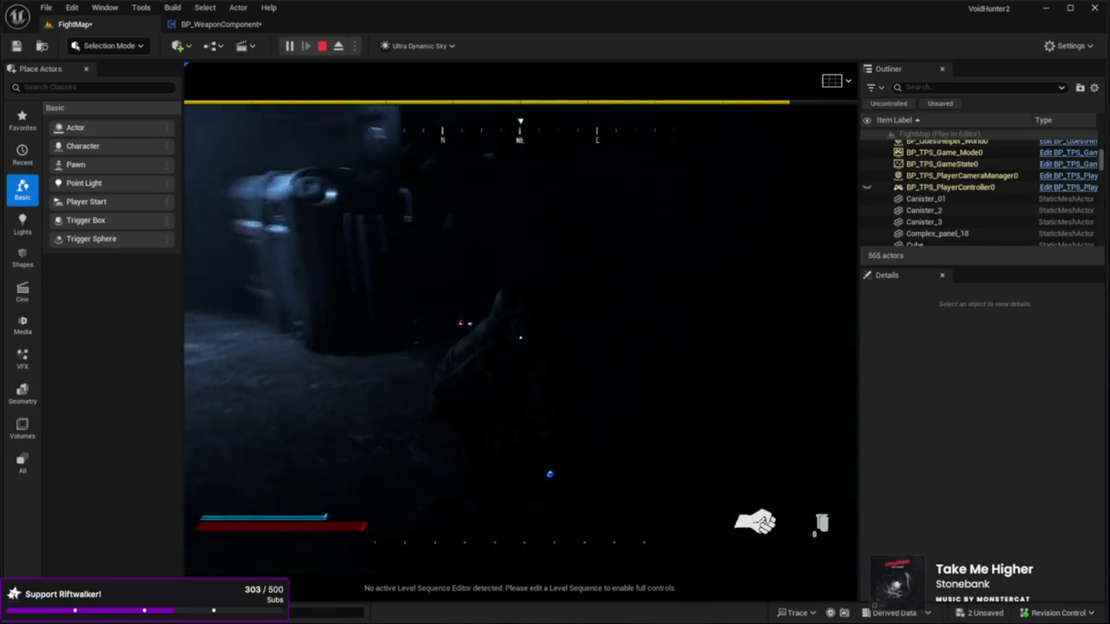
pyautogui.press('w')
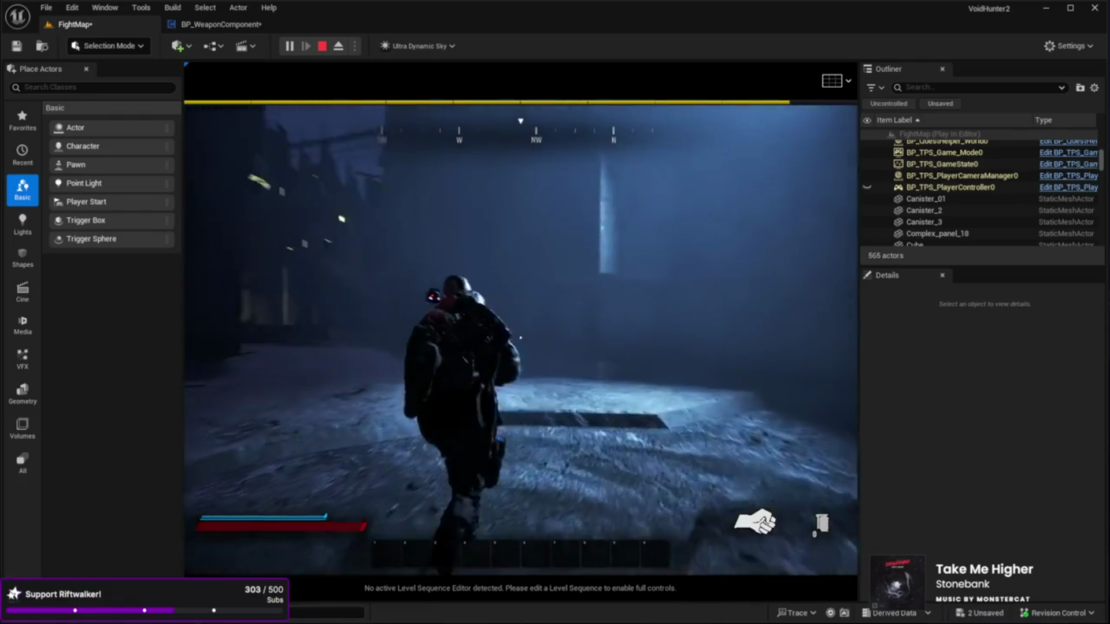
pyautogui.press('w')
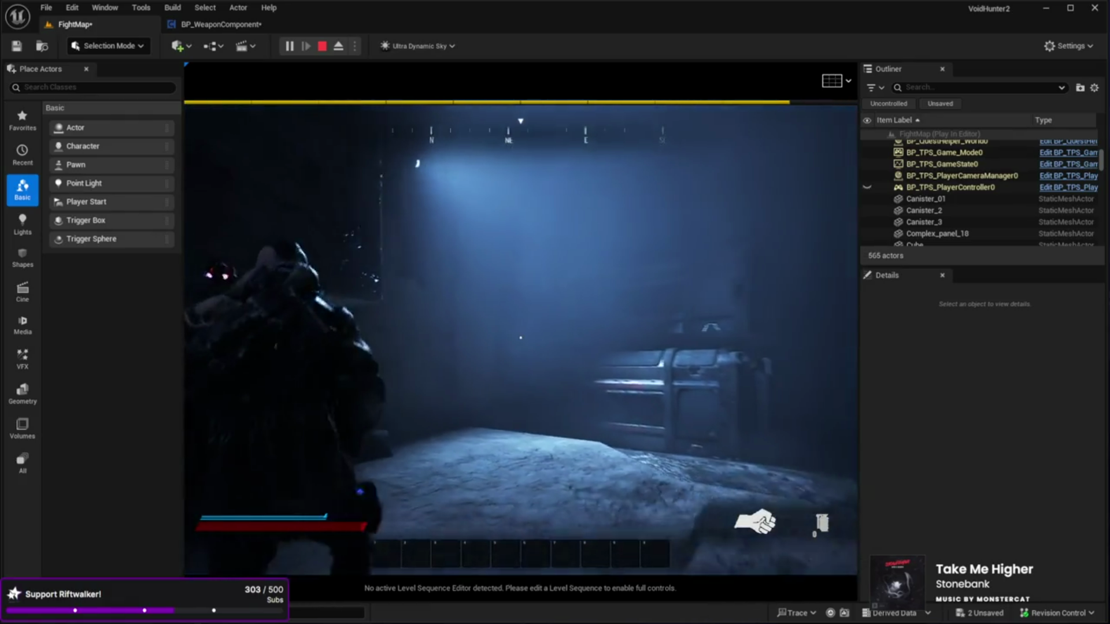
pyautogui.press('Escape')
pyautogui.click(825, 438)
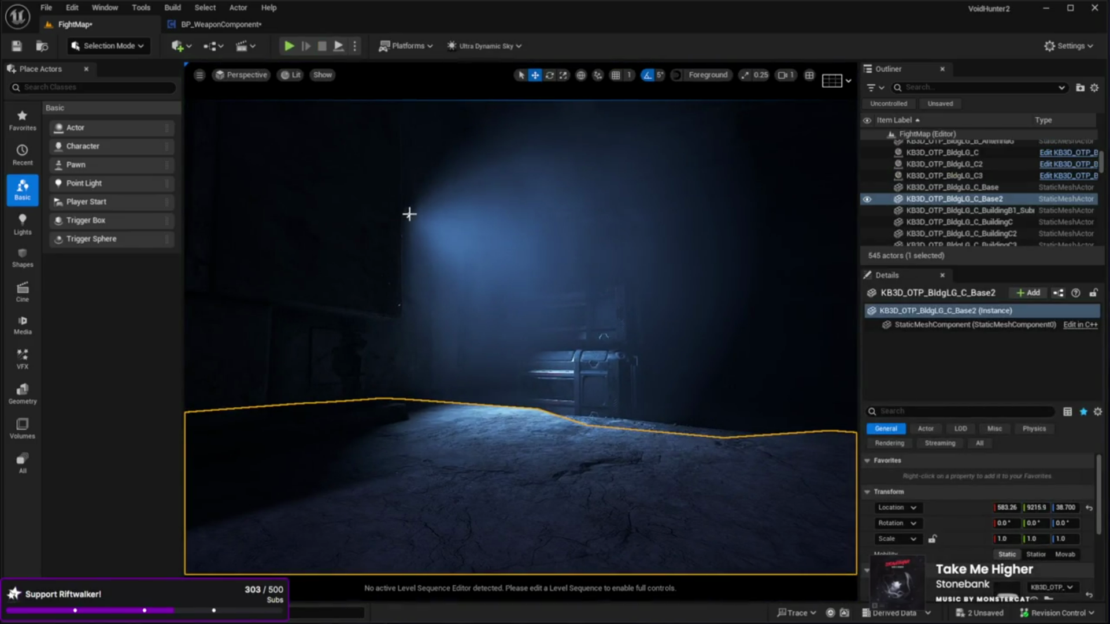
# Step: Set BP_Light_Wall2's spotlight Volumetric Scattering Intensity to 0.1, after briefly trying 0
pyautogui.click(409, 214)
pyautogui.click(926, 369)
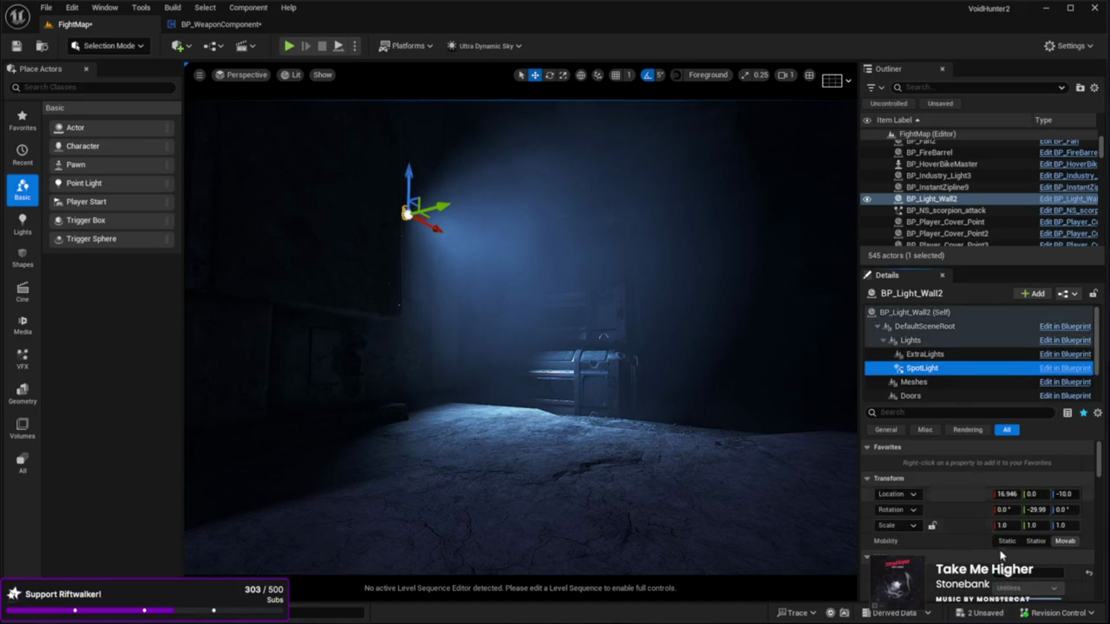
pyautogui.scroll(-2, 960, 549)
pyautogui.scroll(-1, 960, 547)
pyautogui.click(1021, 552)
pyautogui.write('0')
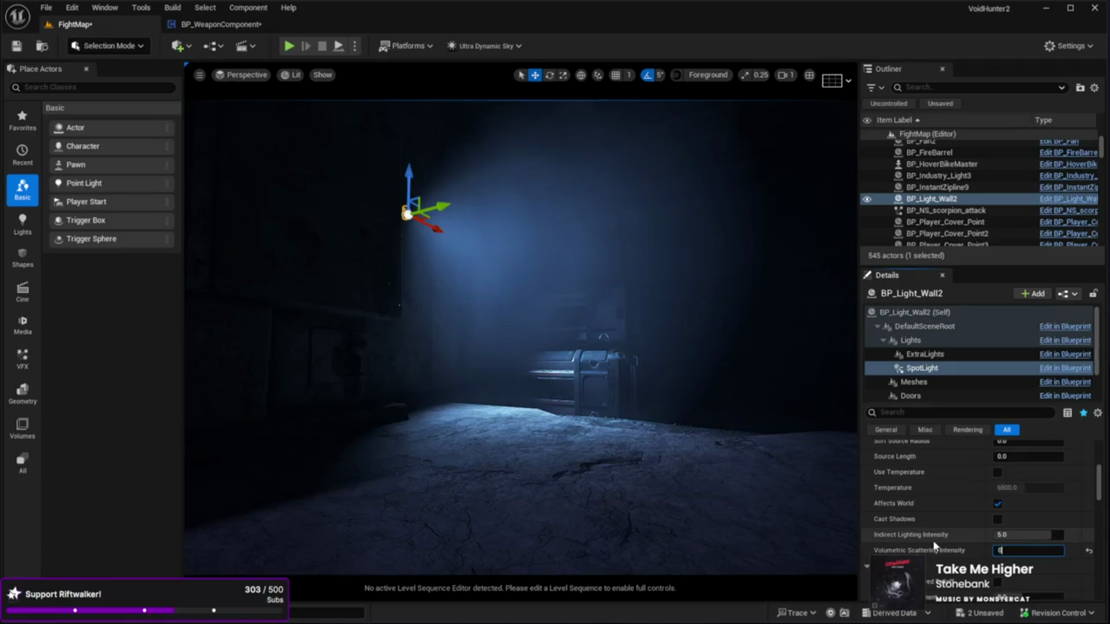
pyautogui.press('Return')
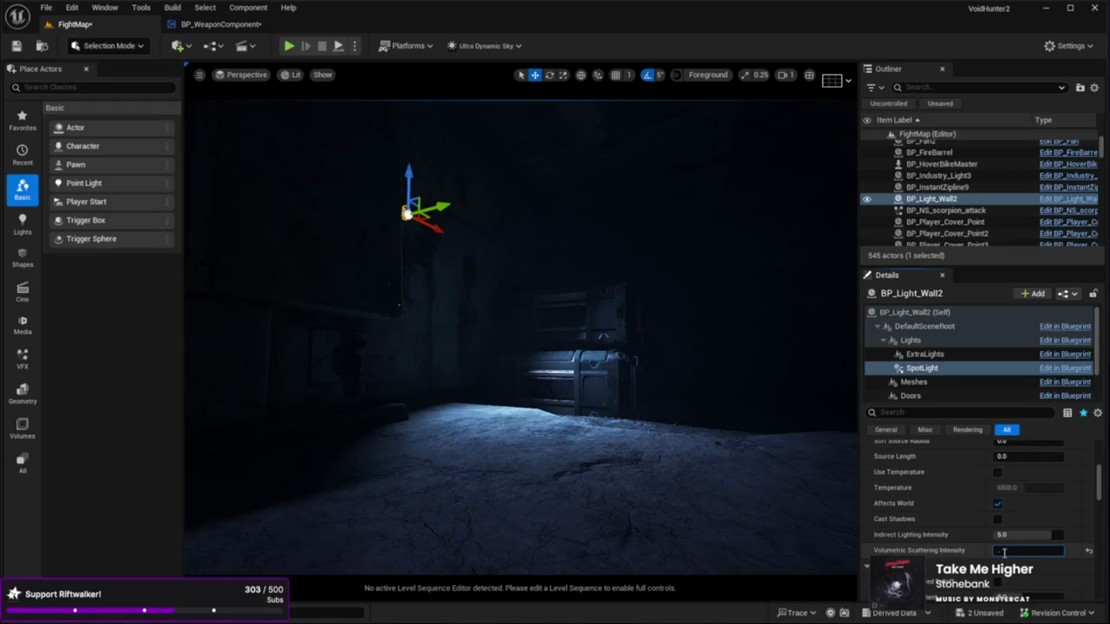
pyautogui.write('0.1')
pyautogui.press('Return')
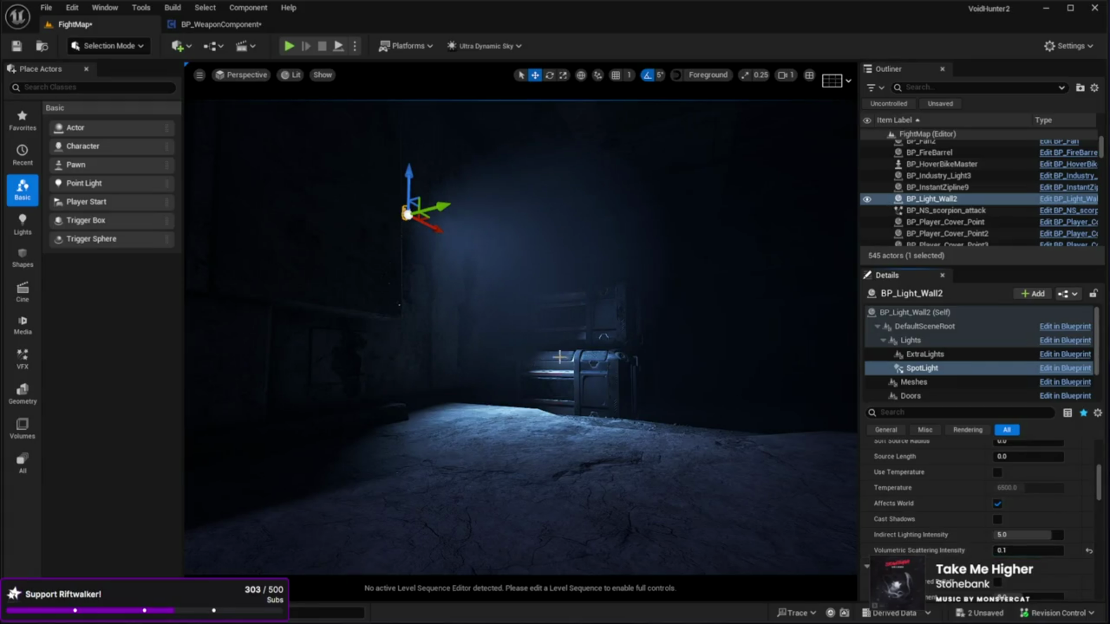
# Step: Fly around the crate and corridor to check the faint beam, then reselect the wall light actor
pyautogui.press('w')
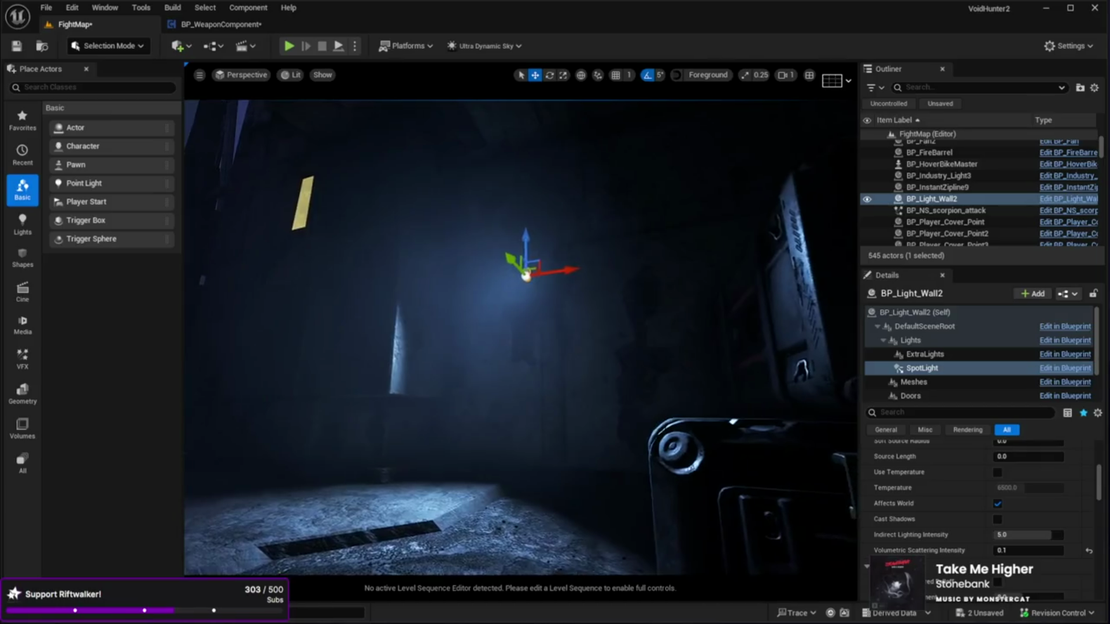
pyautogui.press('s')
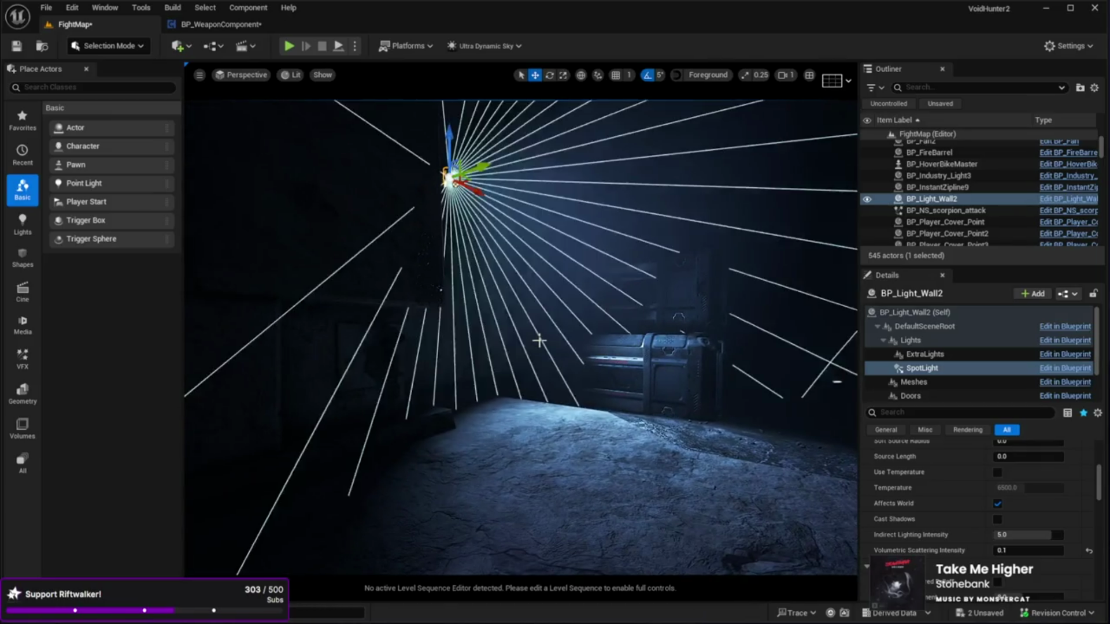
pyautogui.moveTo(538, 340)
pyautogui.mouseDown()
pyautogui.moveTo(706, 324)
pyautogui.moveTo(508, 329)
pyautogui.mouseUp()
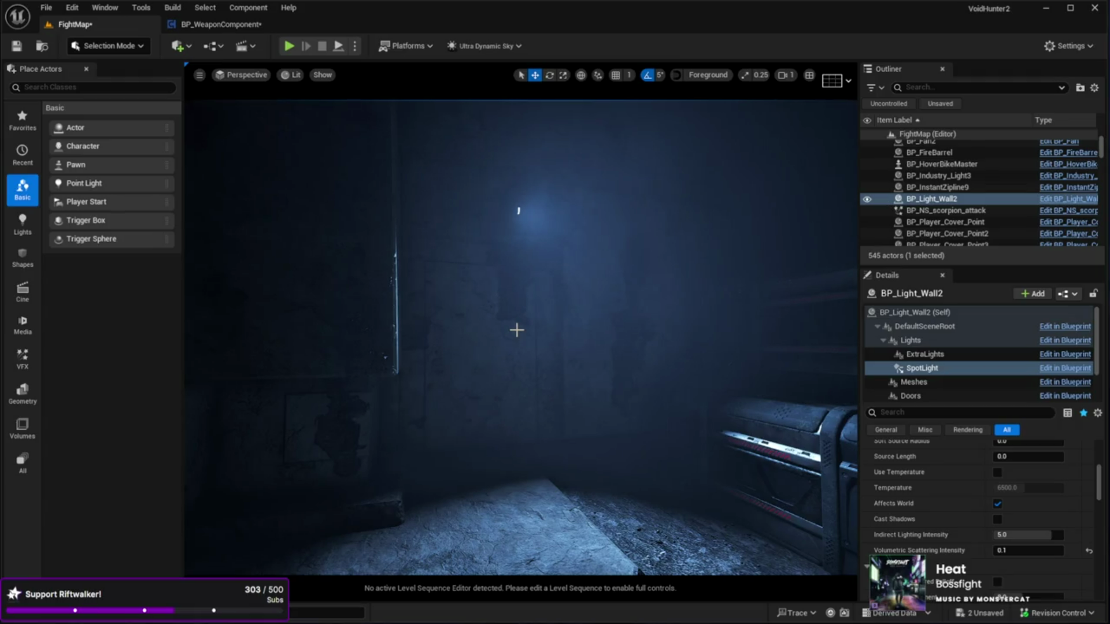
pyautogui.moveTo(517, 330)
pyautogui.mouseDown()
pyautogui.moveTo(636, 327)
pyautogui.moveTo(573, 338)
pyautogui.moveTo(520, 370)
pyautogui.moveTo(543, 324)
pyautogui.mouseUp()
pyautogui.click(723, 310)
# Step: Frame the light's BaseMesh1, then reselect the whole BP_Light_Wall2 actor
pyautogui.moveTo(722, 310)
pyautogui.mouseDown()
pyautogui.moveTo(679, 374)
pyautogui.moveTo(661, 337)
pyautogui.moveTo(666, 348)
pyautogui.mouseUp()
pyautogui.click(770, 340)
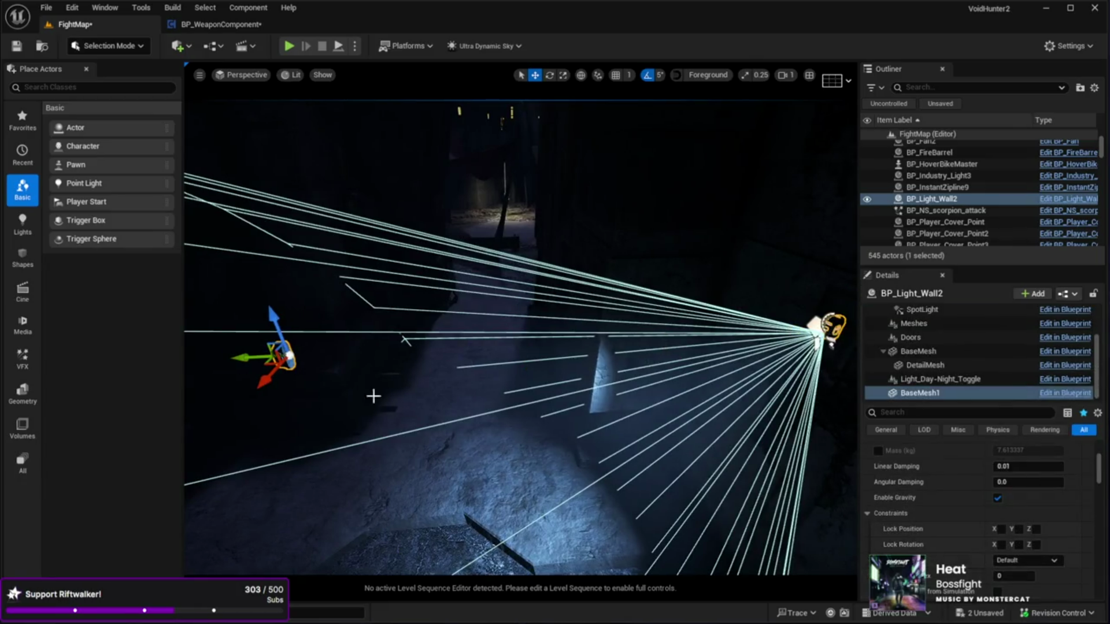
pyautogui.press('f')
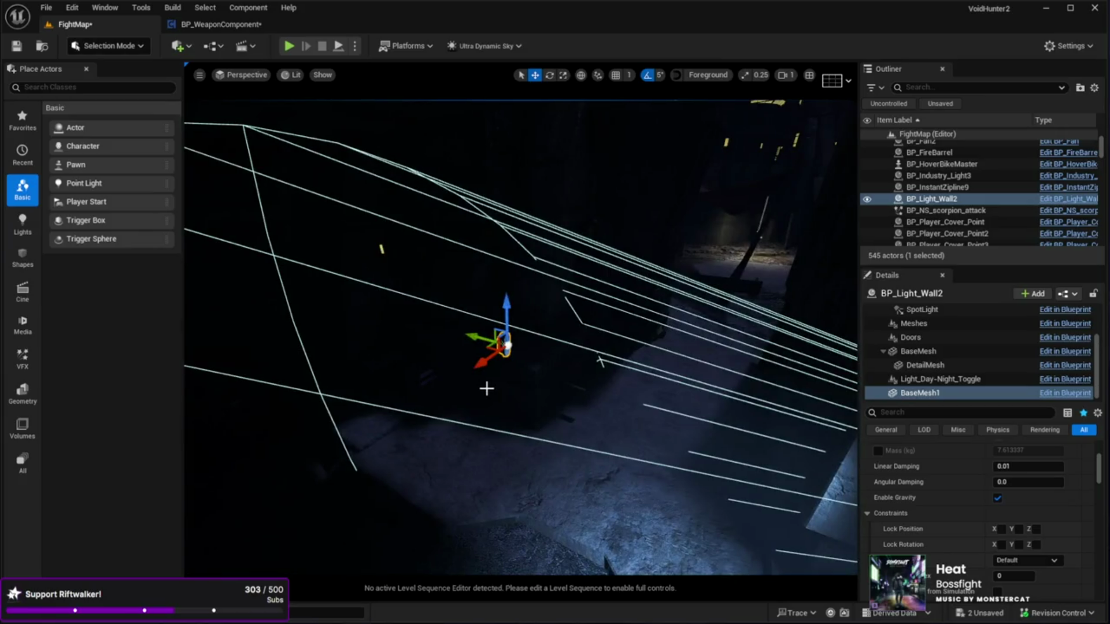
pyautogui.click(521, 367)
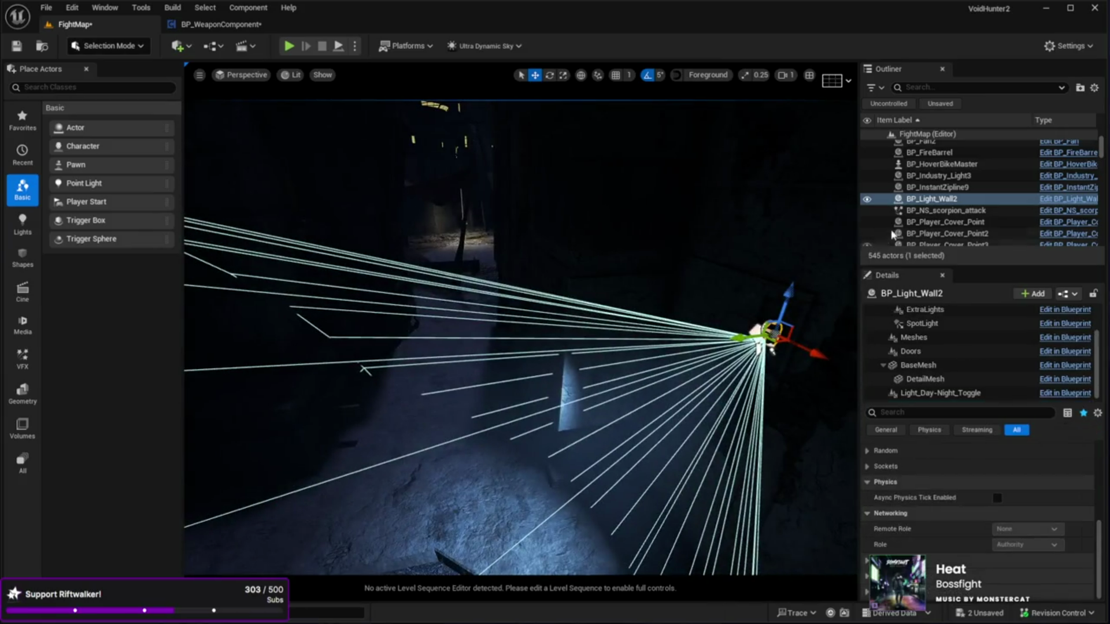
pyautogui.click(936, 211)
pyautogui.click(931, 199)
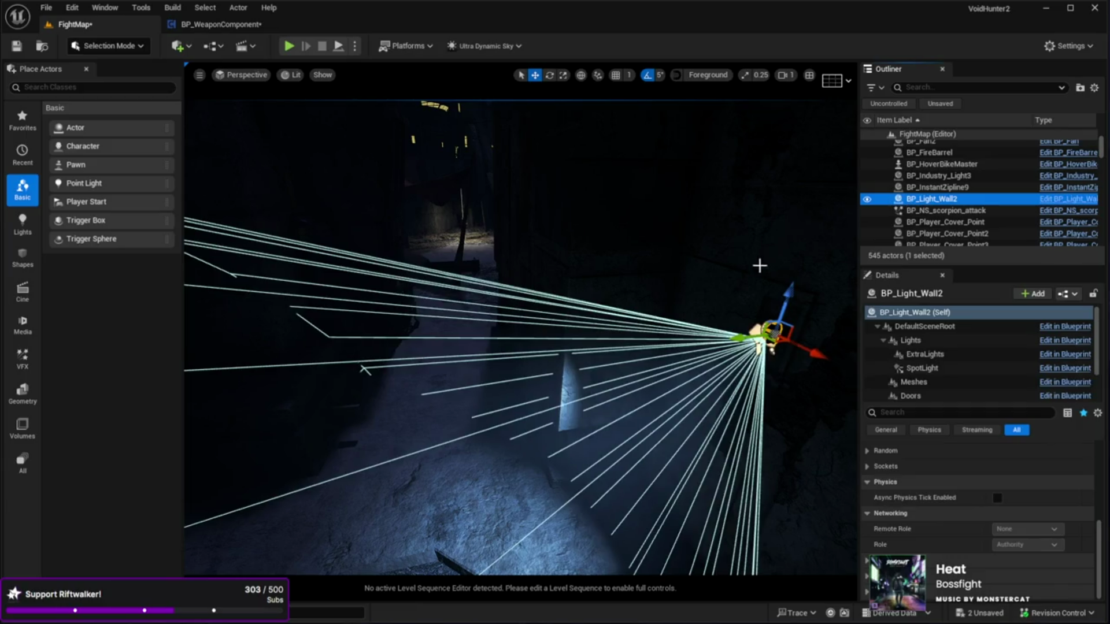
# Step: Duplicate the wall light as BP_Light_Wall3, move it along the wall, and preview with Lighting Only
pyautogui.moveTo(740, 338)
pyautogui.mouseDown()
pyautogui.moveTo(690, 344)
pyautogui.moveTo(679, 379)
pyautogui.moveTo(717, 358)
pyautogui.moveTo(214, 408)
pyautogui.moveTo(783, 342)
pyautogui.moveTo(723, 319)
pyautogui.moveTo(737, 317)
pyautogui.moveTo(278, 315)
pyautogui.moveTo(755, 311)
pyautogui.moveTo(535, 312)
pyautogui.moveTo(506, 317)
pyautogui.moveTo(538, 314)
pyautogui.moveTo(557, 338)
pyautogui.moveTo(506, 346)
pyautogui.mouseUp()
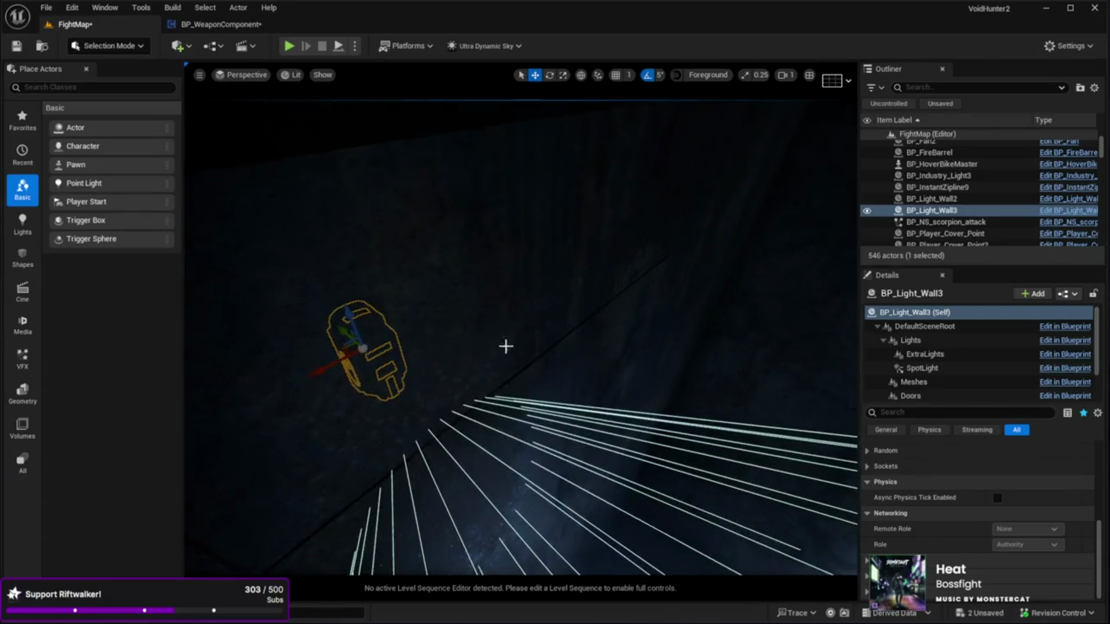
pyautogui.moveTo(340, 329); pyautogui.dragTo(364, 352)
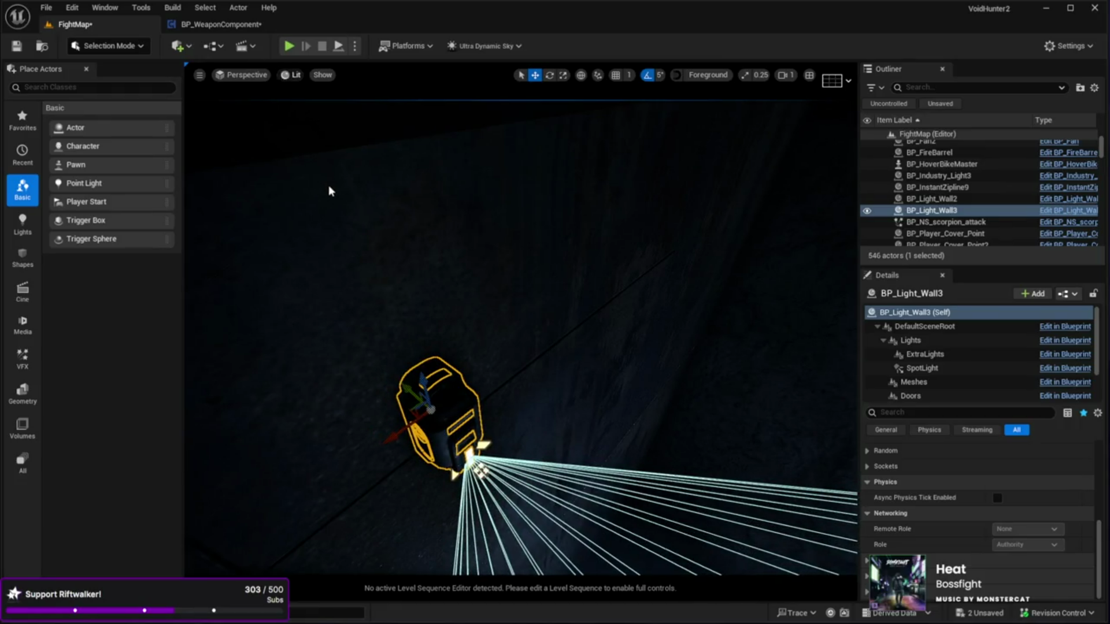
pyautogui.hotkey('alt', '3')
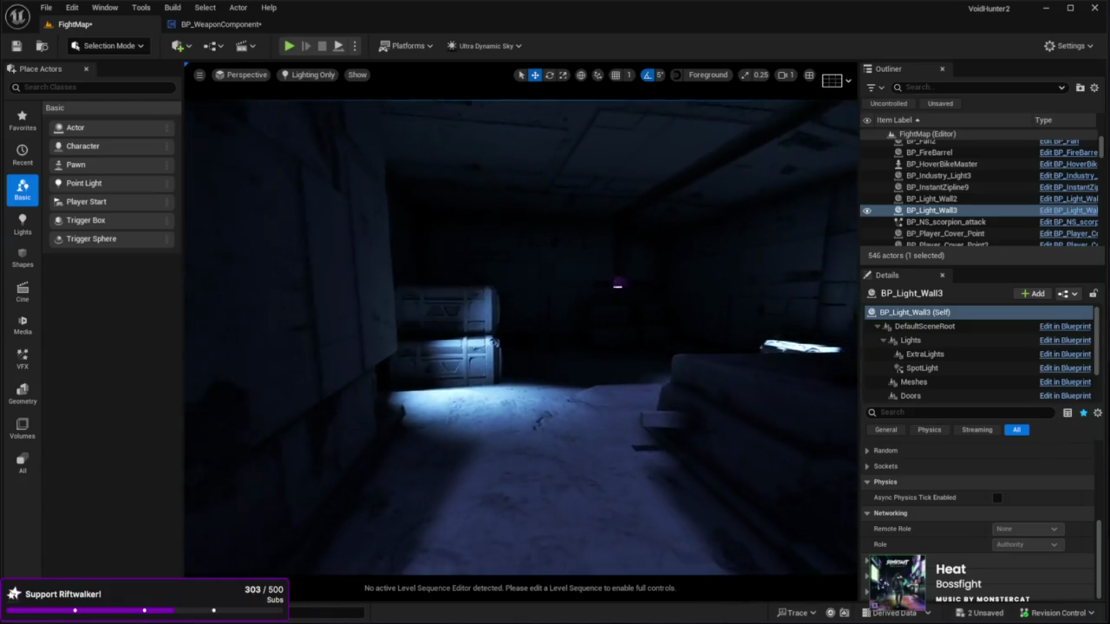
pyautogui.click(542, 550)
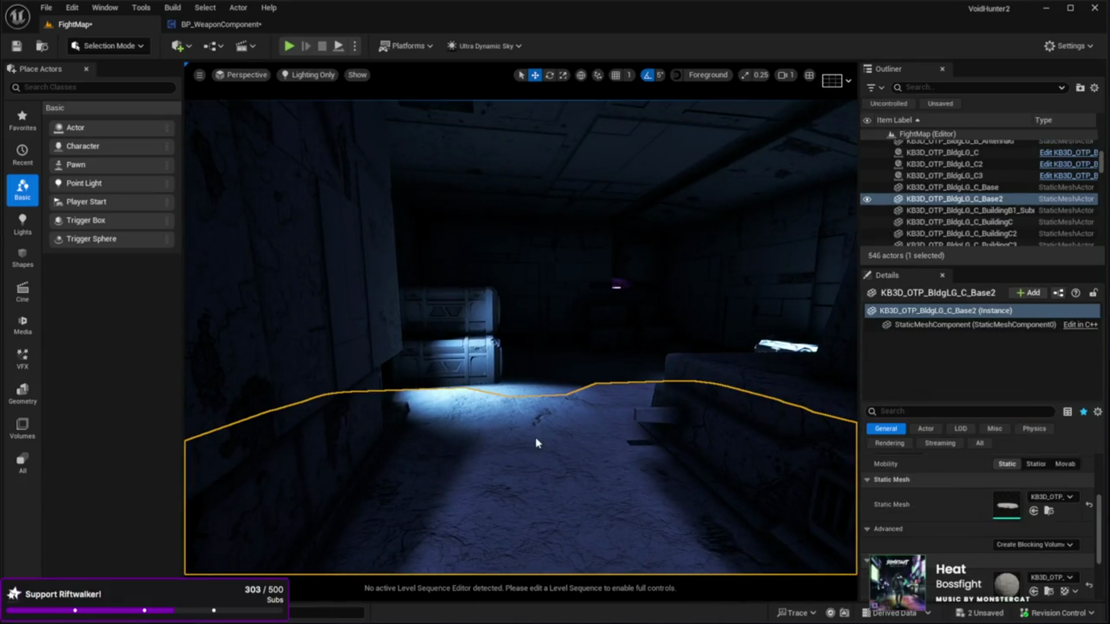
pyautogui.hotkey('alt', 'p')
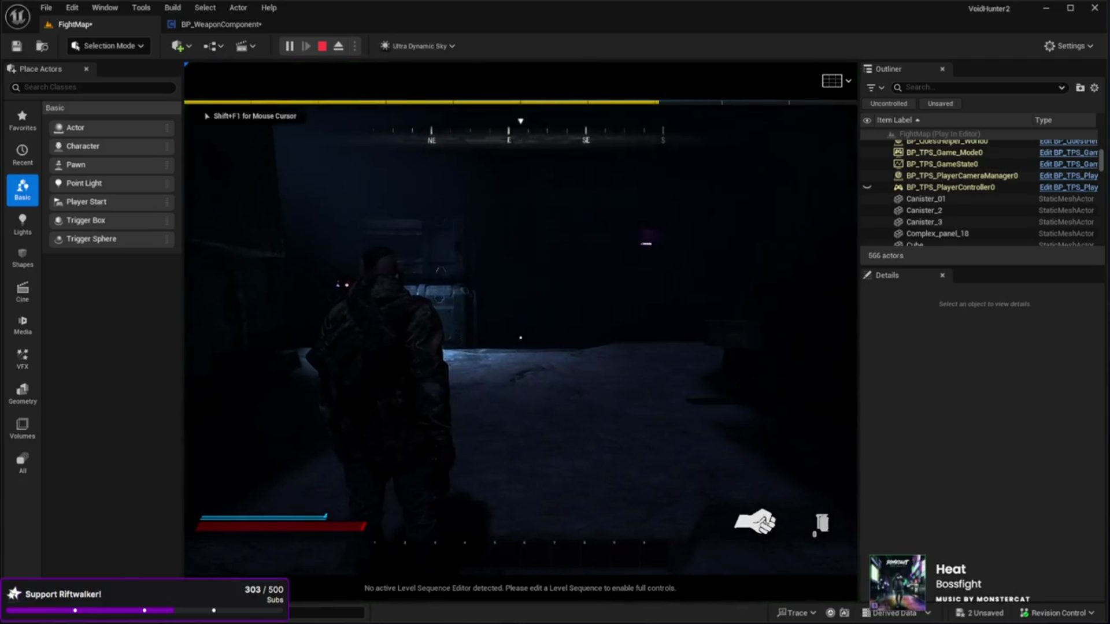
pyautogui.press('w')
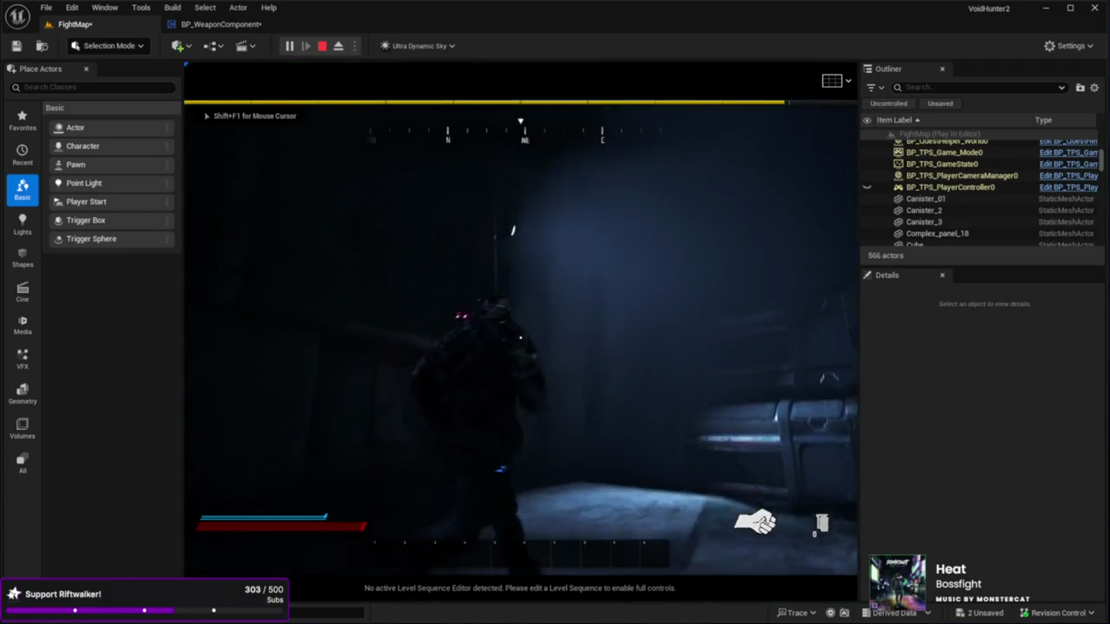
pyautogui.press('w')
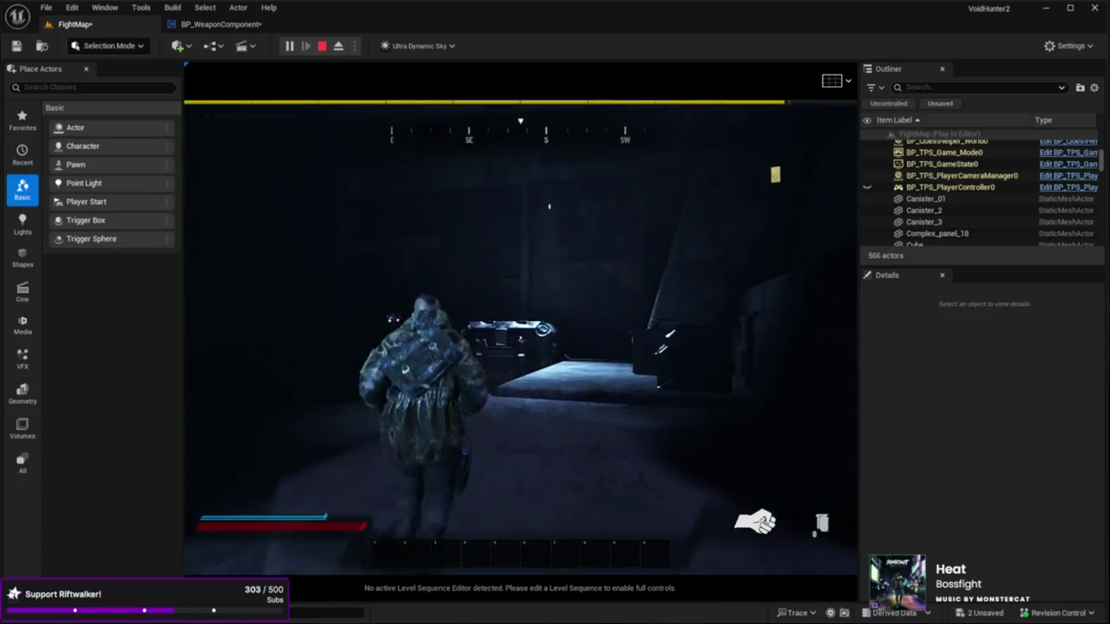
pyautogui.press('w')
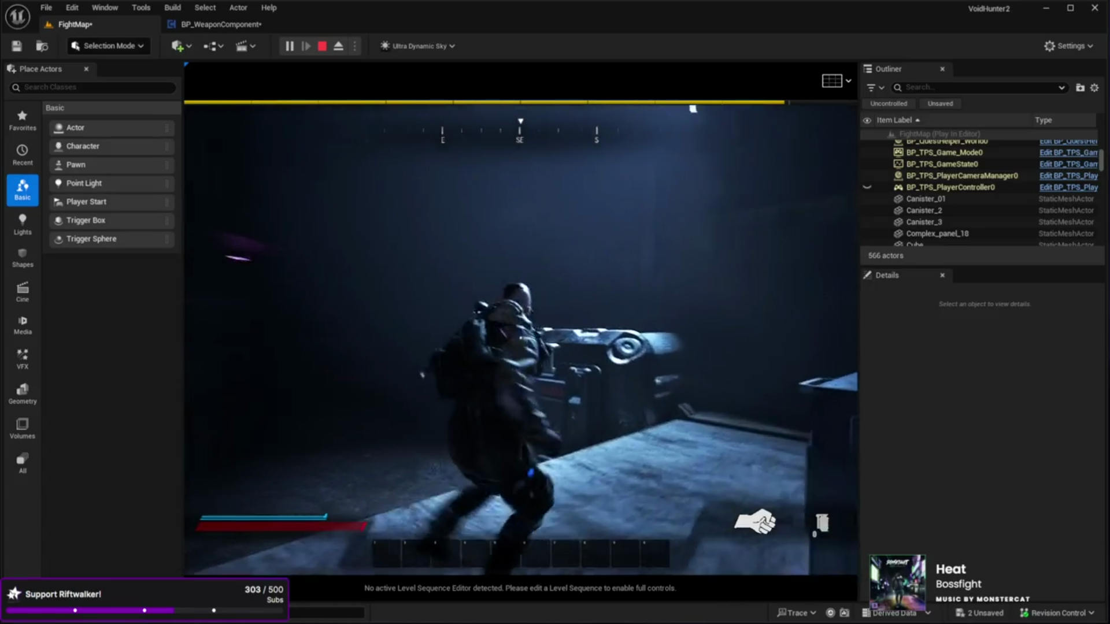
pyautogui.press('w')
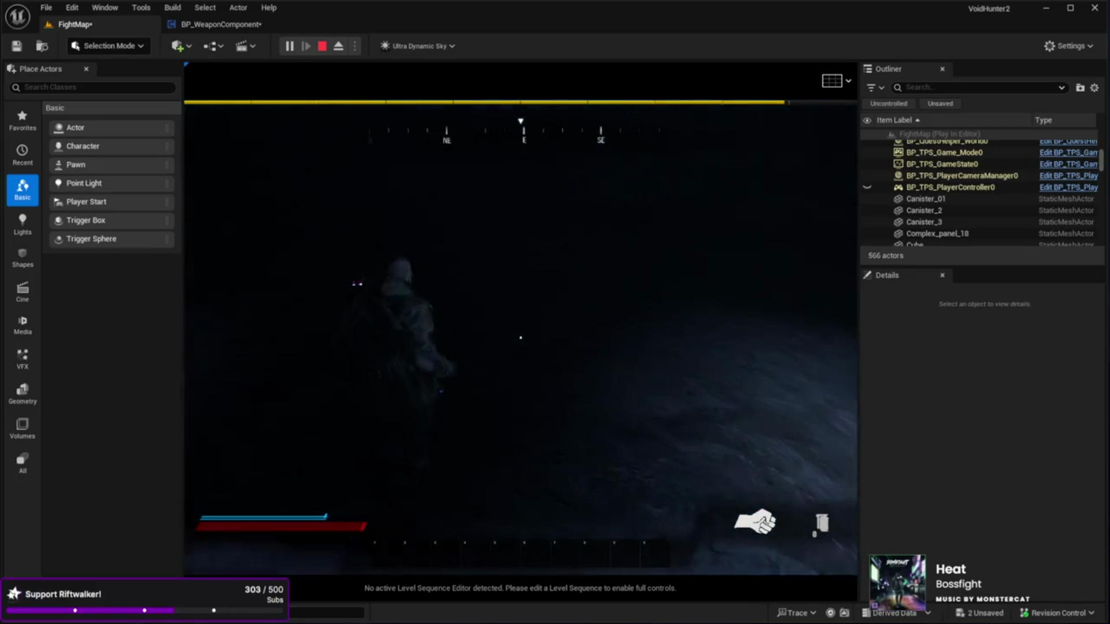
pyautogui.press('w')
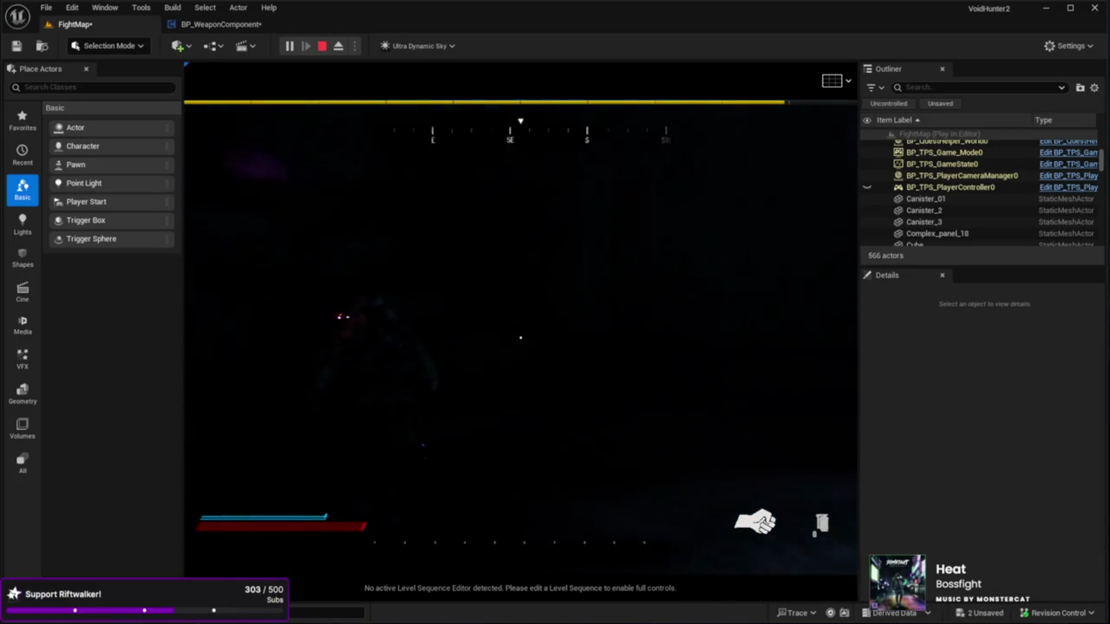
pyautogui.press('w')
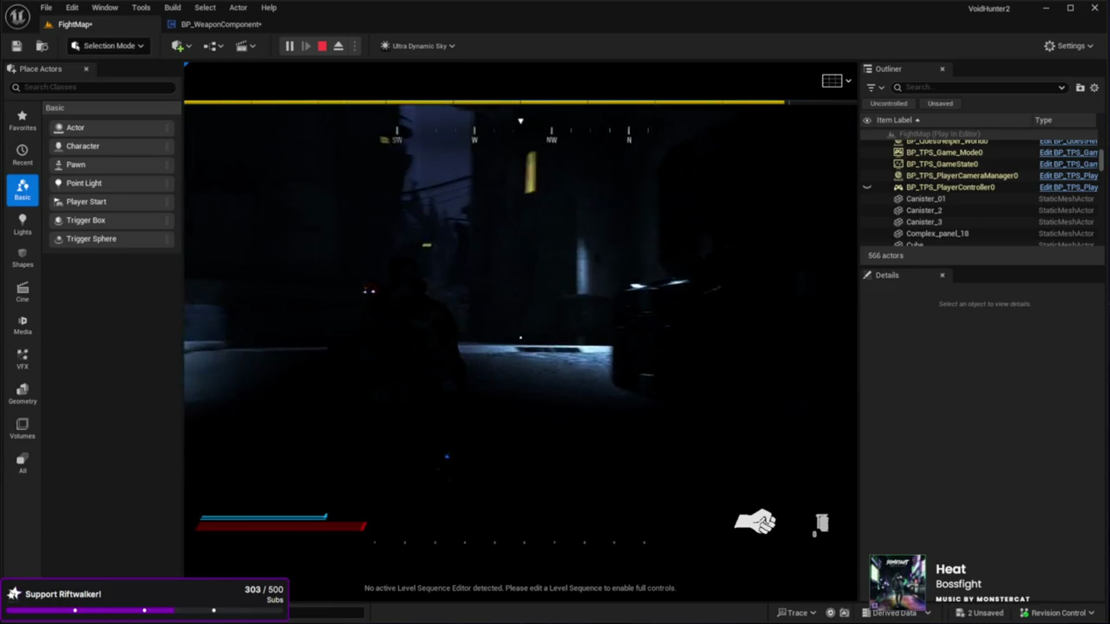
pyautogui.press('w')
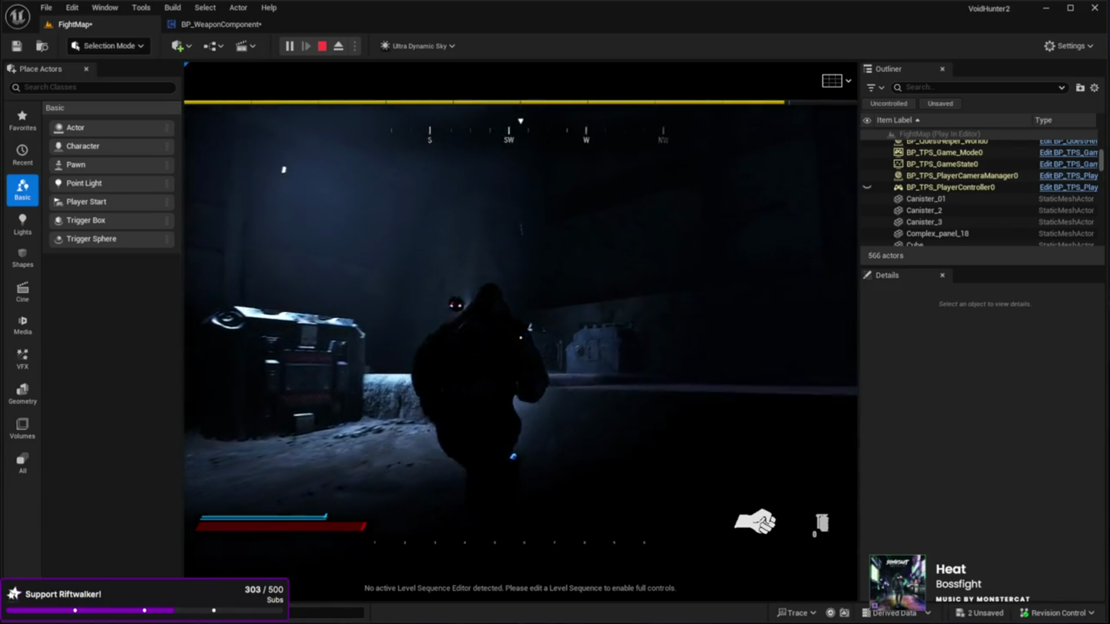
pyautogui.press('w')
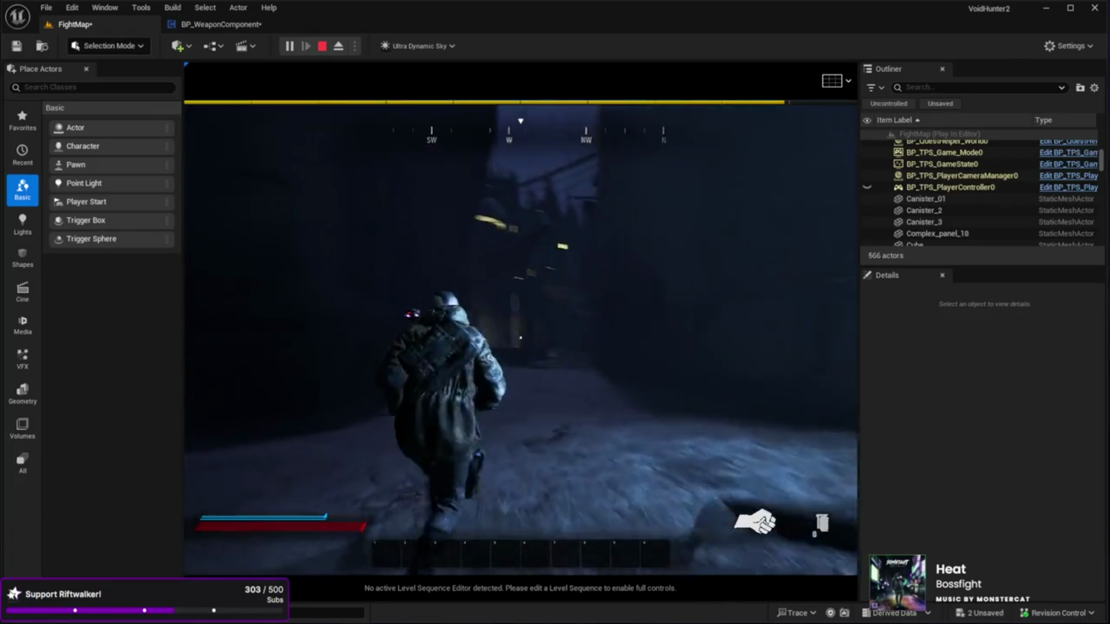
pyautogui.press('w')
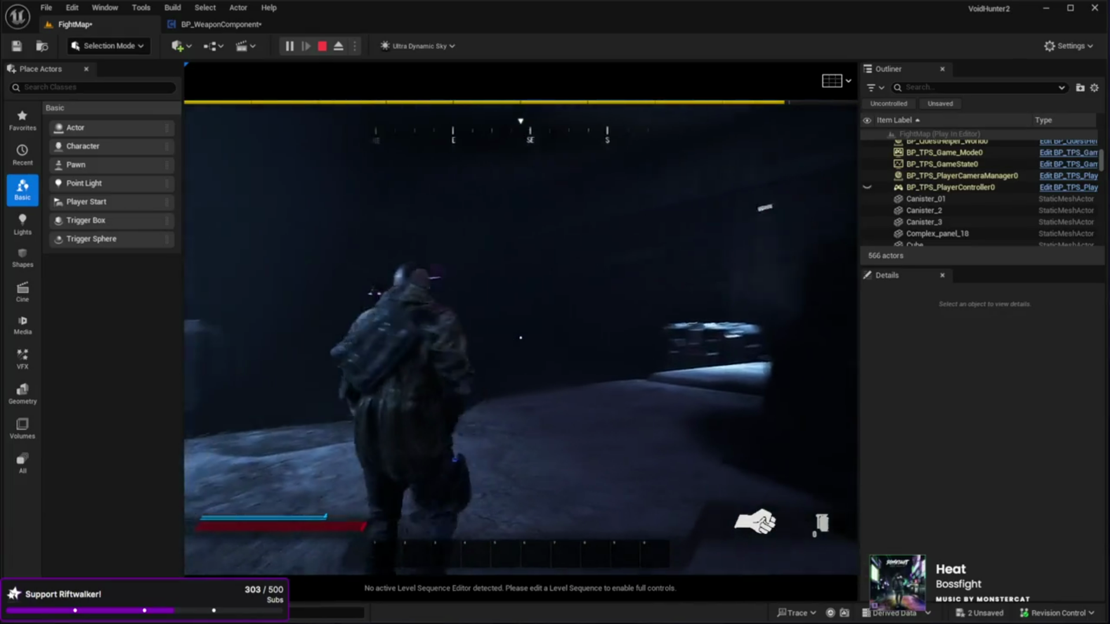
pyautogui.press('w')
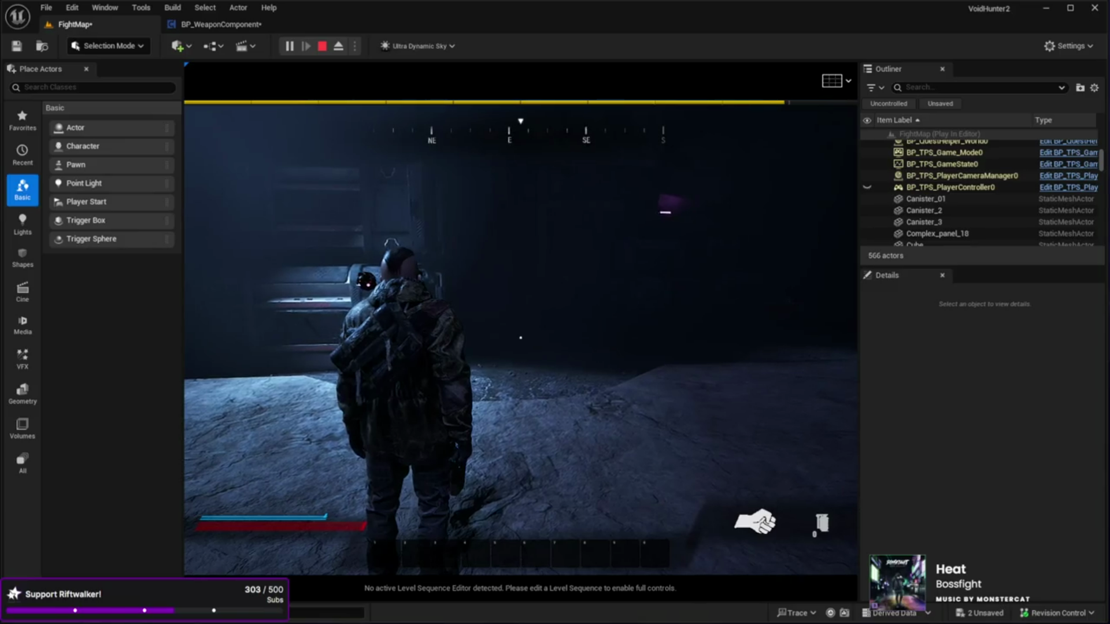
pyautogui.press('Escape')
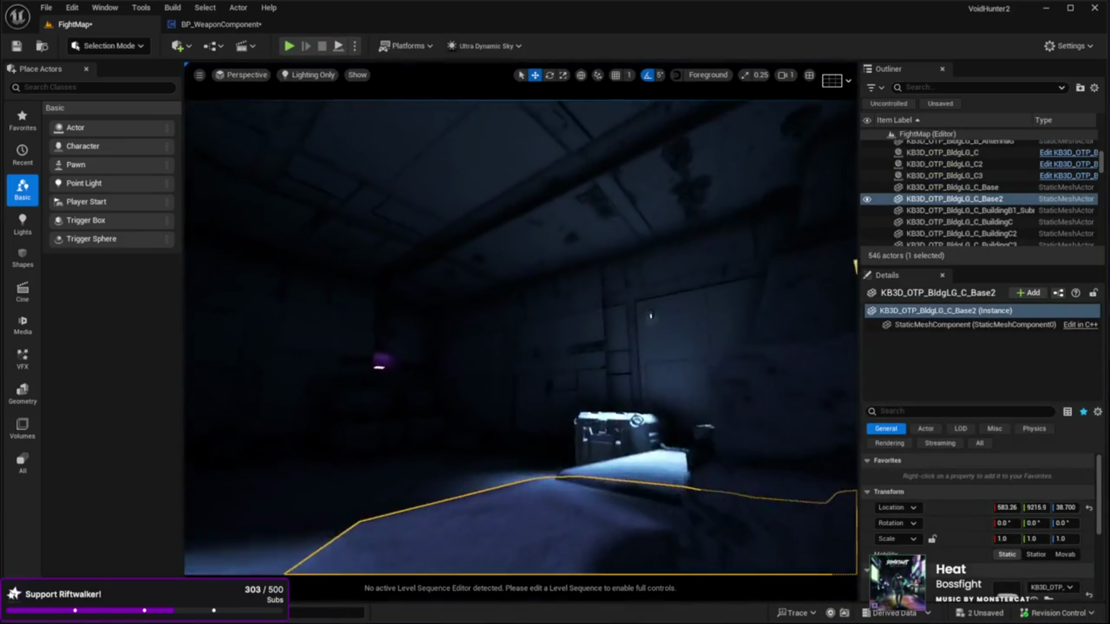
# Step: Widen BP_Light_Wall3's spotlight Inner Cone Angle, then settle it at about 20.6
pyautogui.moveTo(365, 428); pyautogui.dragTo(365, 459)
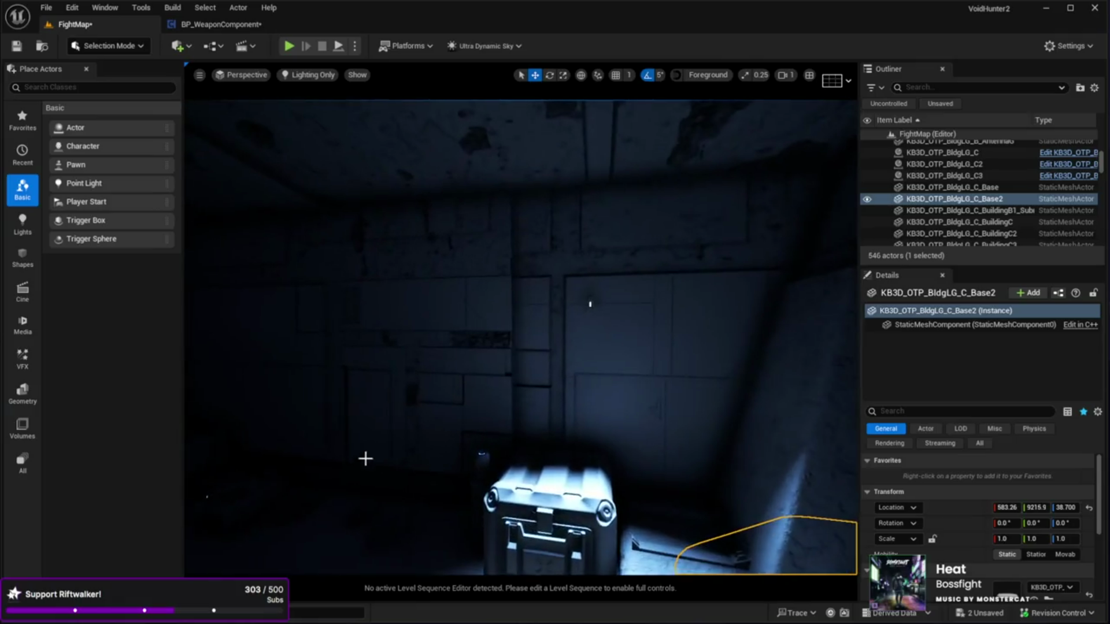
pyautogui.click(590, 301)
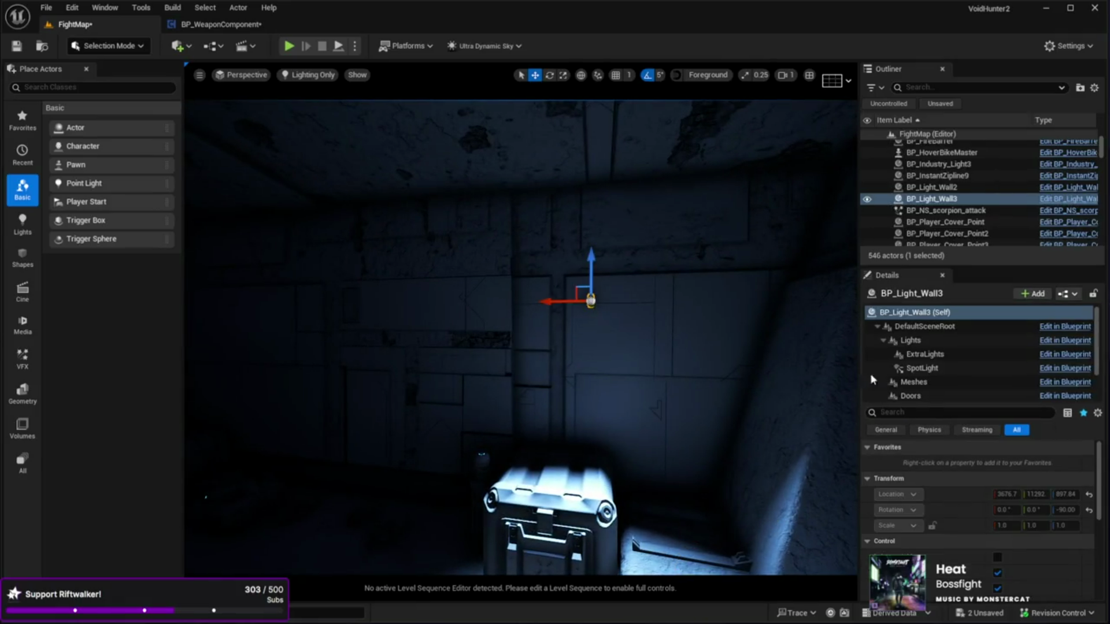
pyautogui.click(920, 369)
pyautogui.moveTo(594, 396); pyautogui.dragTo(595, 417)
pyautogui.scroll(-2, 954, 496)
pyautogui.scroll(-4, 954, 515)
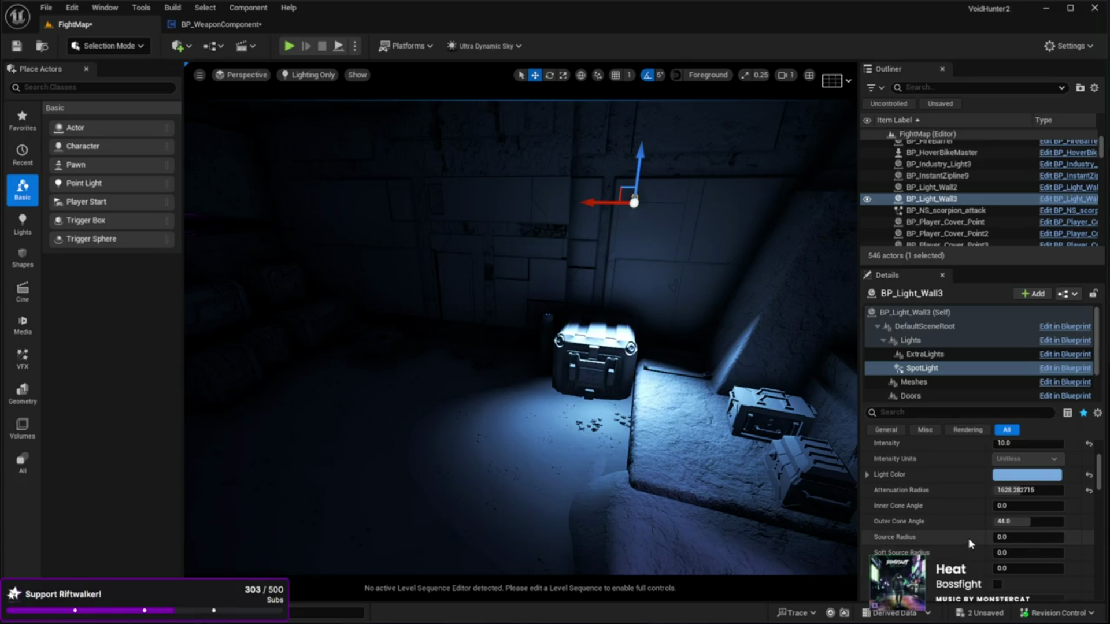
pyautogui.moveTo(998, 506)
pyautogui.mouseDown()
pyautogui.moveTo(1022, 506)
pyautogui.moveTo(1023, 522)
pyautogui.mouseUp()
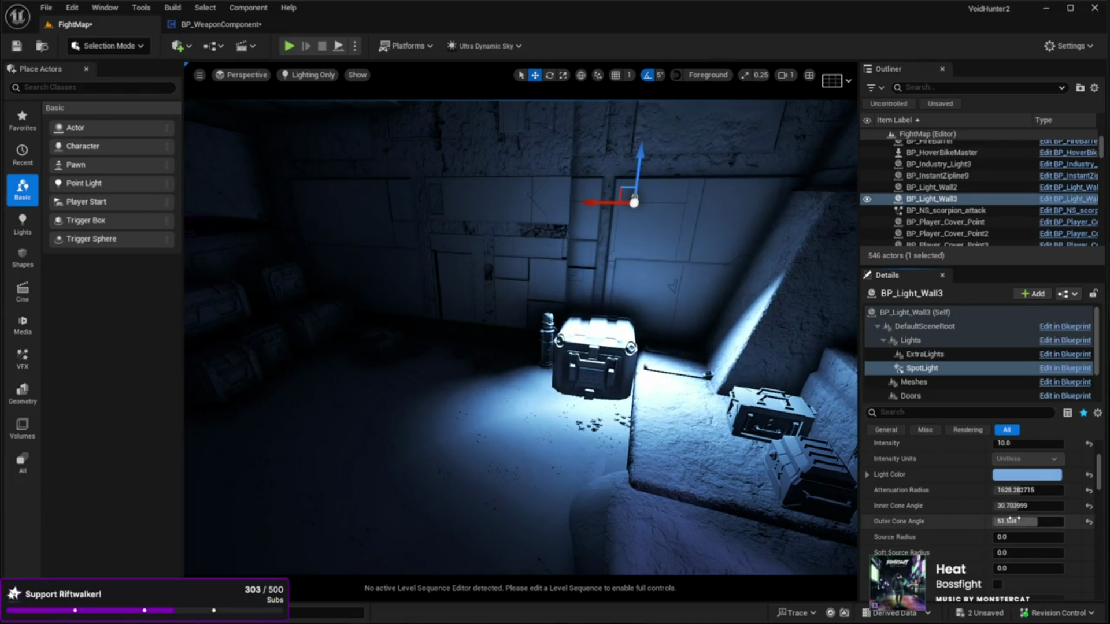
pyautogui.moveTo(1018, 507); pyautogui.dragTo(1006, 507)
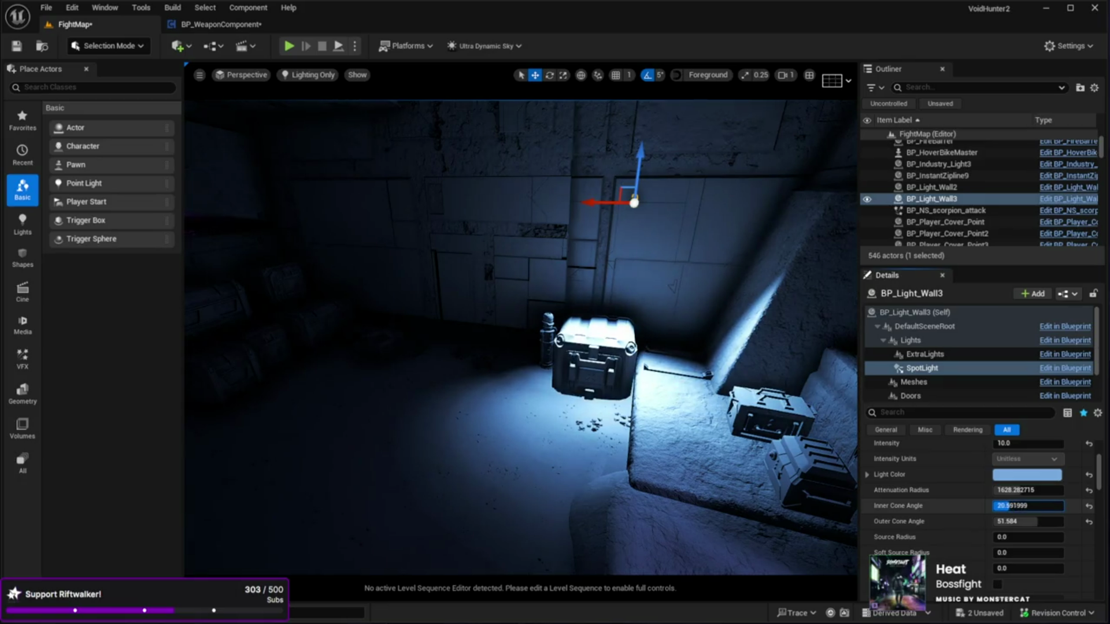
# Step: Set BP_Light_Wall3's spotlight Intensity to 5 while flying toward the crates and wall light
pyautogui.moveTo(687, 422); pyautogui.dragTo(618, 390)
pyautogui.press('w')
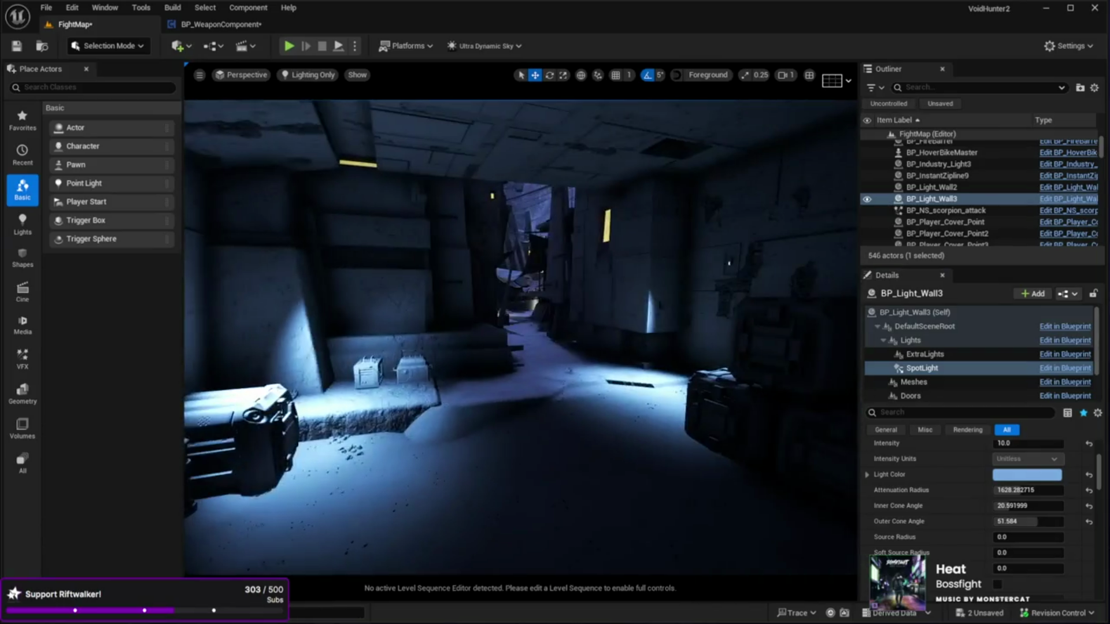
pyautogui.press('w')
pyautogui.write('5')
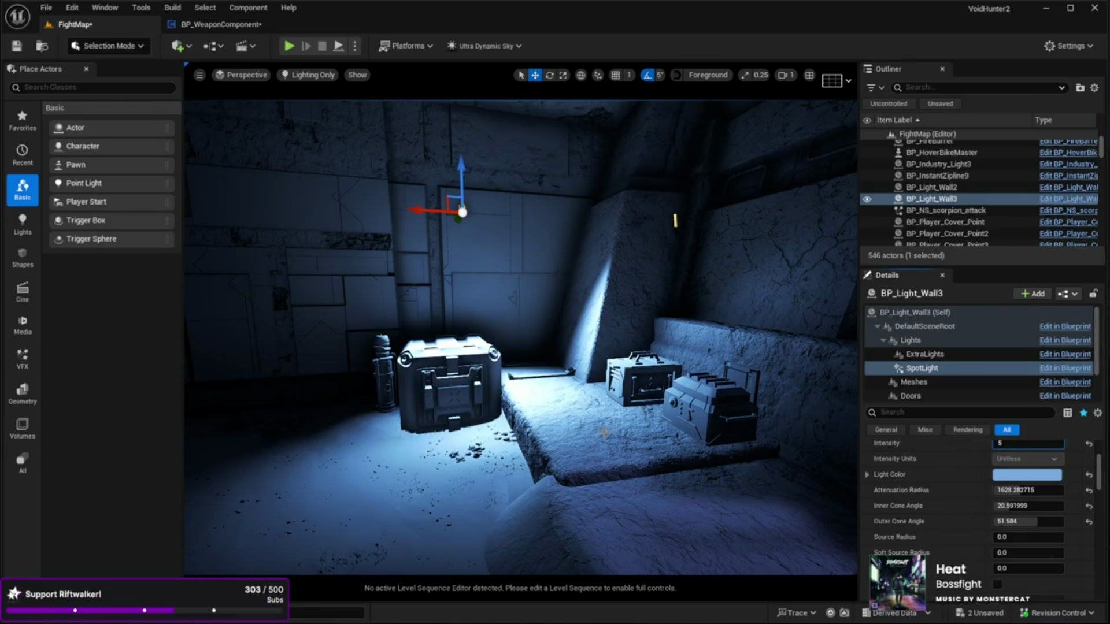
pyautogui.press('Return')
pyautogui.press('w')
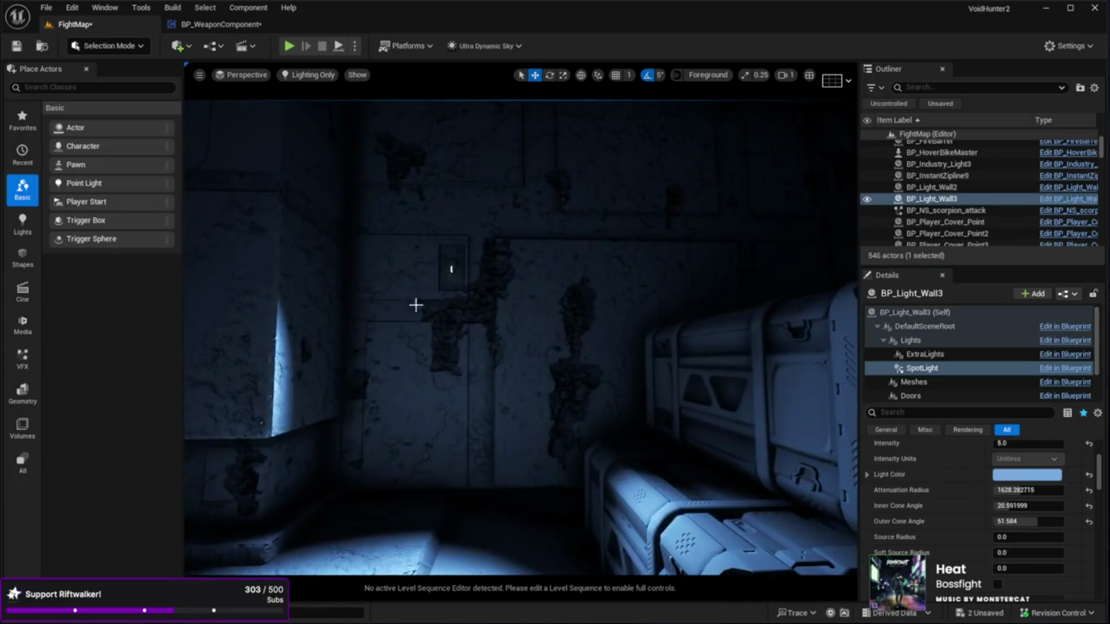
pyautogui.scroll(3, 913, 497)
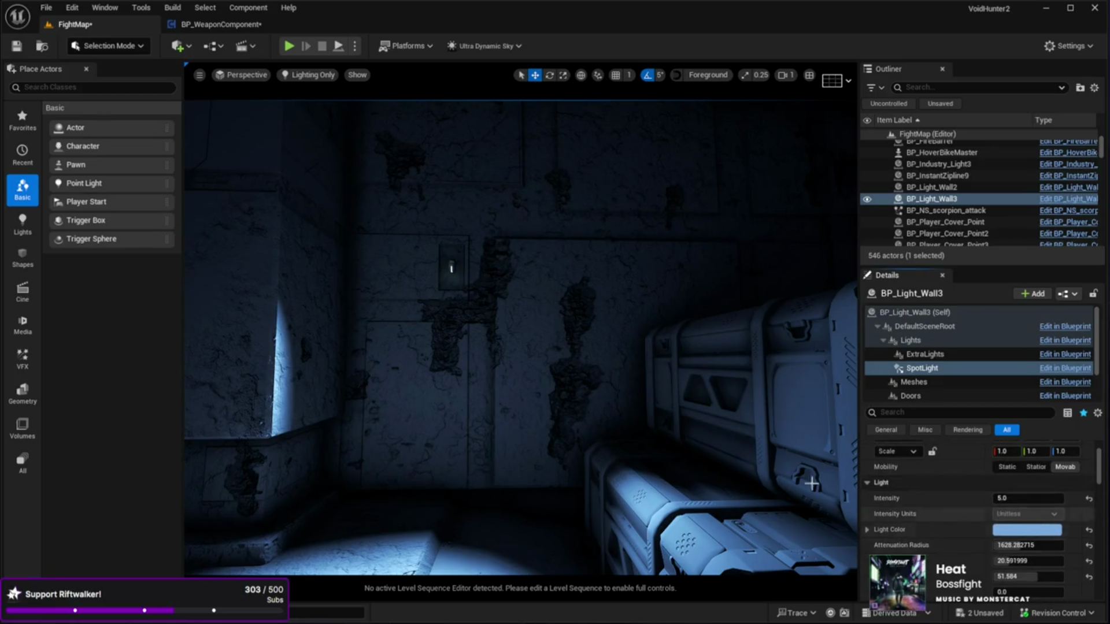
# Step: Set BP_Light_Wall2's SpotLight component Intensity to 5
pyautogui.click(451, 266)
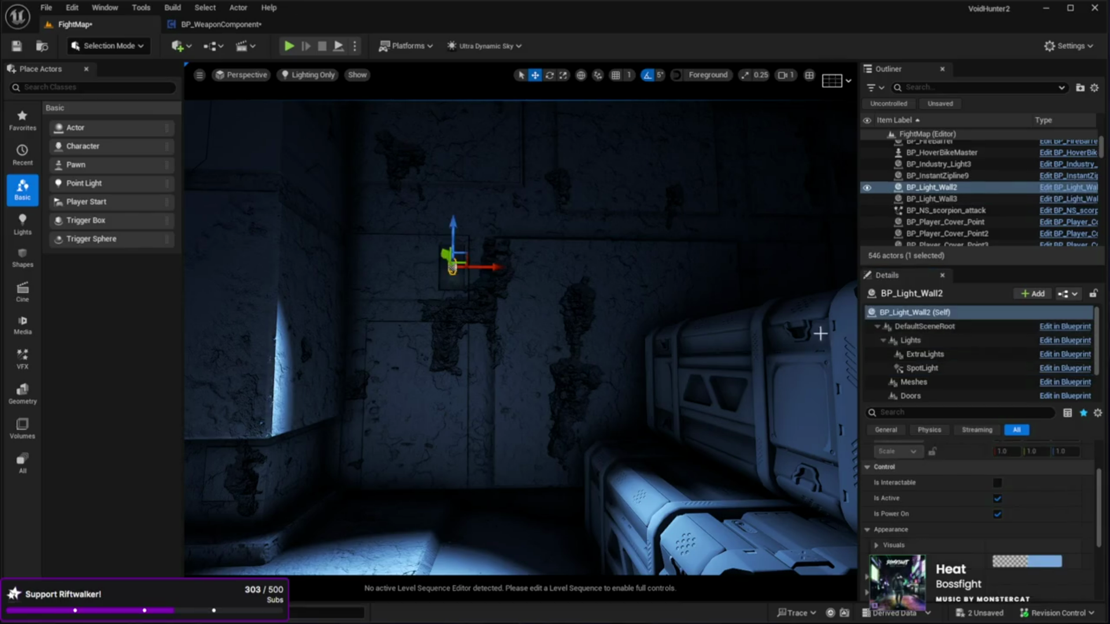
pyautogui.click(923, 370)
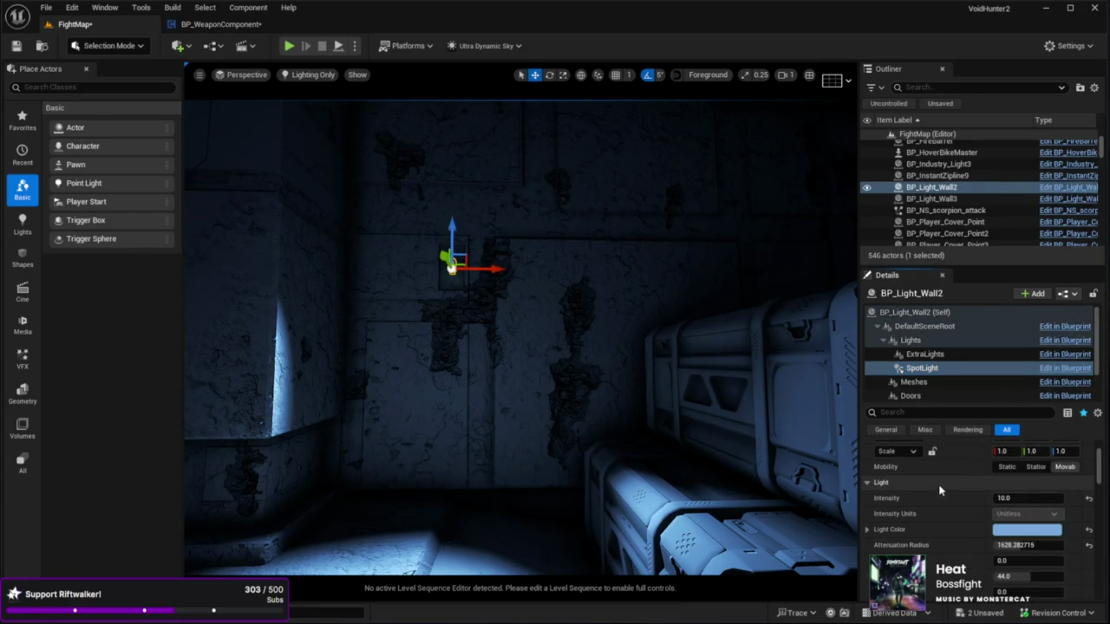
pyautogui.moveTo(602, 421)
pyautogui.mouseDown()
pyautogui.moveTo(659, 492)
pyautogui.moveTo(636, 375)
pyautogui.moveTo(590, 352)
pyautogui.moveTo(593, 426)
pyautogui.moveTo(422, 482)
pyautogui.mouseUp()
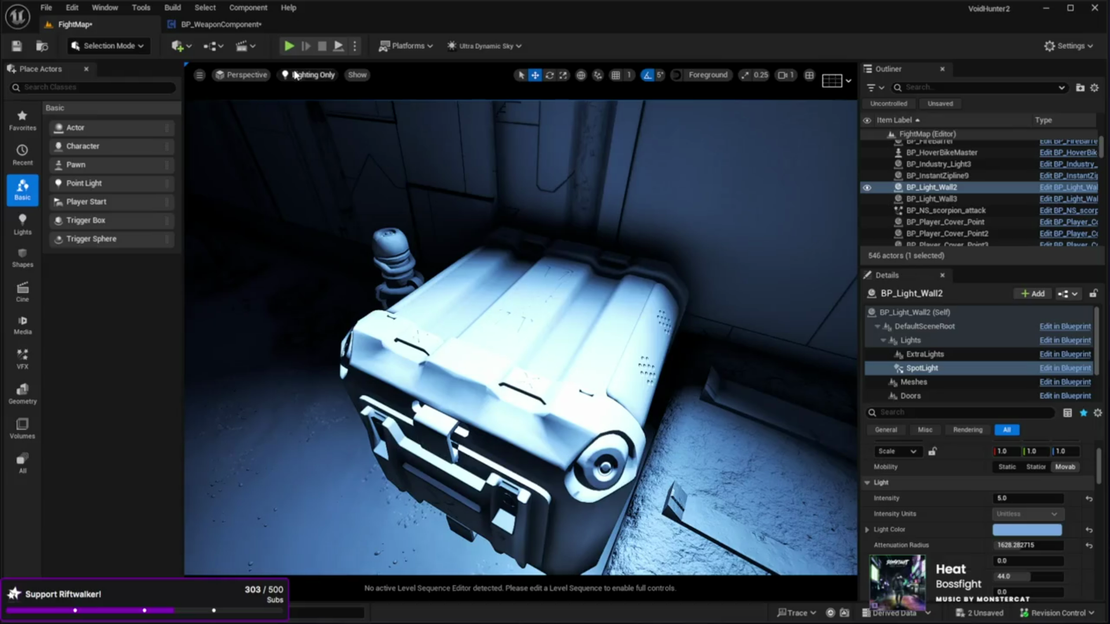
# Step: Switch the viewport to Lit, look around the crate, and launch Play in Editor
pyautogui.hotkey('alt', '4')
pyautogui.moveTo(336, 126); pyautogui.dragTo(416, 168)
pyautogui.moveTo(403, 354)
pyautogui.mouseDown()
pyautogui.moveTo(439, 347)
pyautogui.moveTo(403, 354)
pyautogui.mouseUp()
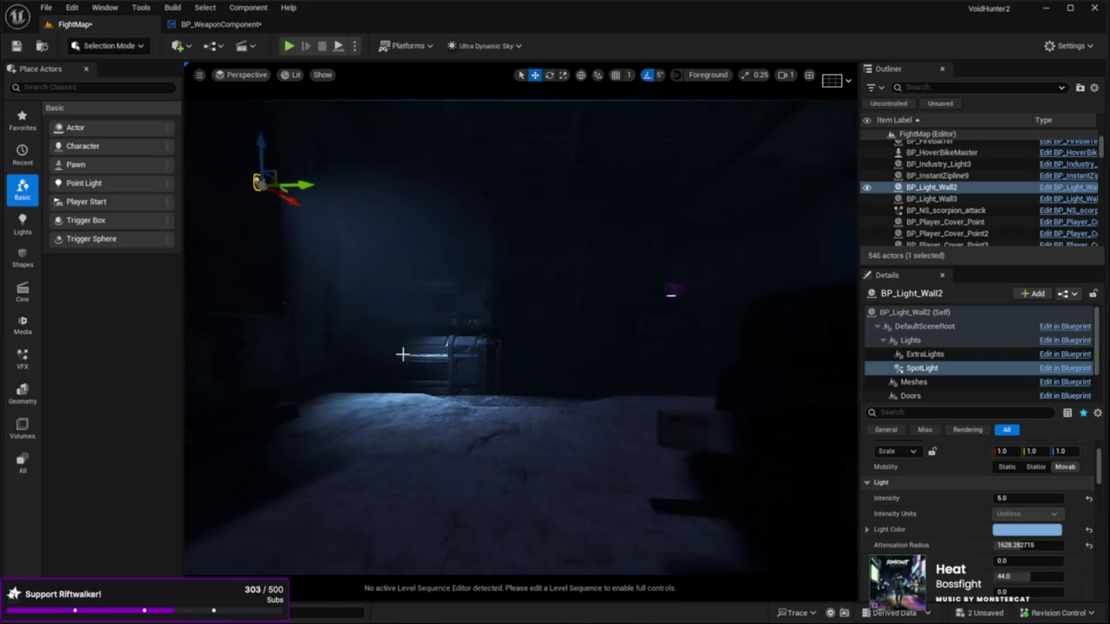
pyautogui.click(487, 518)
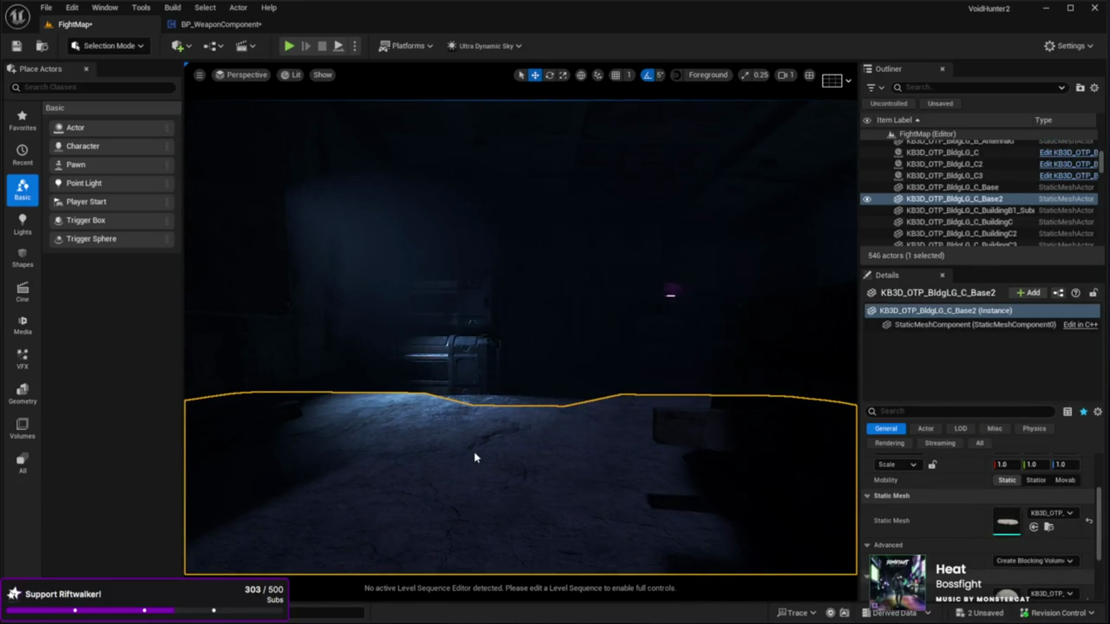
pyautogui.hotkey('alt', 'p')
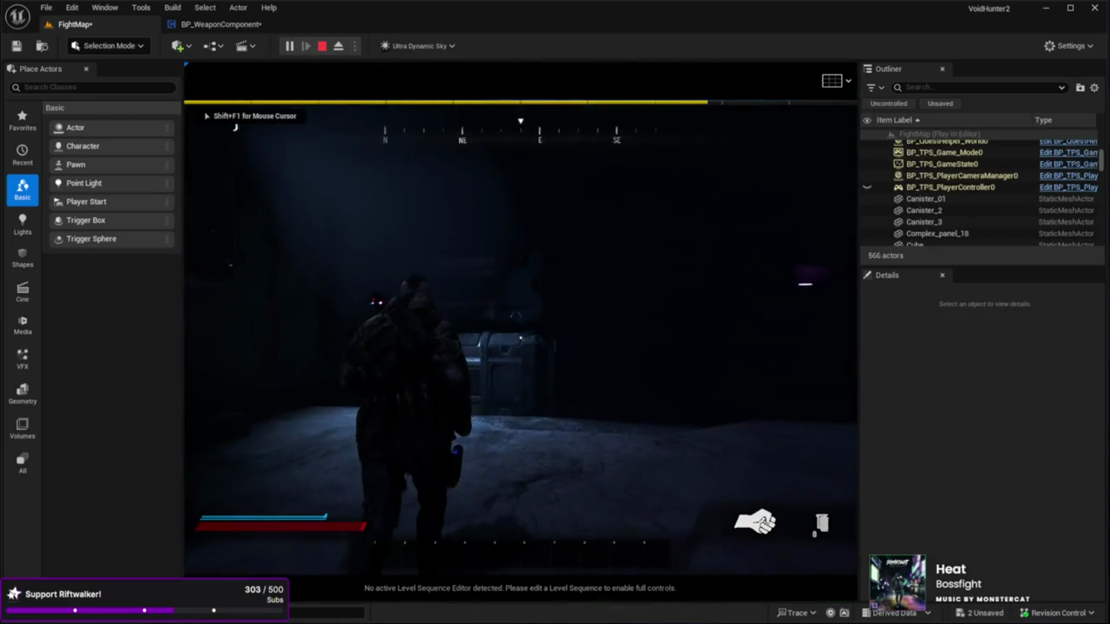
# Step: Play-test fullscreen, walking through the dark corridors past lit crates and doorways, then stop
pyautogui.hotkey('shift', 'F1')
pyautogui.press('F11')
pyautogui.click(555, 313)
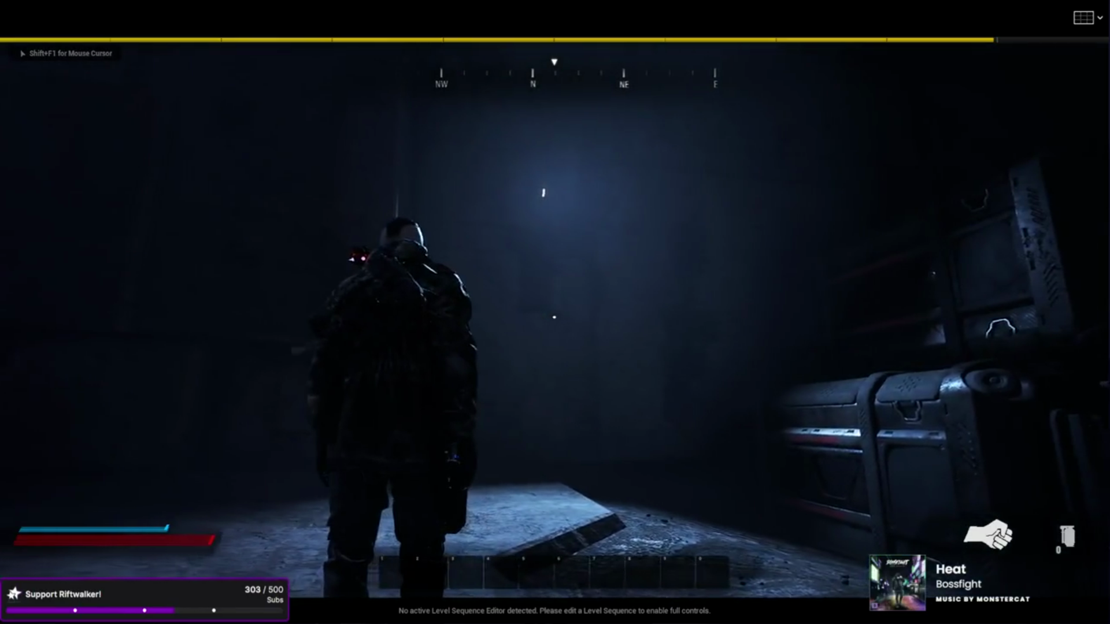
pyautogui.press('w')
pyautogui.press('w')
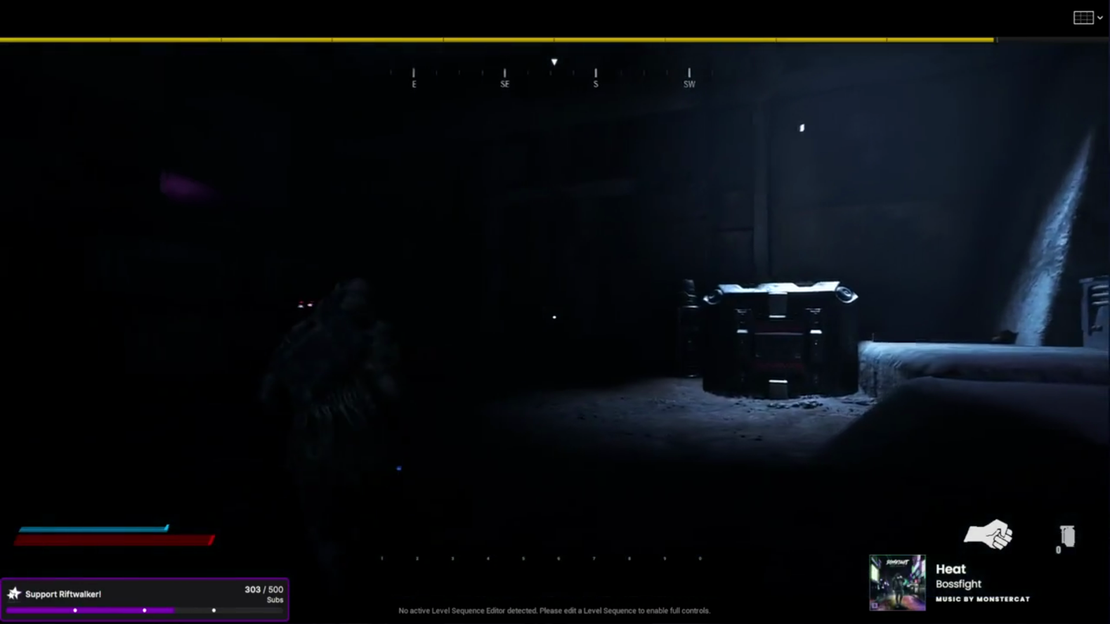
pyautogui.press('w')
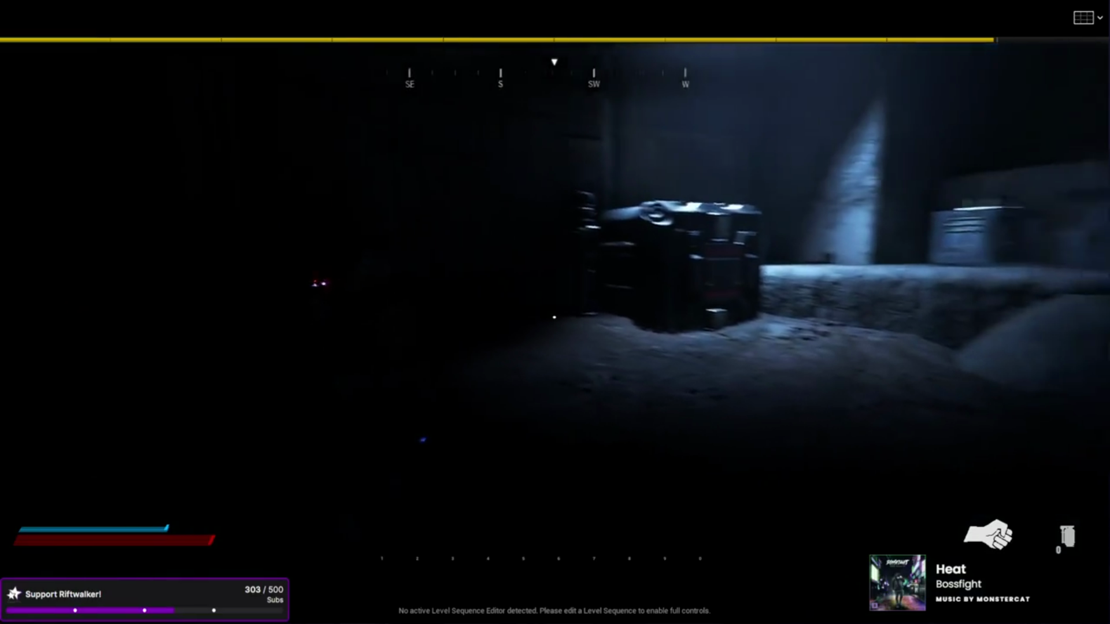
pyautogui.press('w')
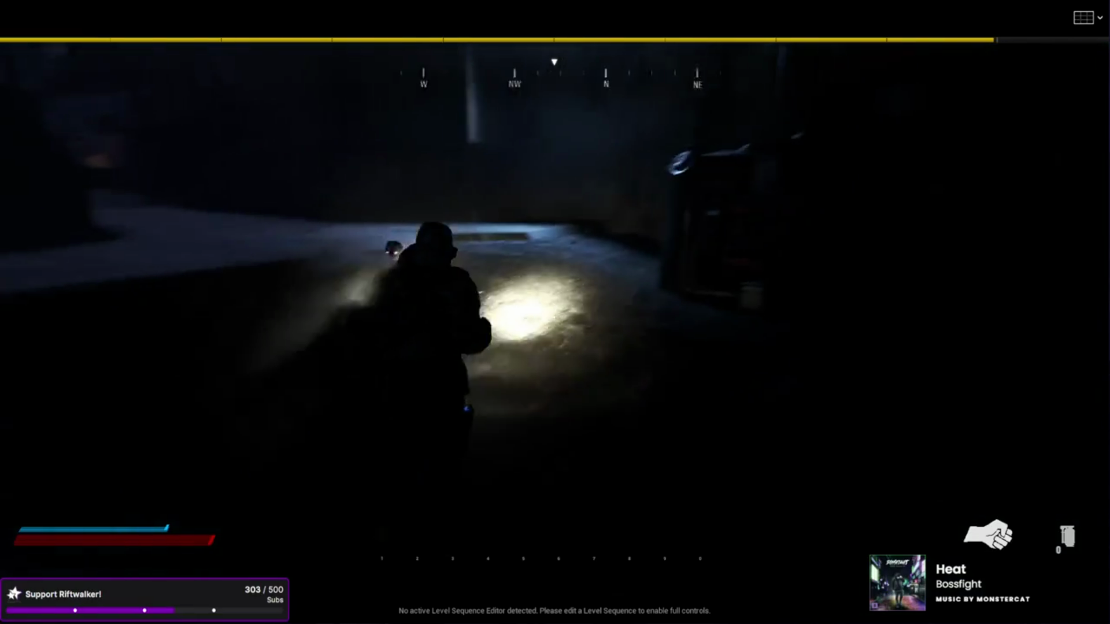
pyautogui.press('w')
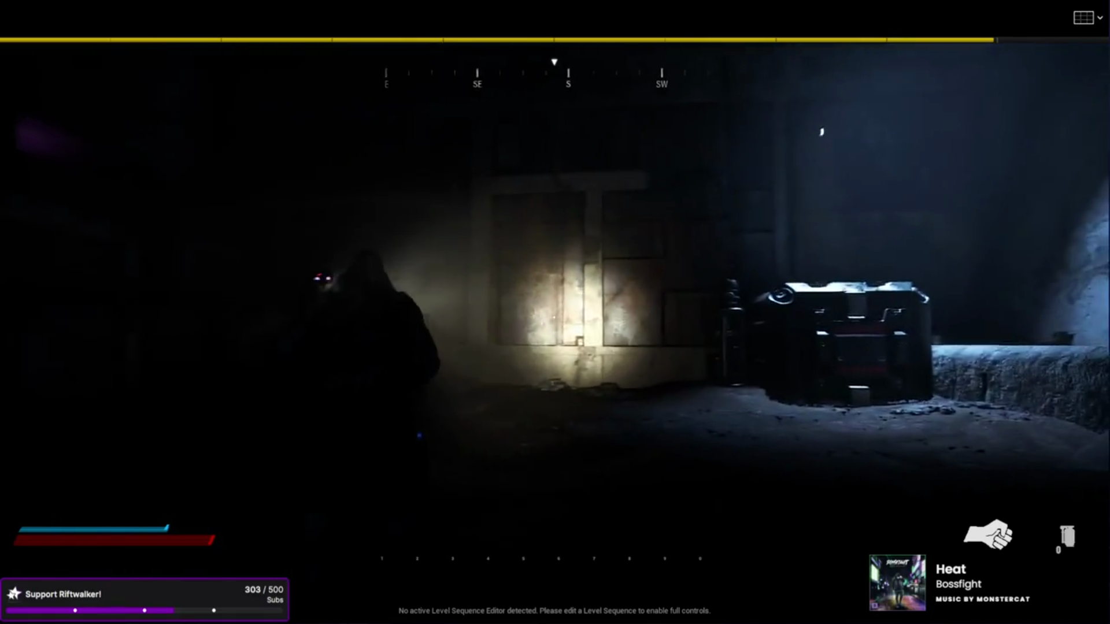
pyautogui.press('w')
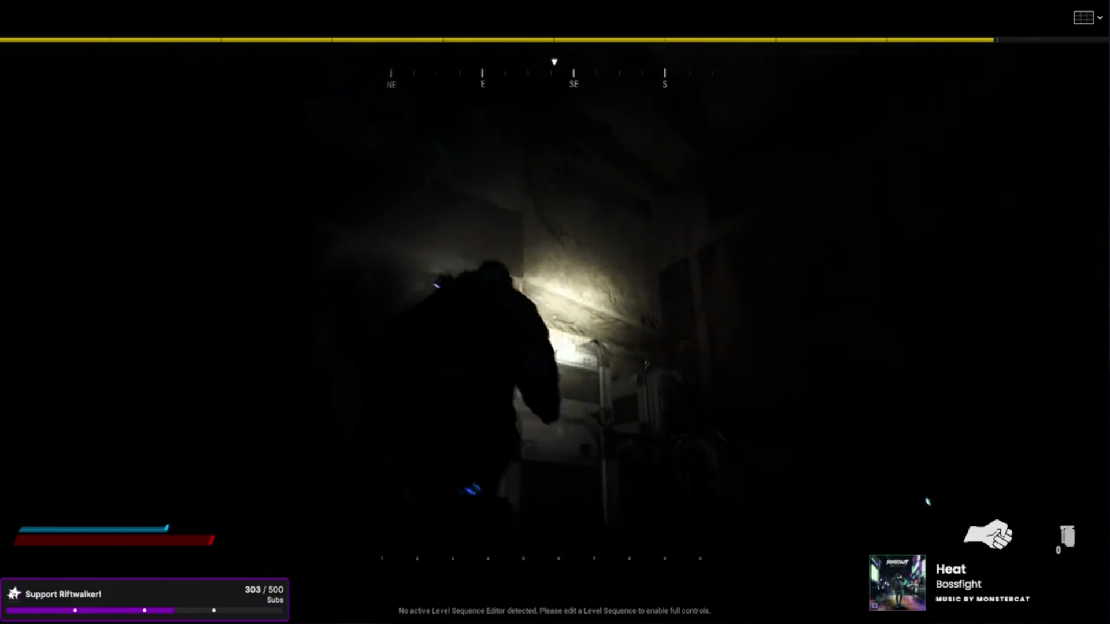
pyautogui.press('w')
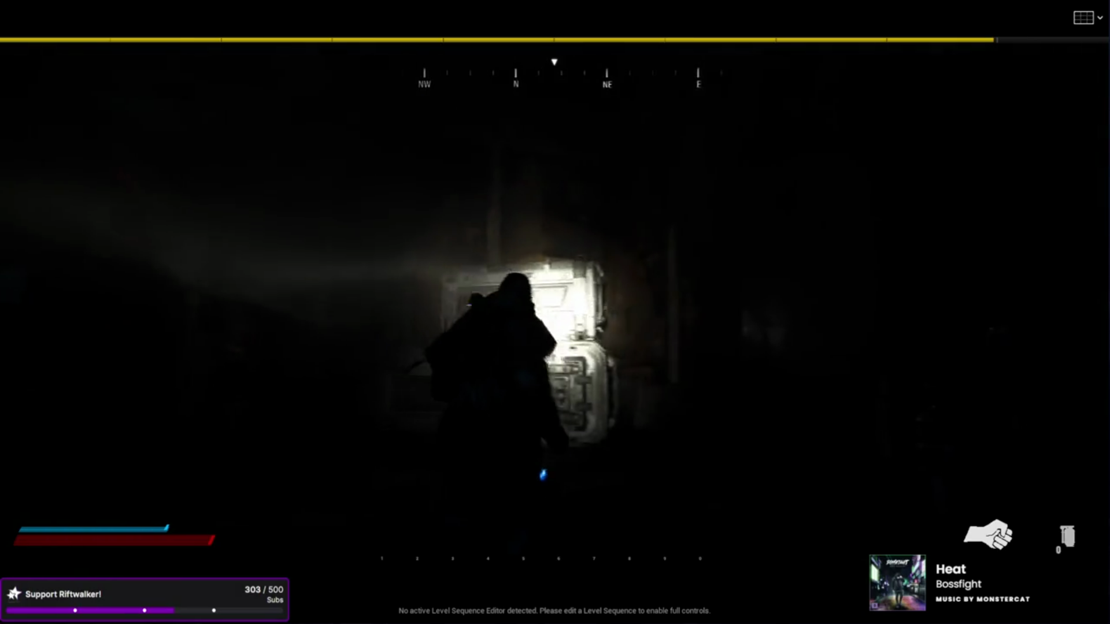
pyautogui.press('w')
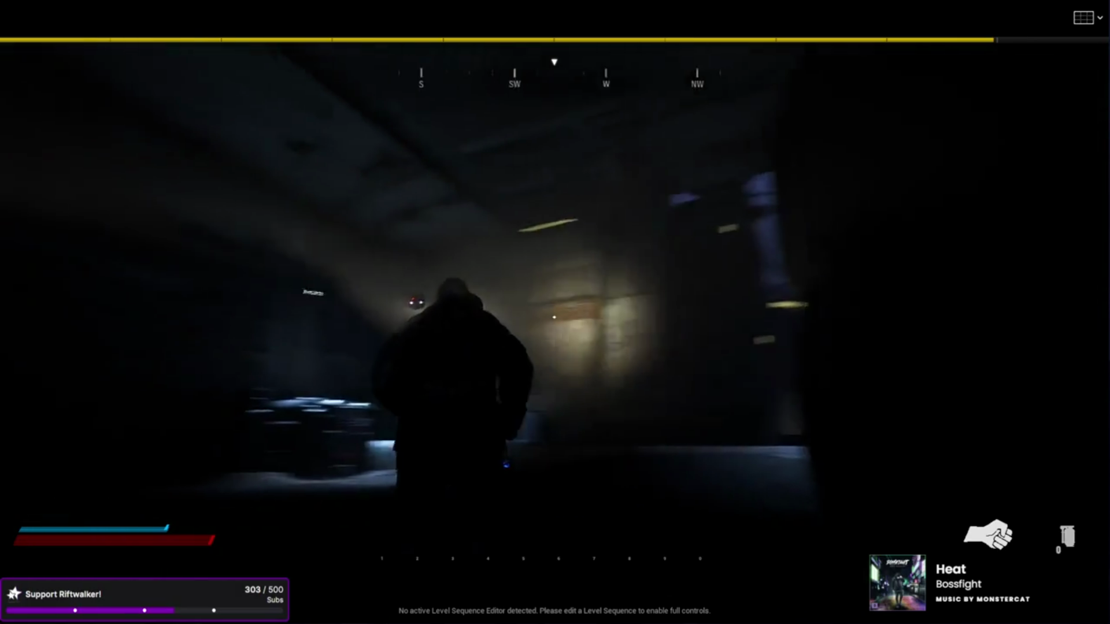
pyautogui.press('w')
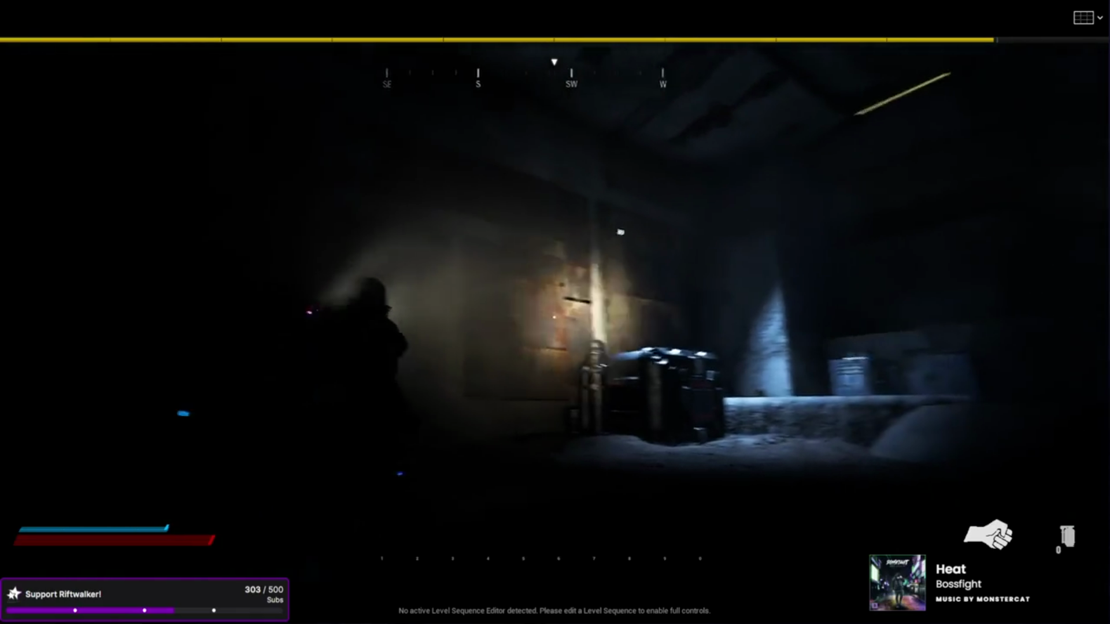
pyautogui.press('w')
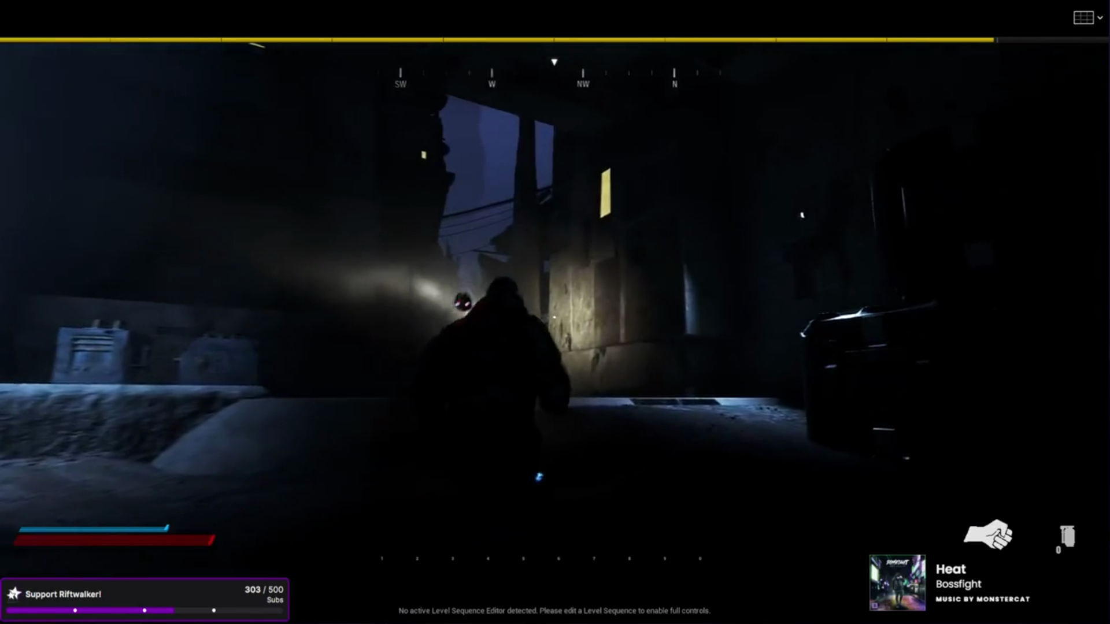
pyautogui.press('Escape')
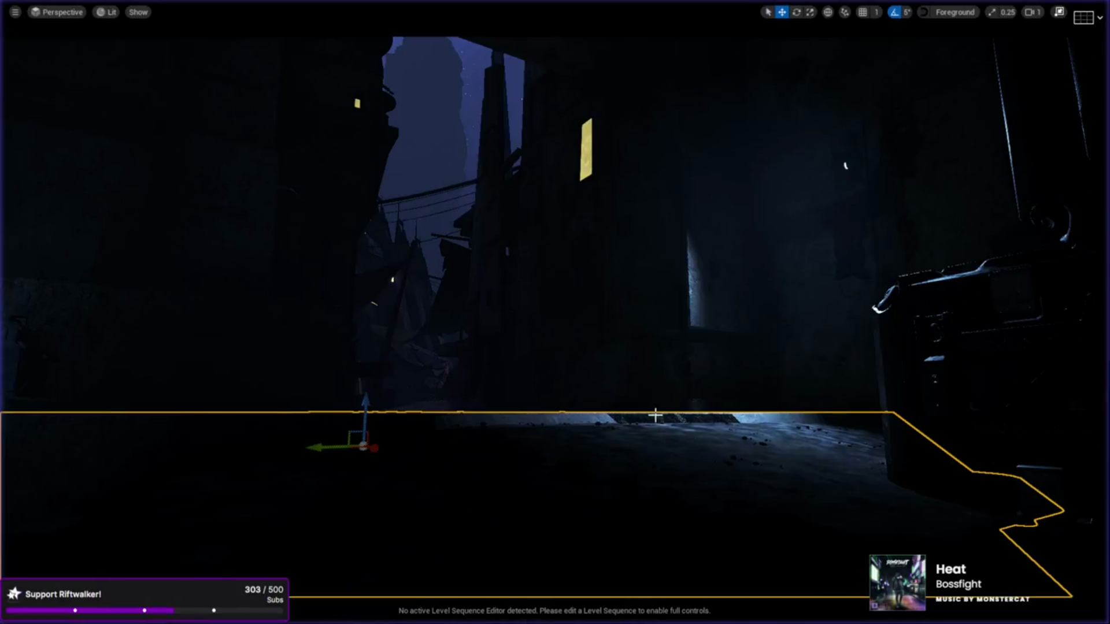
# Step: Switch the viewport to Lighting Only and fly around the crate
pyautogui.press('w')
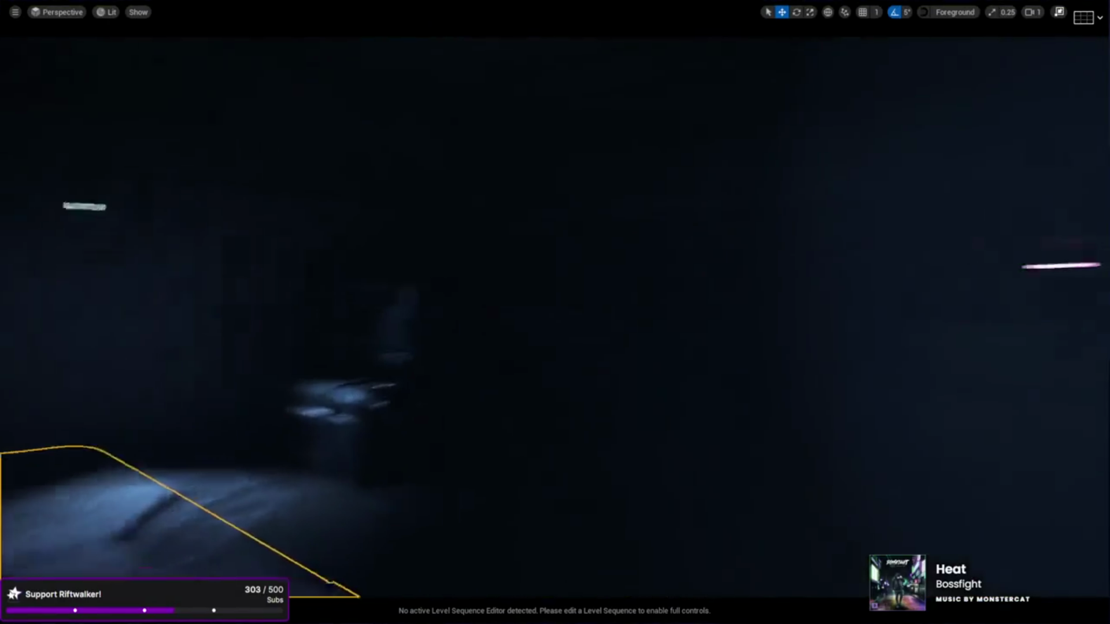
pyautogui.press('s')
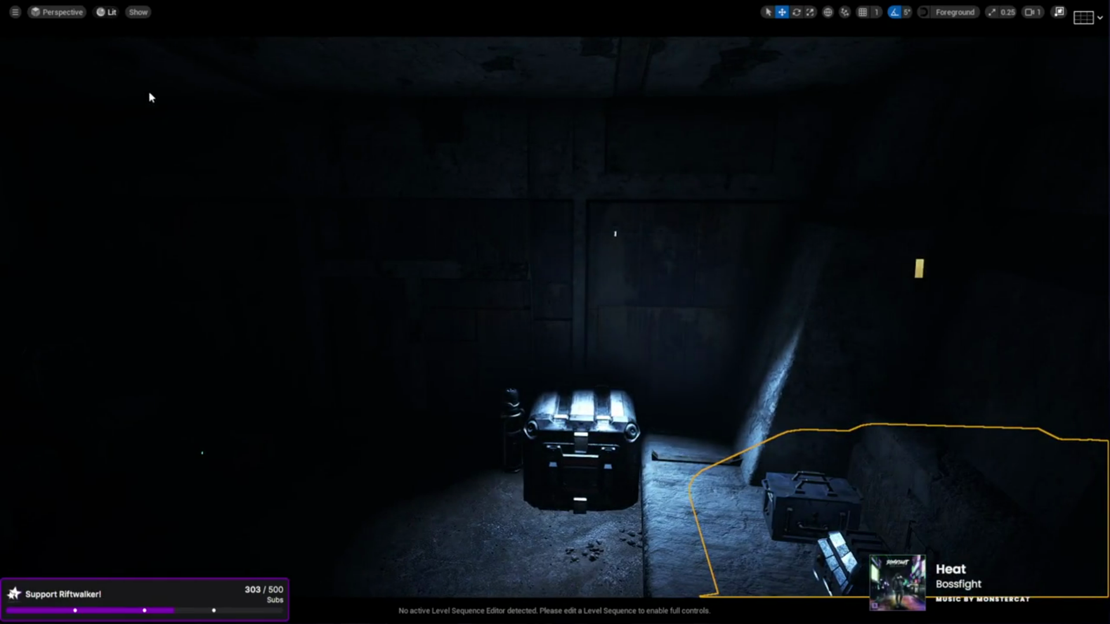
pyautogui.hotkey('alt', '6')
pyautogui.press('w')
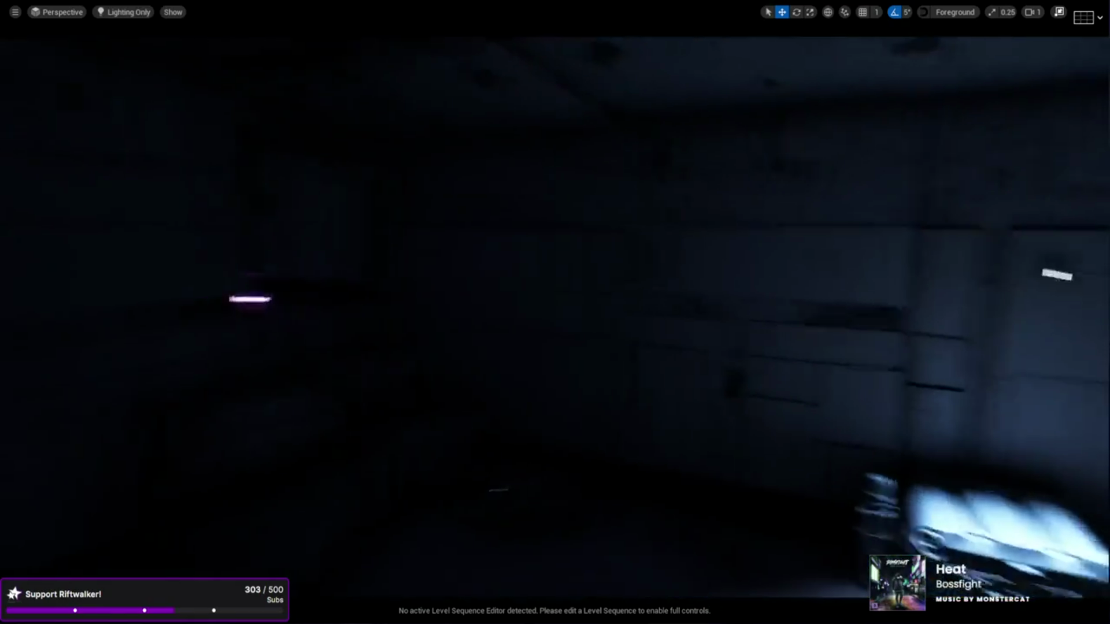
pyautogui.press('s')
pyautogui.moveTo(605, 295)
pyautogui.mouseDown()
pyautogui.moveTo(589, 295)
pyautogui.moveTo(809, 300)
pyautogui.moveTo(605, 296)
pyautogui.mouseUp()
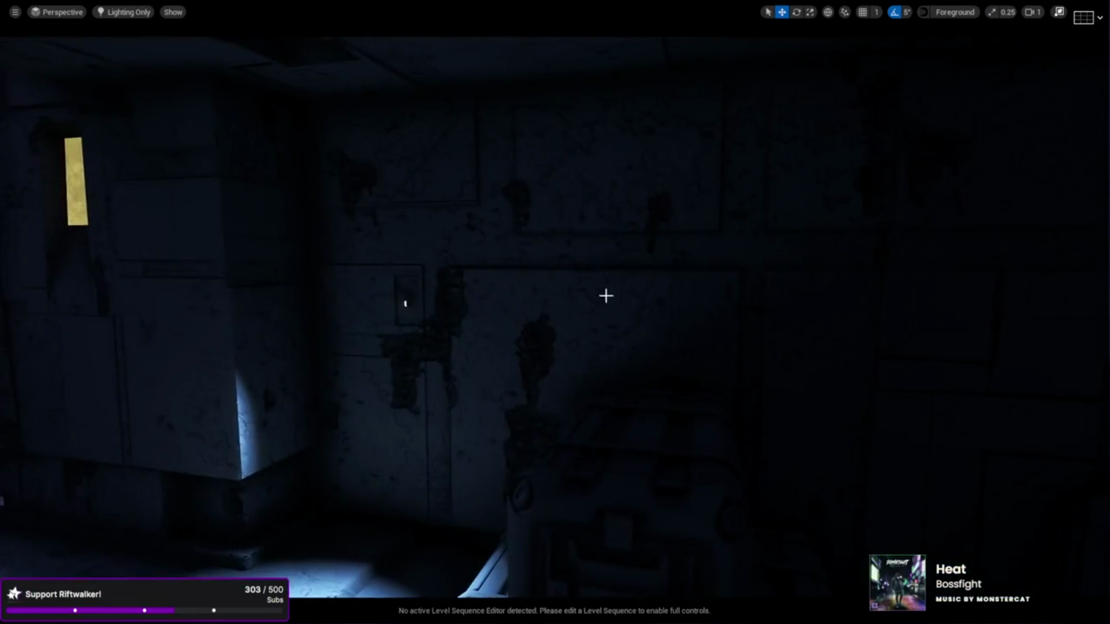
# Step: Slide another wall light left along its wall and focus the view on it
pyautogui.press('w')
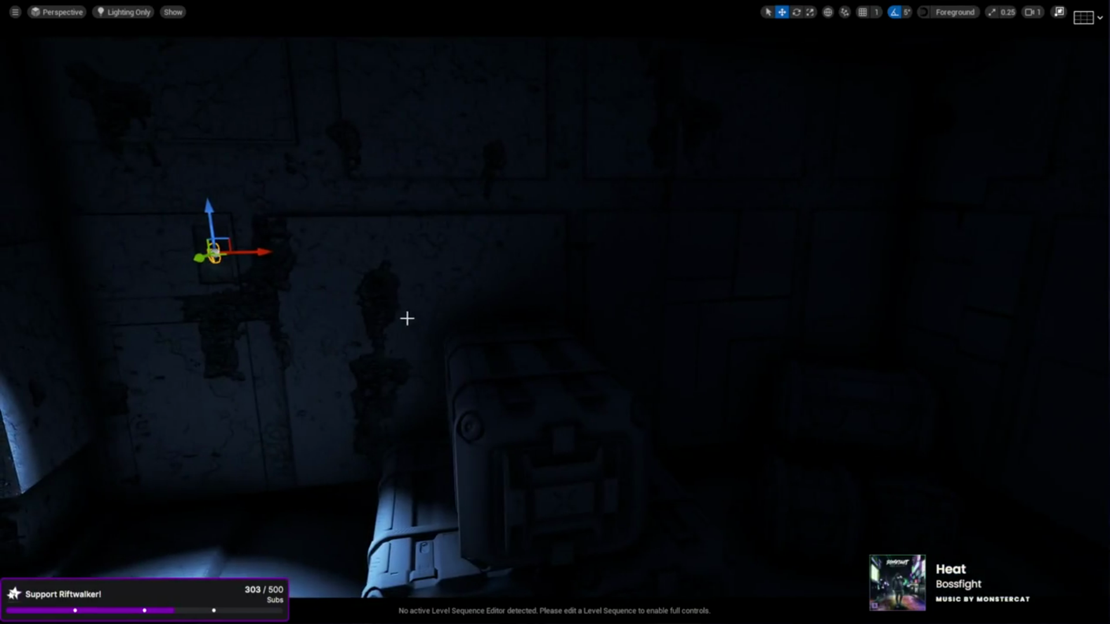
pyautogui.press('Escape')
pyautogui.moveTo(268, 262)
pyautogui.mouseDown()
pyautogui.moveTo(421, 529)
pyautogui.moveTo(326, 558)
pyautogui.moveTo(732, 295)
pyautogui.mouseUp()
pyautogui.moveTo(894, 255); pyautogui.dragTo(176, 322)
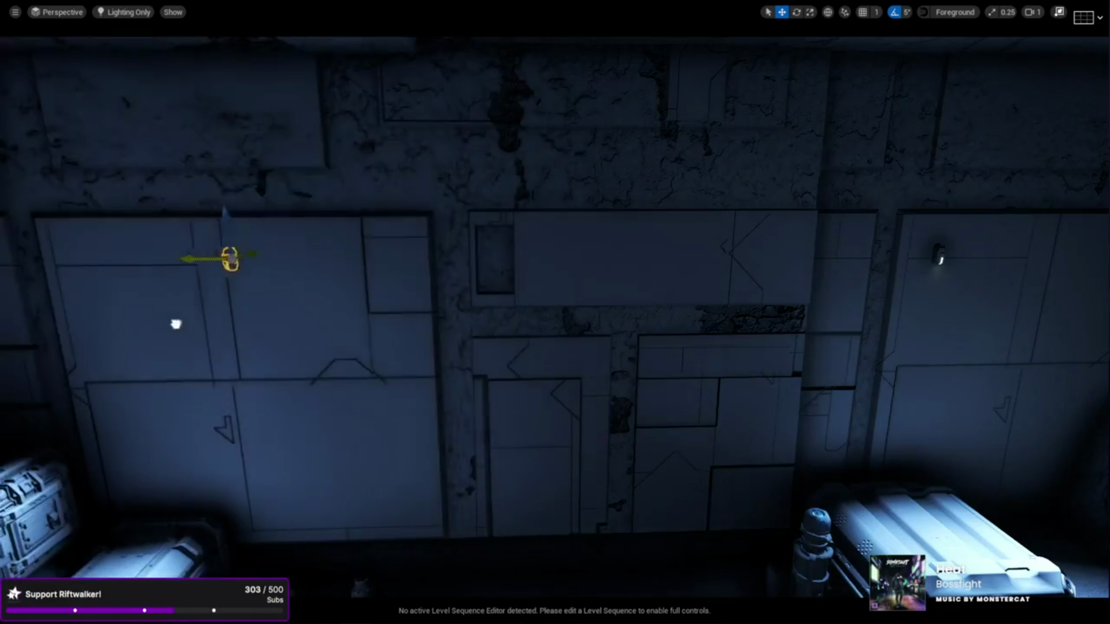
pyautogui.moveTo(452, 359)
pyautogui.mouseDown()
pyautogui.moveTo(520, 324)
pyautogui.moveTo(358, 359)
pyautogui.moveTo(491, 347)
pyautogui.mouseUp()
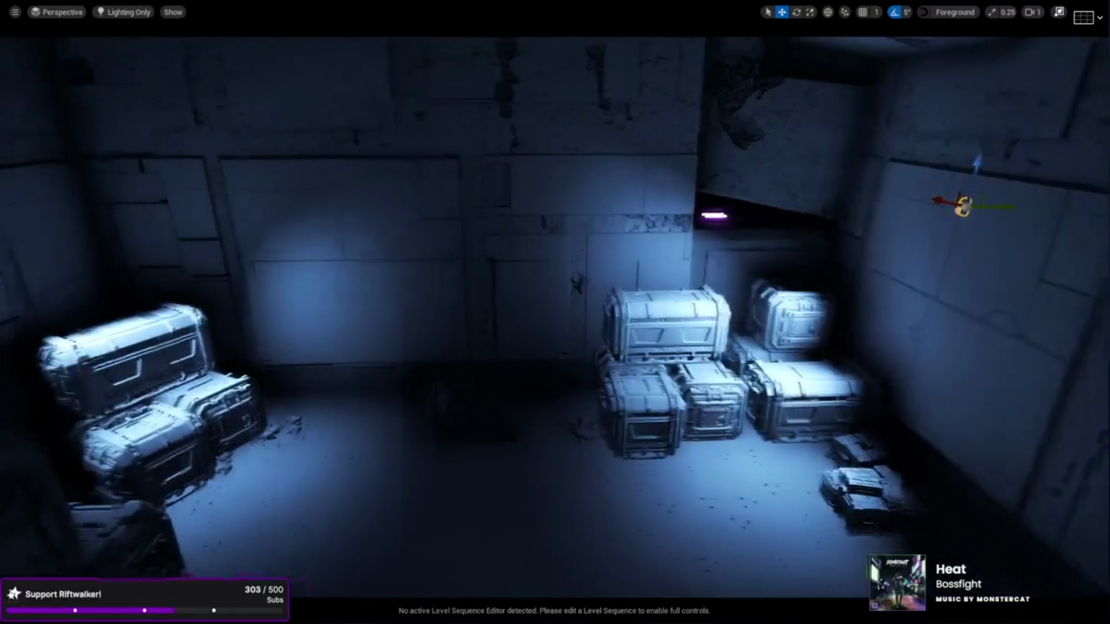
pyautogui.press('f')
pyautogui.moveTo(583, 320)
pyautogui.mouseDown()
pyautogui.moveTo(557, 330)
pyautogui.moveTo(752, 405)
pyautogui.moveTo(683, 389)
pyautogui.mouseUp()
# Step: Select and frame the wall light fixture above the crates, then slide it left along the wall
pyautogui.scroll(-8, 684, 390)
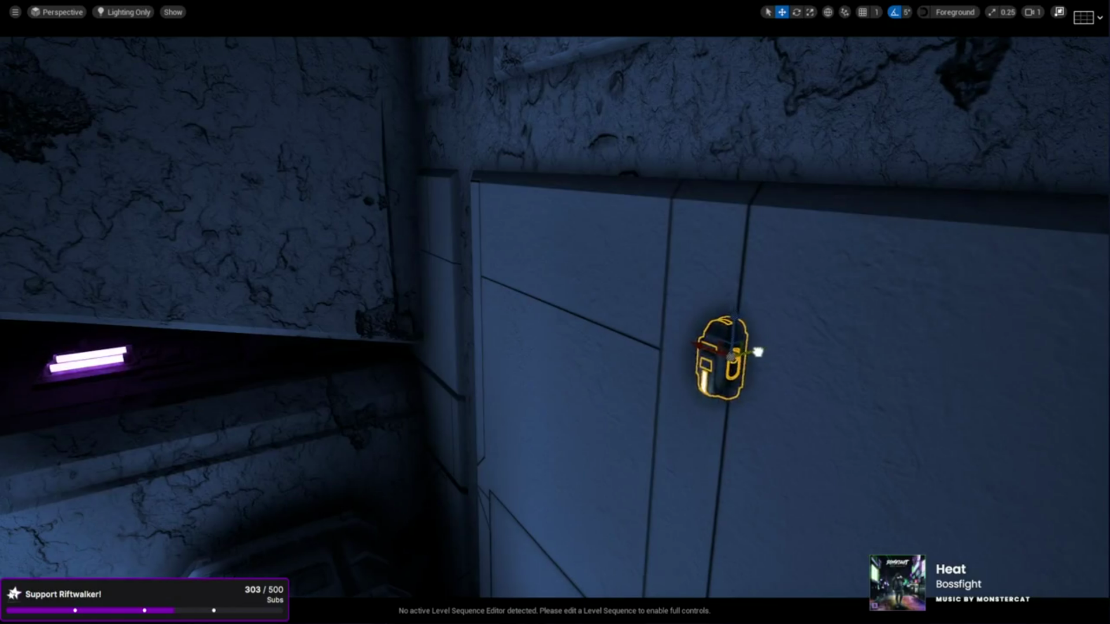
pyautogui.moveTo(683, 390)
pyautogui.mouseDown()
pyautogui.moveTo(665, 382)
pyautogui.moveTo(711, 381)
pyautogui.mouseUp()
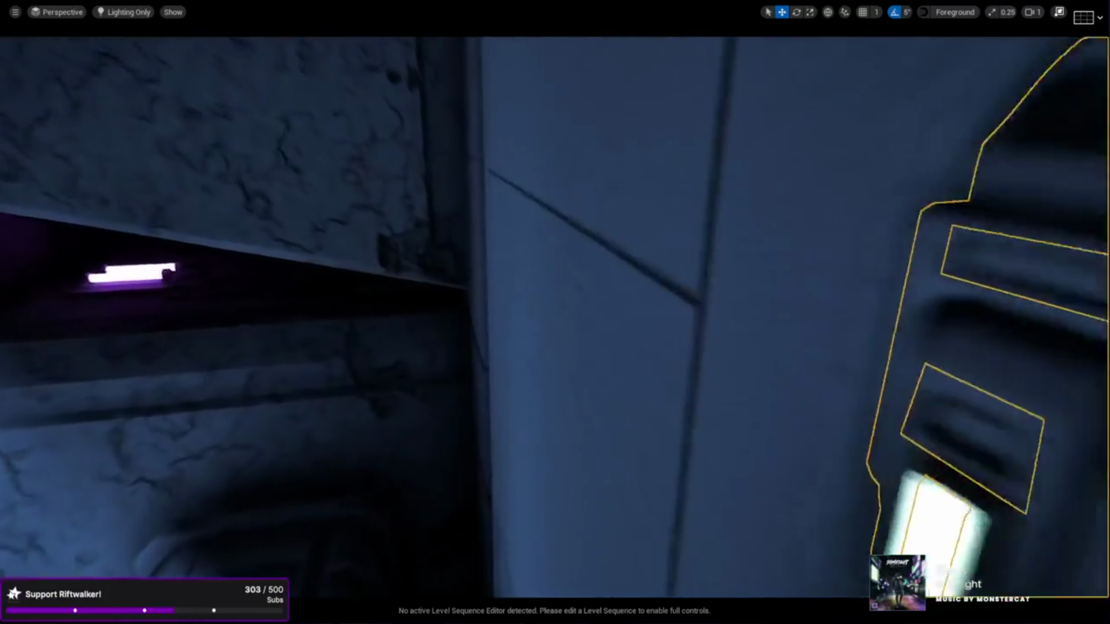
pyautogui.press('f')
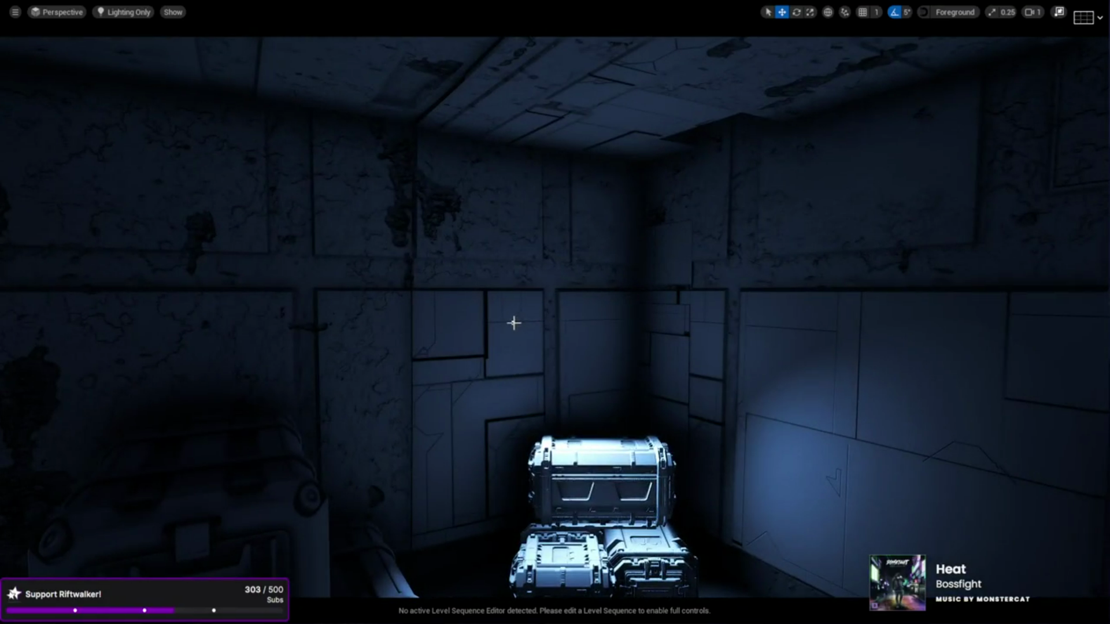
pyautogui.click(515, 325)
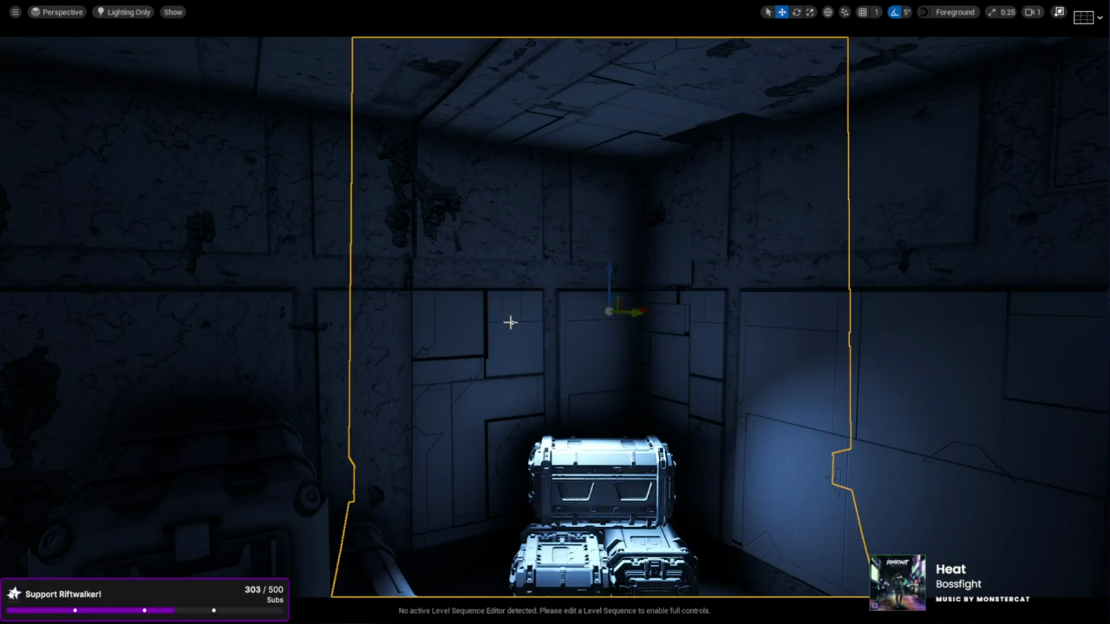
pyautogui.scroll(10, 512, 323)
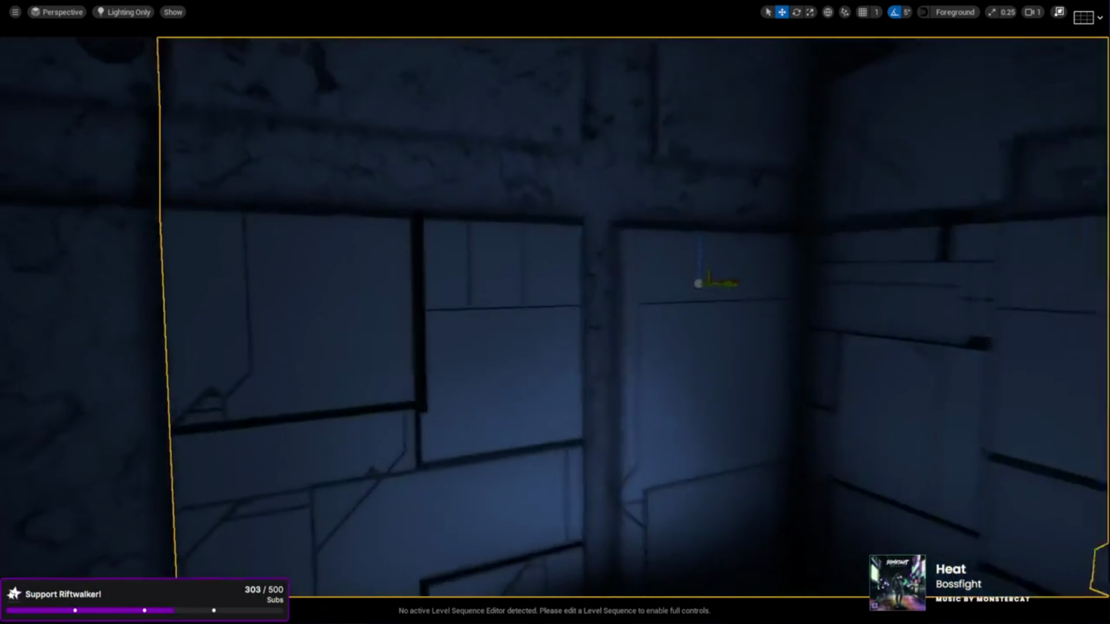
pyautogui.scroll(6, 513, 322)
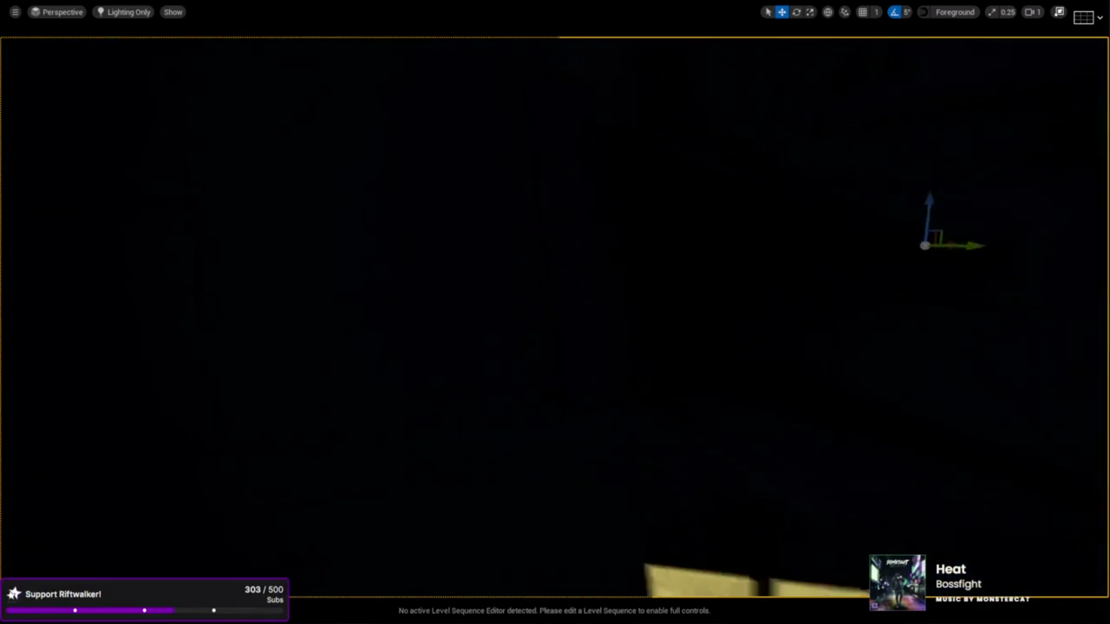
pyautogui.scroll(3, 512, 322)
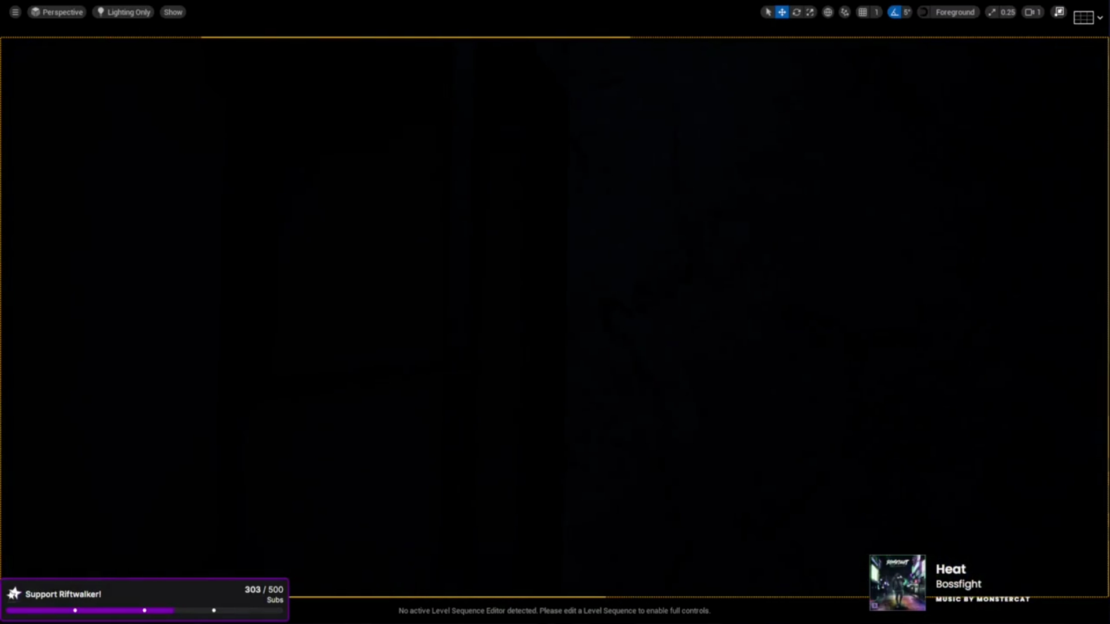
pyautogui.click(383, 289)
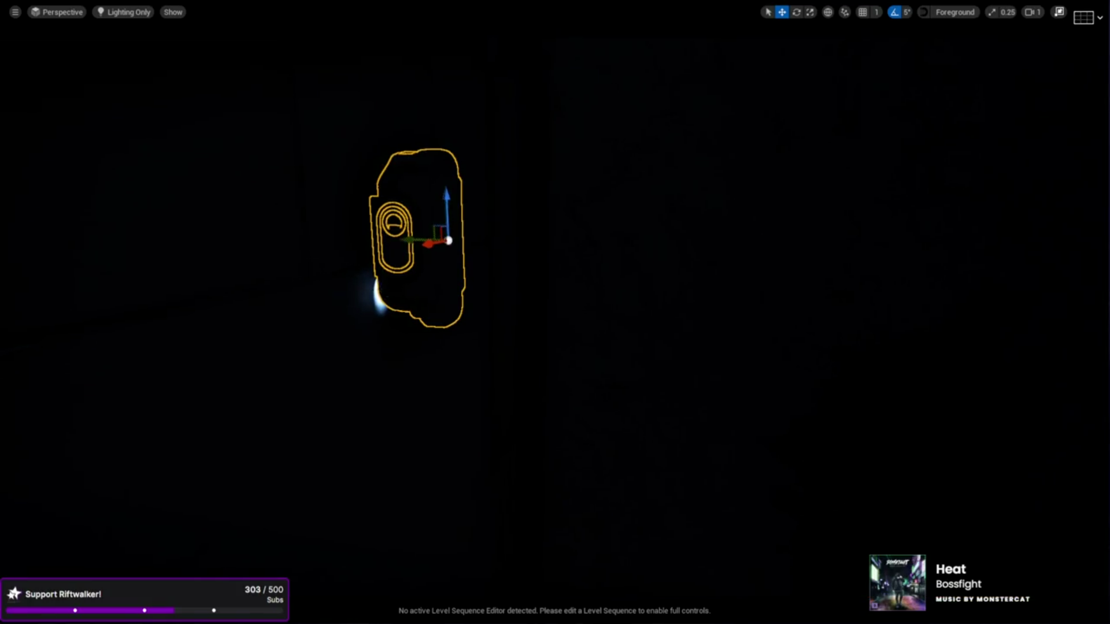
pyautogui.press('f')
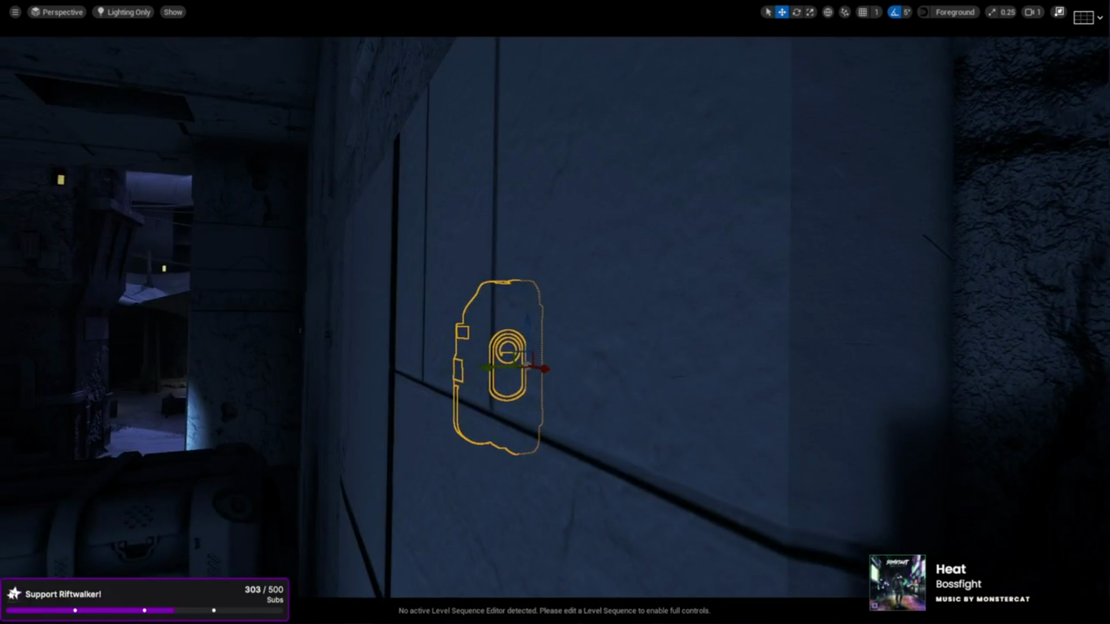
pyautogui.moveTo(513, 368); pyautogui.dragTo(444, 376)
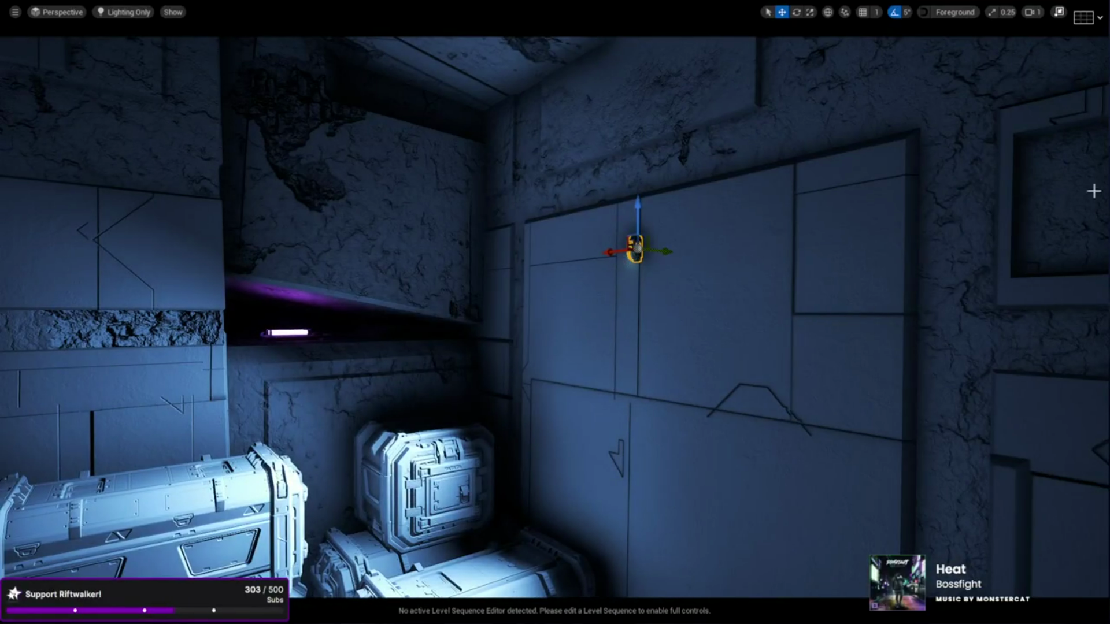
# Step: Restore the editor panels and lower BP_Light_Wall5's spotlight Intensity from 5.0 to 0.5, then 0.2
pyautogui.click(1059, 13)
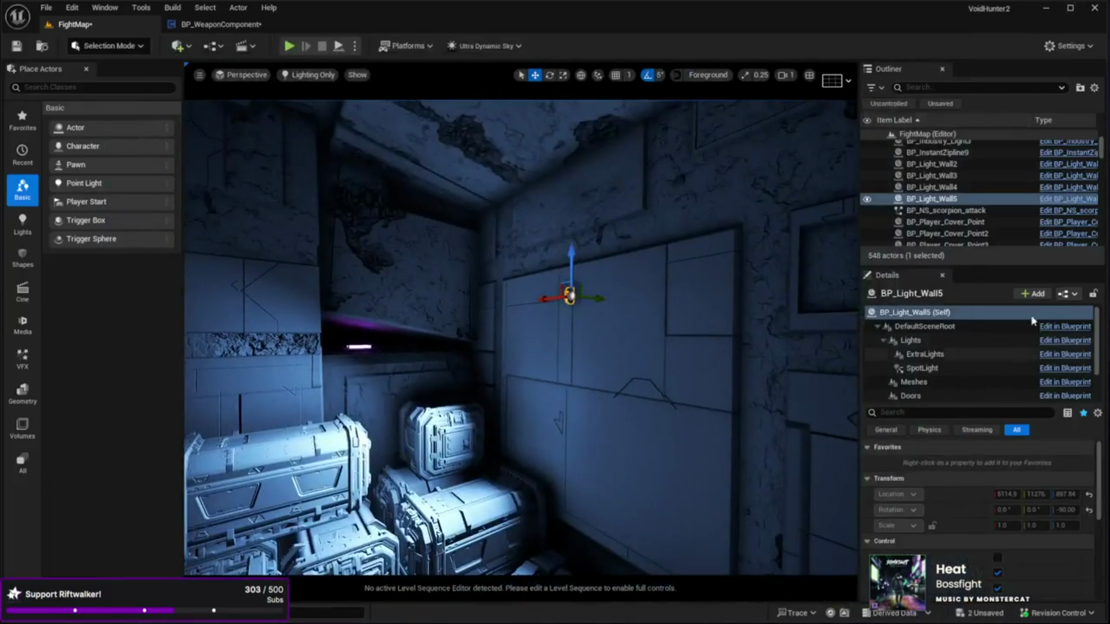
pyautogui.click(942, 365)
pyautogui.scroll(-1, 986, 535)
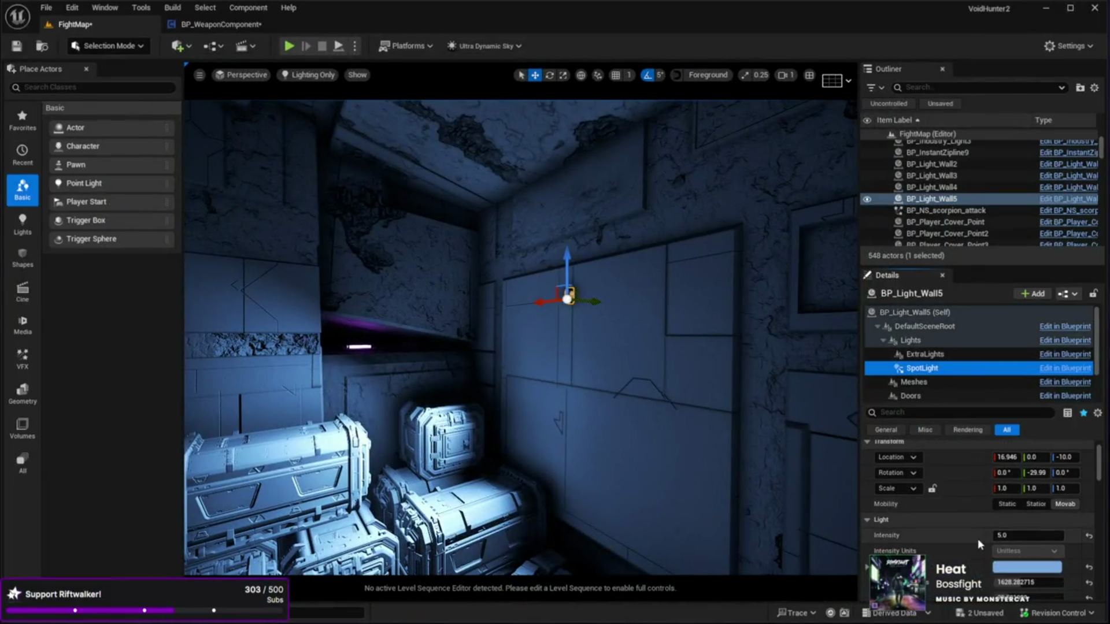
pyautogui.scroll(-1, 979, 537)
pyautogui.click(1015, 516)
pyautogui.write('0.5')
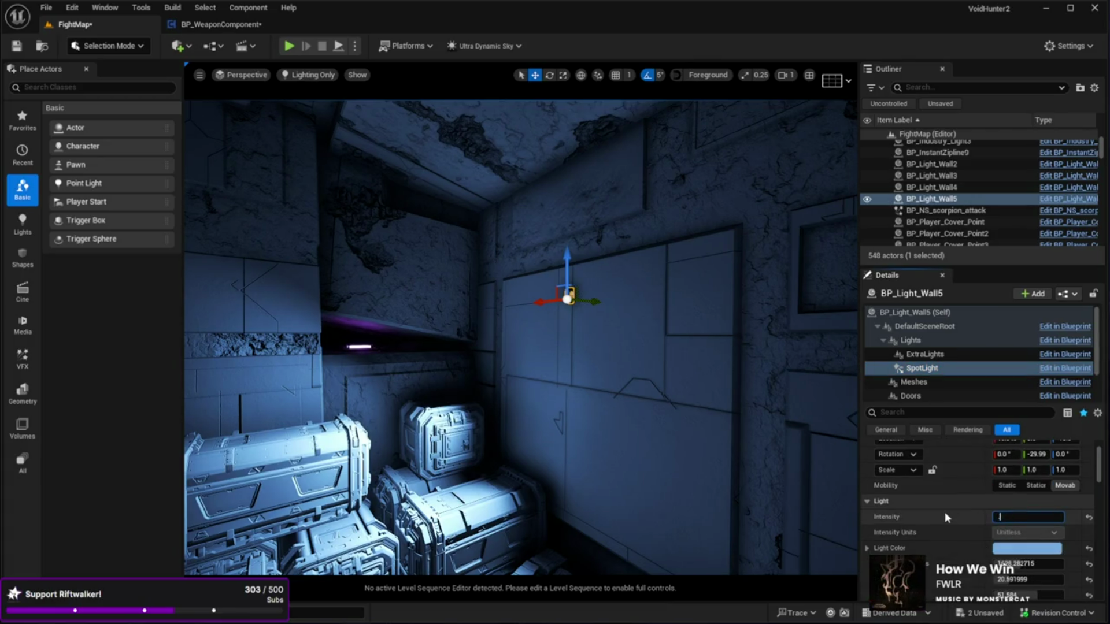
pyautogui.press('Return')
pyautogui.write('0.2')
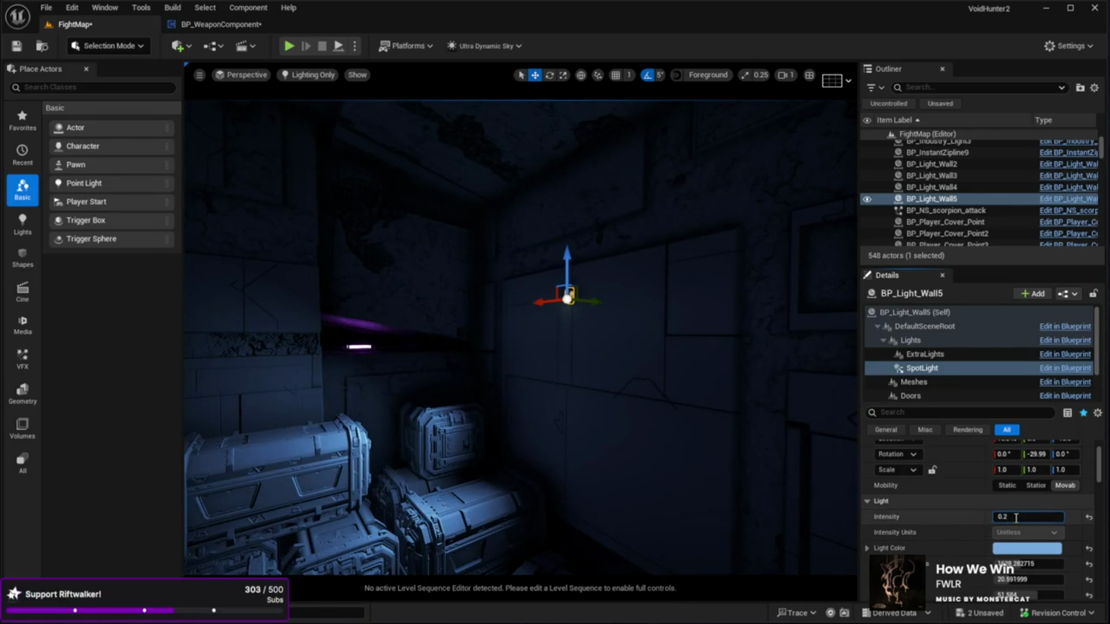
pyautogui.press('Return')
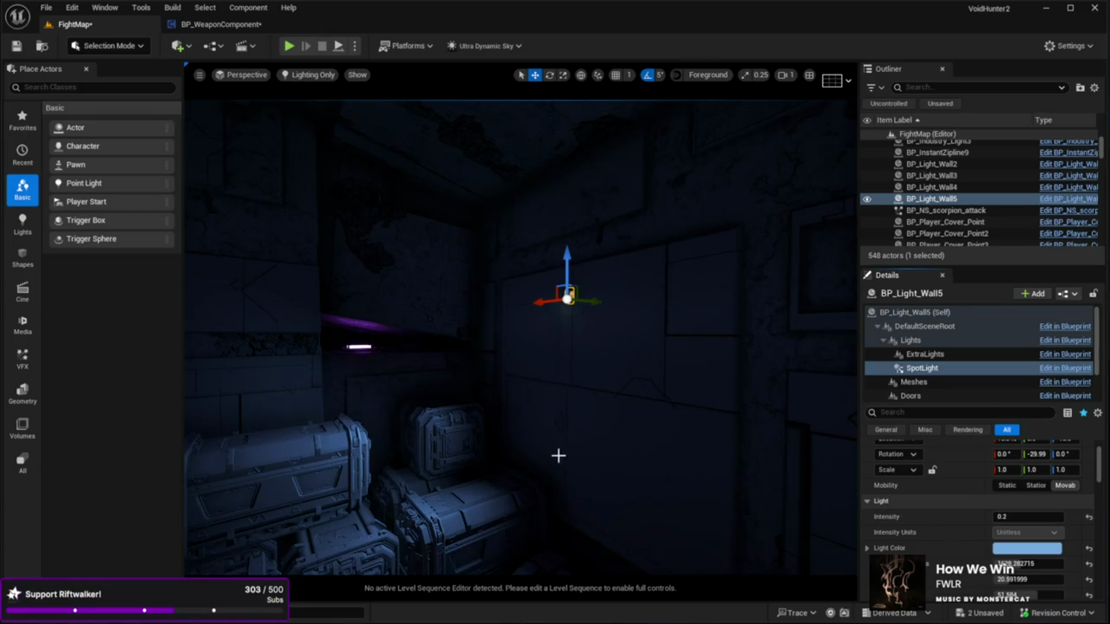
pyautogui.moveTo(313, 209); pyautogui.dragTo(313, 210)
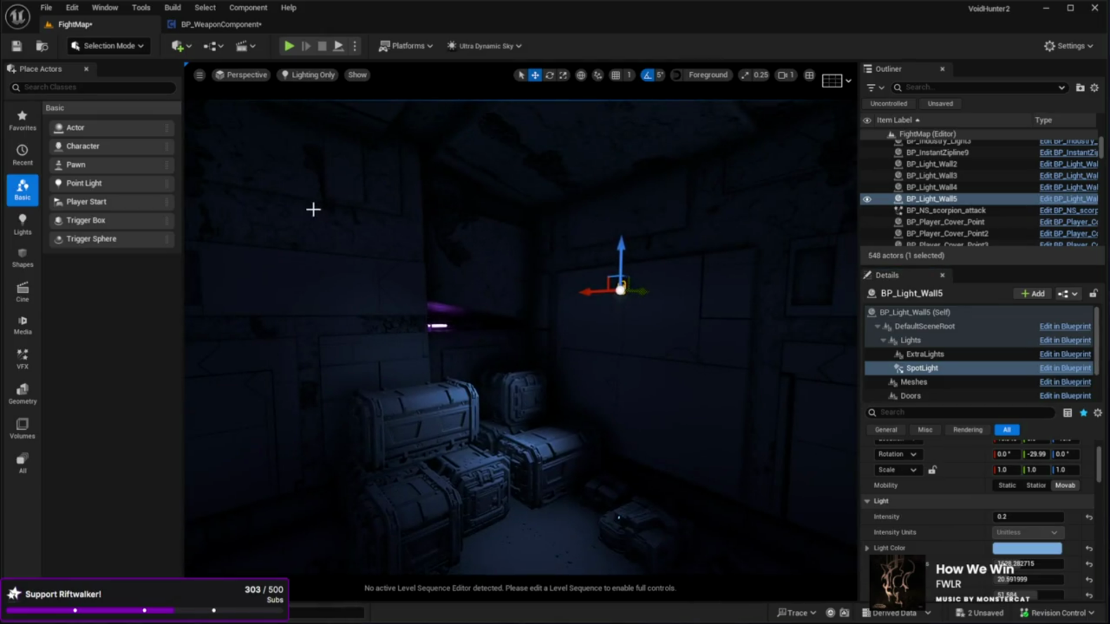
pyautogui.hotkey('alt', '4')
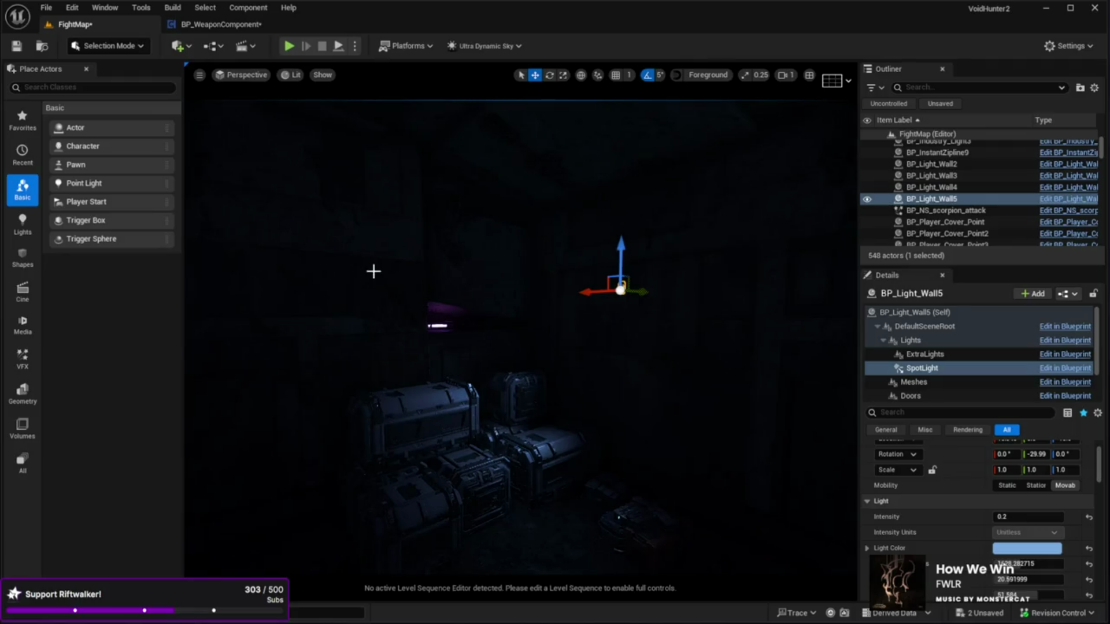
# Step: Look around the lit room, reselect BP_Light_Wall5's spotlight, and set its Intensity to 0.1
pyautogui.moveTo(358, 273); pyautogui.dragTo(357, 273)
pyautogui.moveTo(530, 299); pyautogui.dragTo(530, 299)
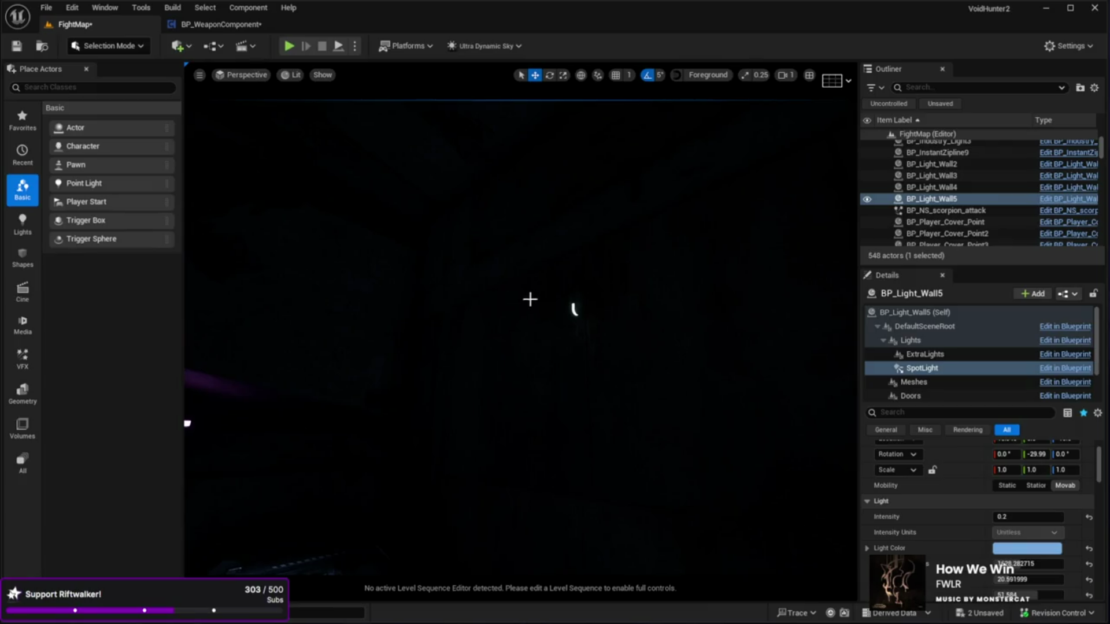
pyautogui.click(574, 310)
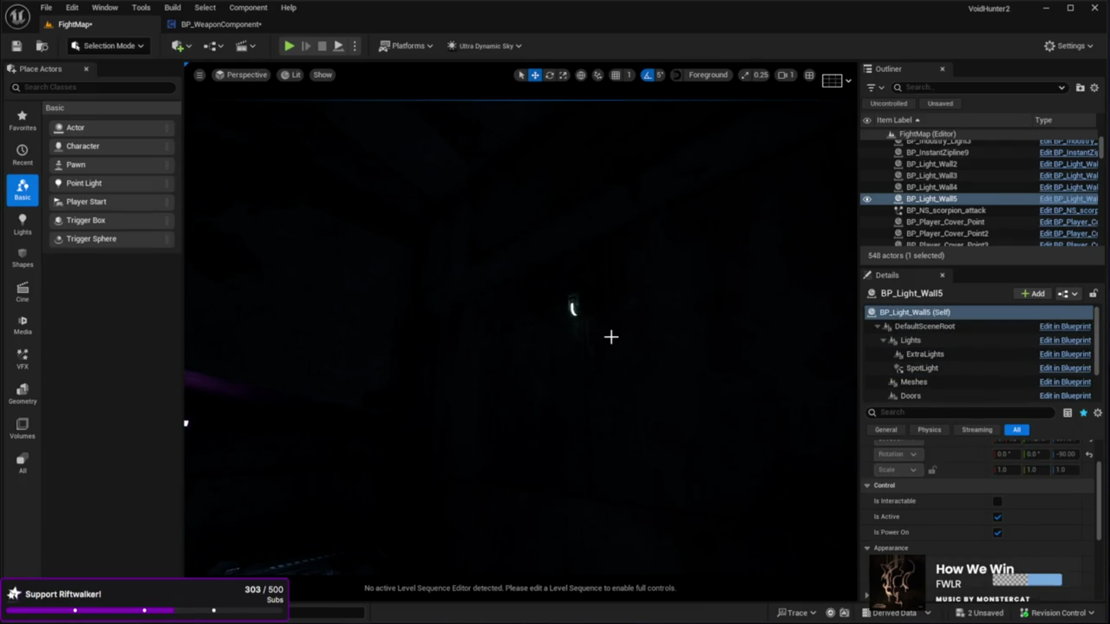
pyautogui.click(590, 322)
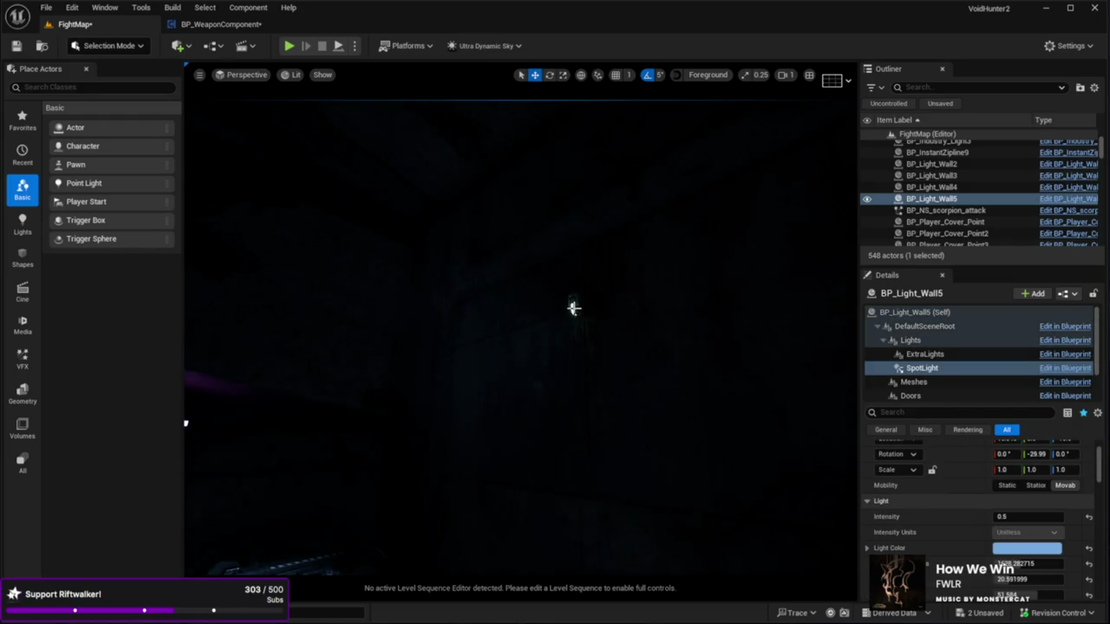
pyautogui.click(574, 310)
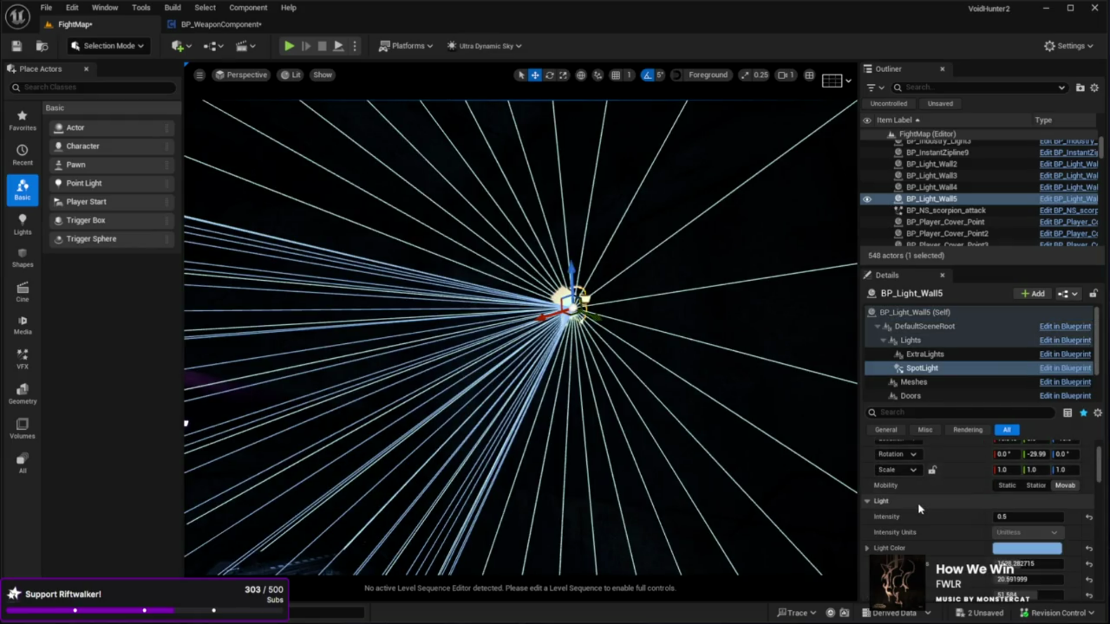
pyautogui.click(1014, 517)
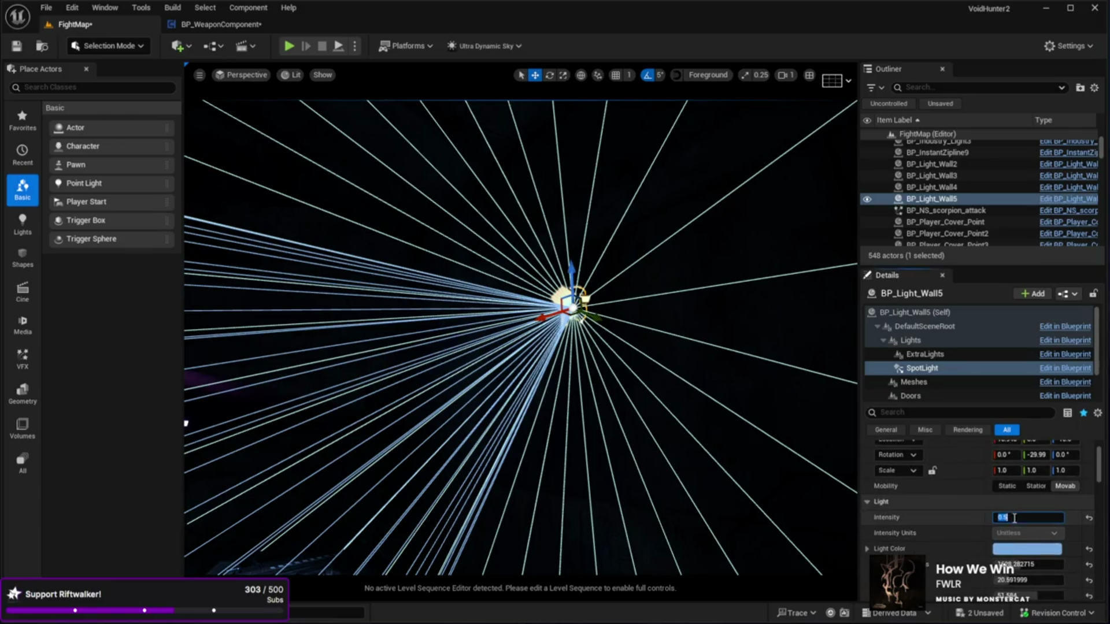
pyautogui.write('0.1')
pyautogui.moveTo(609, 389); pyautogui.dragTo(641, 373)
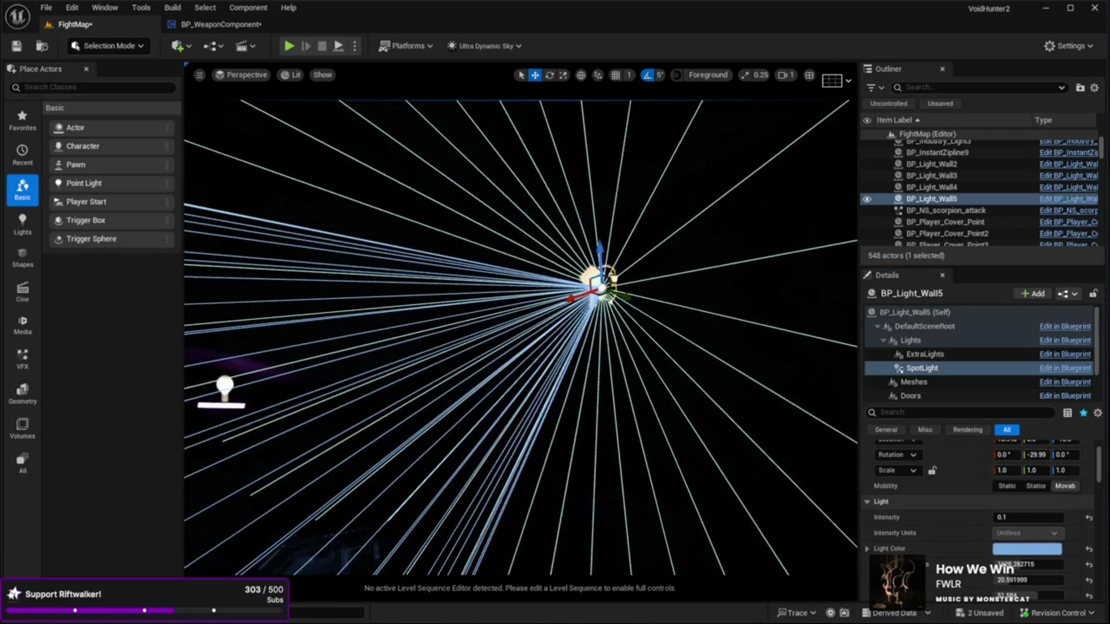
pyautogui.moveTo(677, 473); pyautogui.dragTo(677, 473)
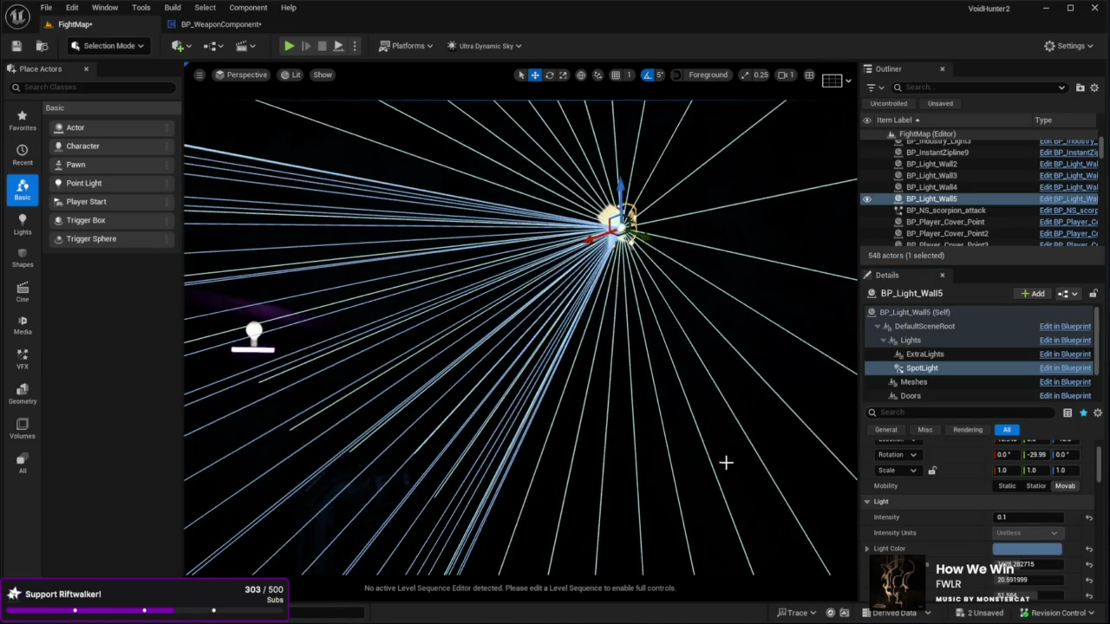
pyautogui.scroll(-3, 926, 393)
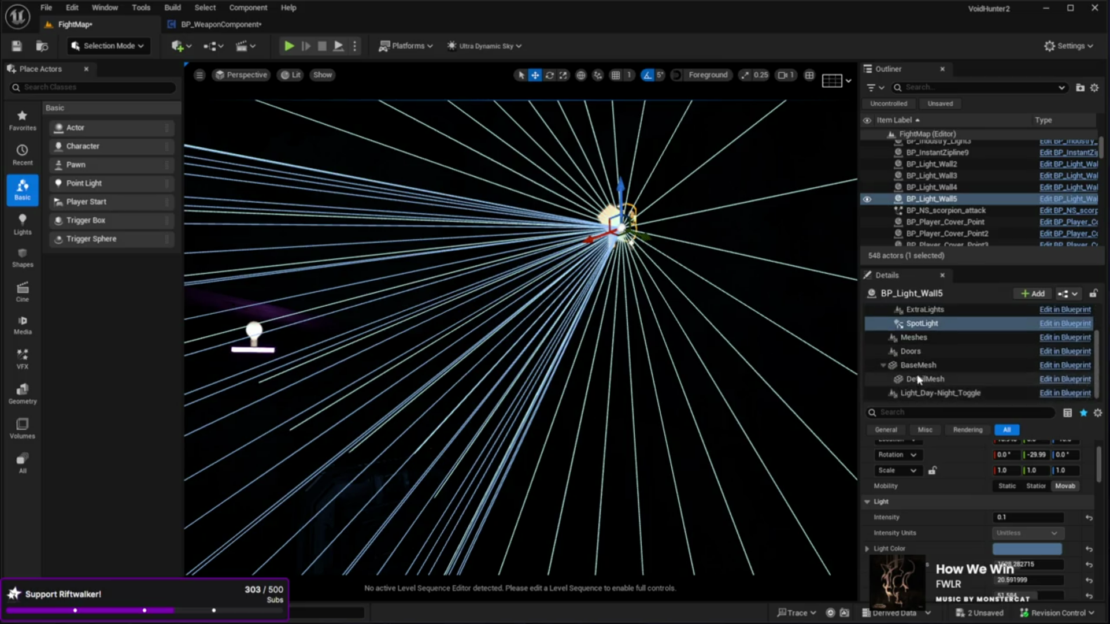
# Step: Inspect the DetailMesh and BaseMesh component settings of BP_Light_Wall5 in Details
pyautogui.click(925, 380)
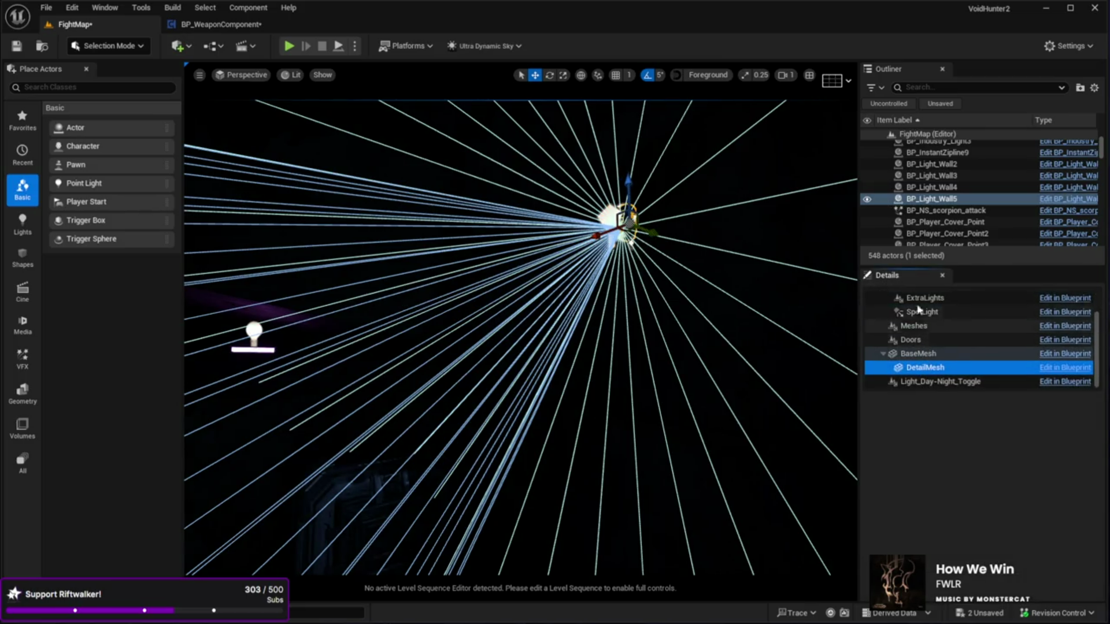
pyautogui.scroll(3, 921, 345)
pyautogui.scroll(-3, 920, 341)
pyautogui.scroll(5, 909, 314)
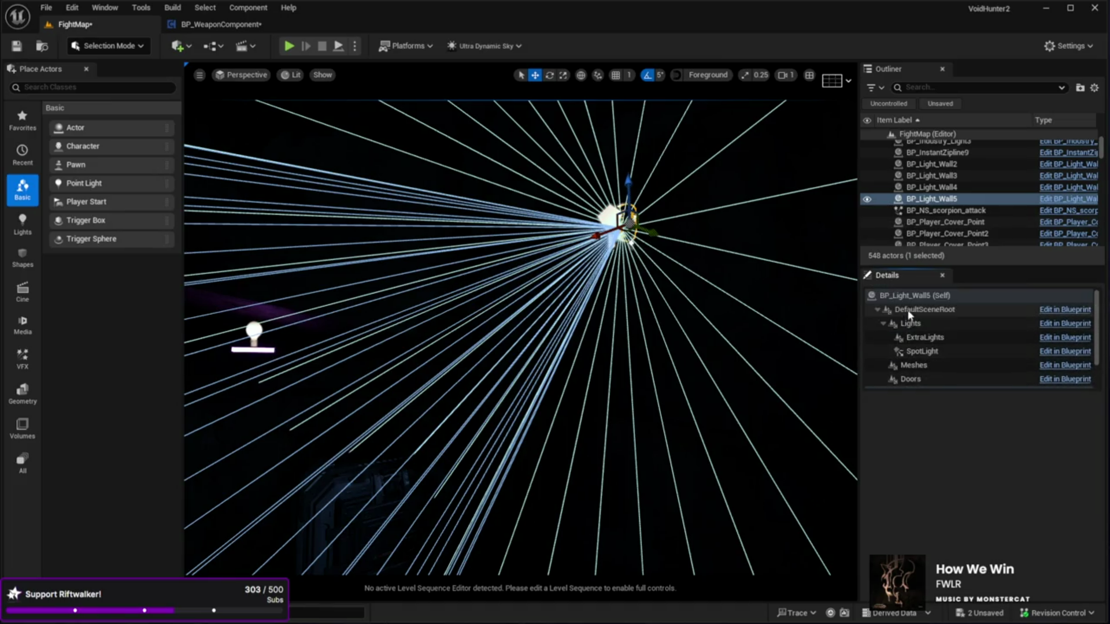
pyautogui.scroll(-2, 915, 377)
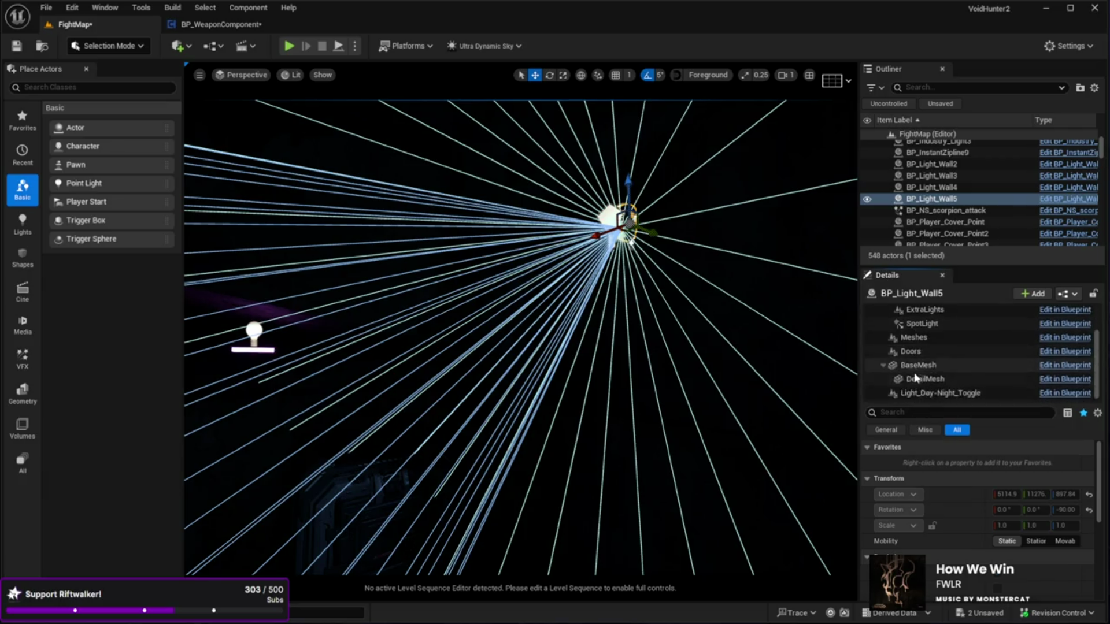
pyautogui.click(918, 368)
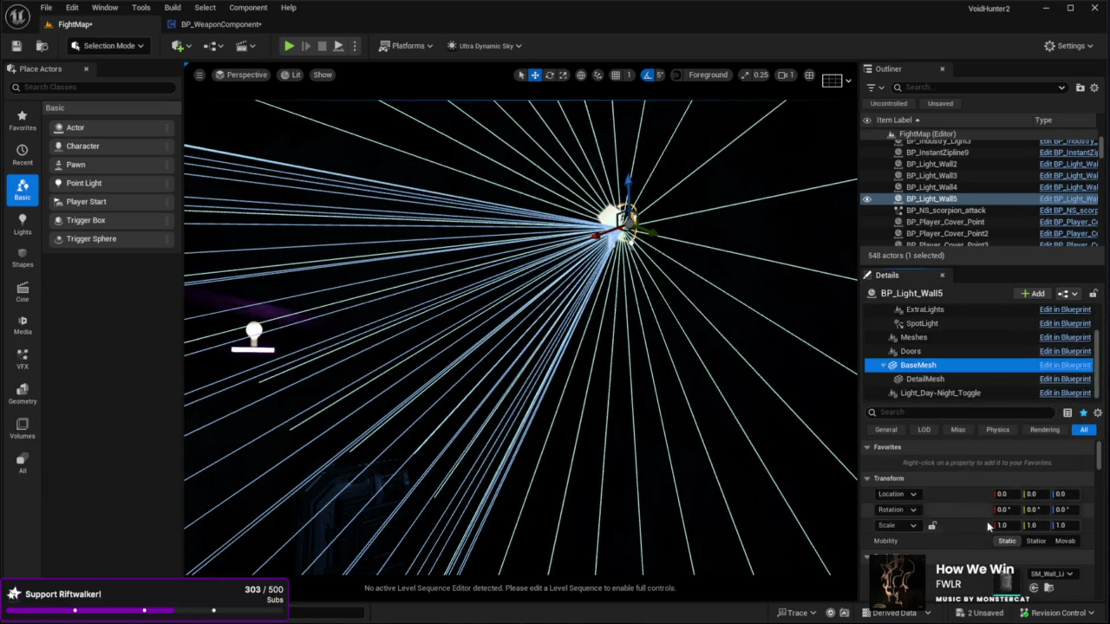
pyautogui.scroll(-3, 987, 521)
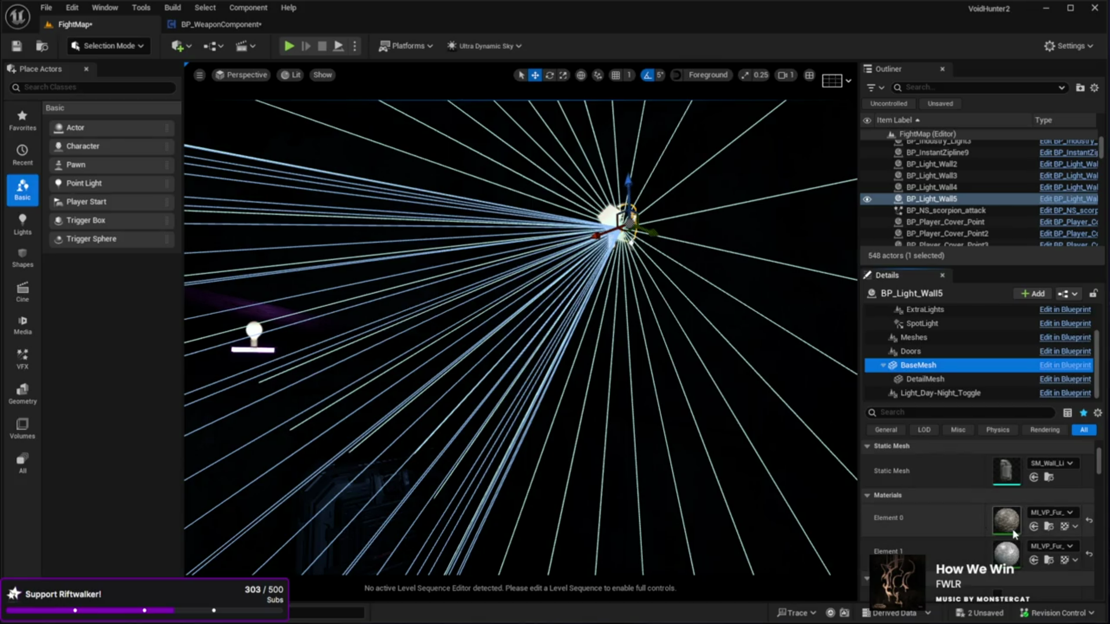
pyautogui.scroll(3, 951, 495)
pyautogui.click(924, 380)
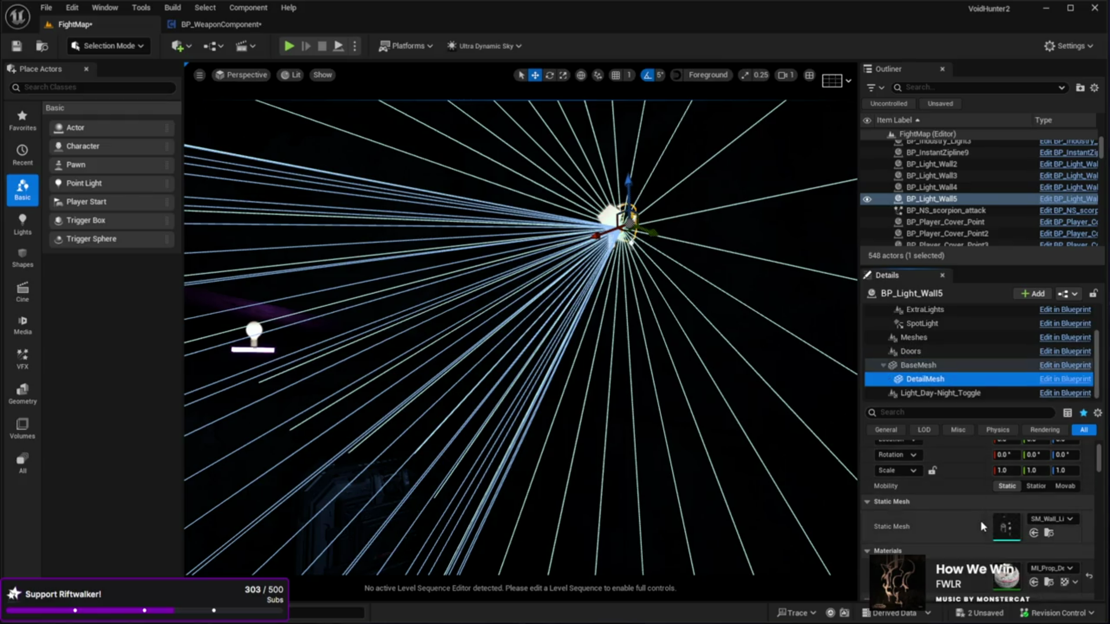
pyautogui.scroll(-2, 981, 522)
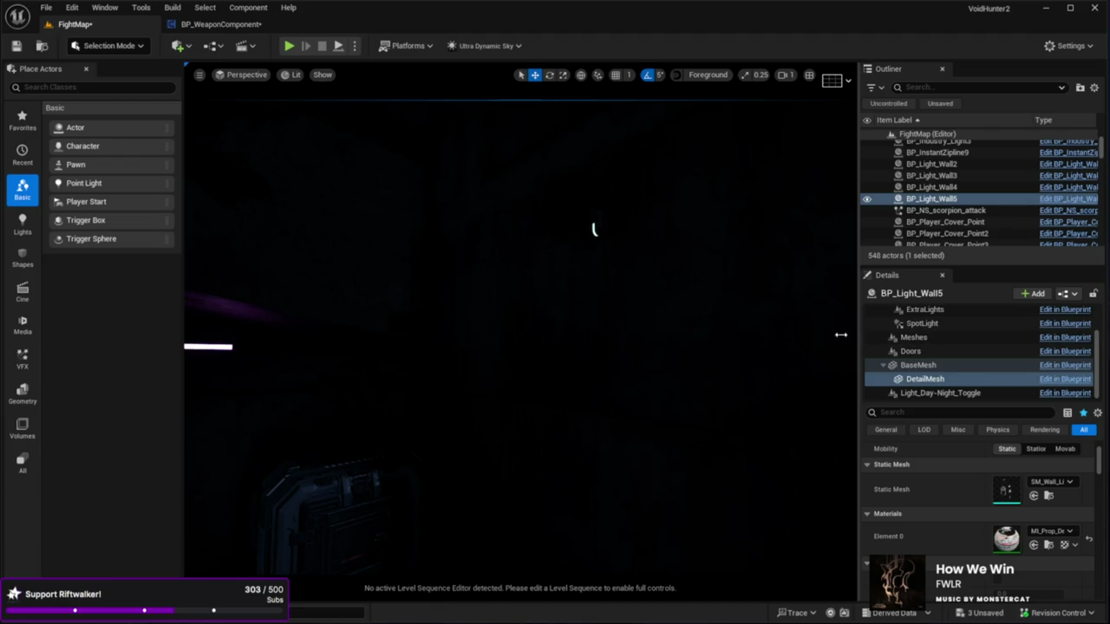
# Step: Move the view to the rock floor below the purple light and start a full-screen playtest
pyautogui.press('Up')
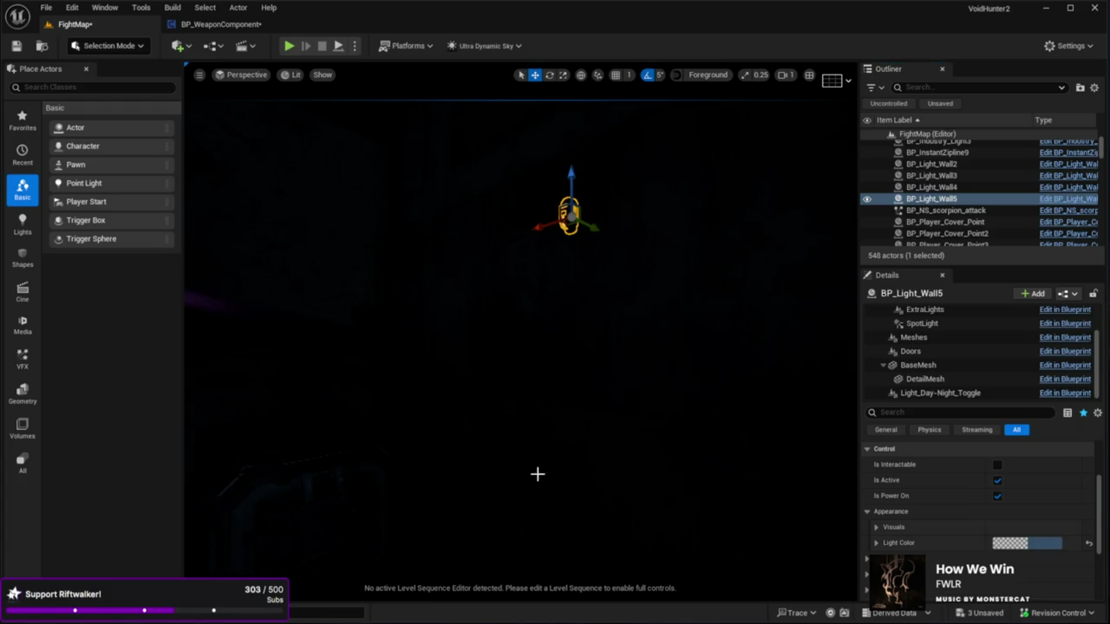
pyautogui.moveTo(485, 463)
pyautogui.mouseDown()
pyautogui.moveTo(341, 455)
pyautogui.moveTo(381, 451)
pyautogui.moveTo(353, 440)
pyautogui.mouseUp()
pyautogui.click(585, 507)
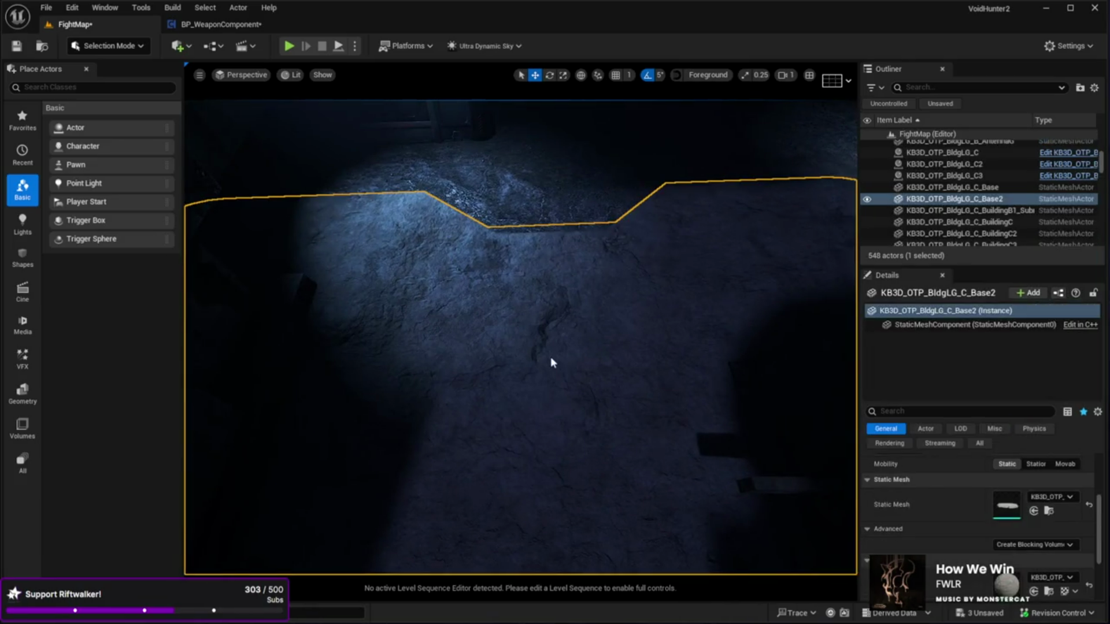
pyautogui.hotkey('alt', 'p')
pyautogui.press('F11')
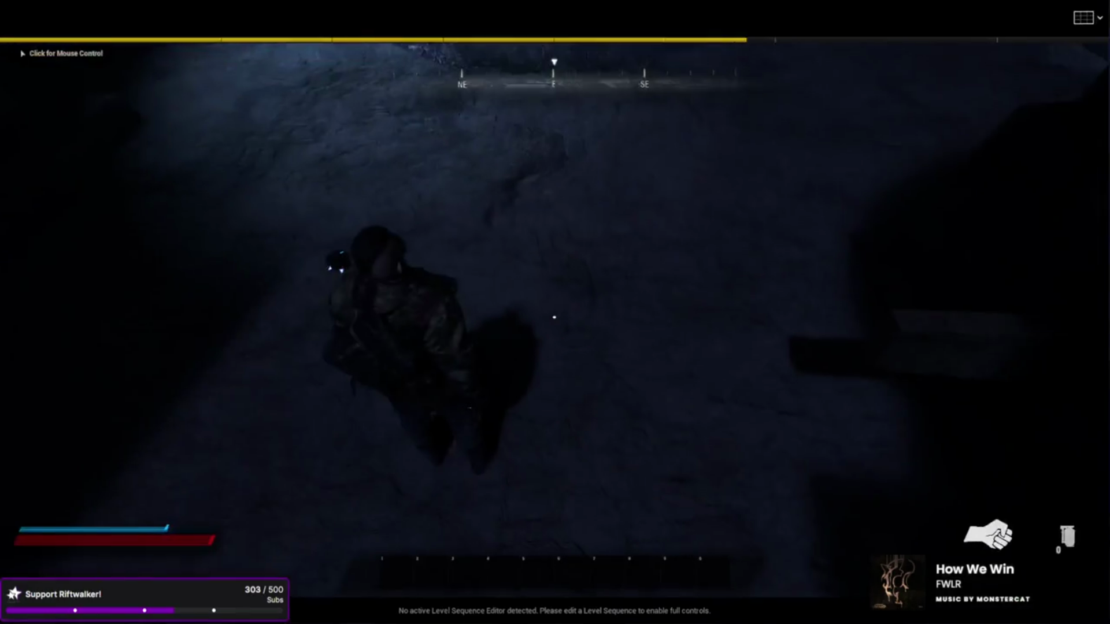
# Step: Run the character past the lit crates and through the doorway into the dark crate room
pyautogui.click(554, 317)
pyautogui.press('w')
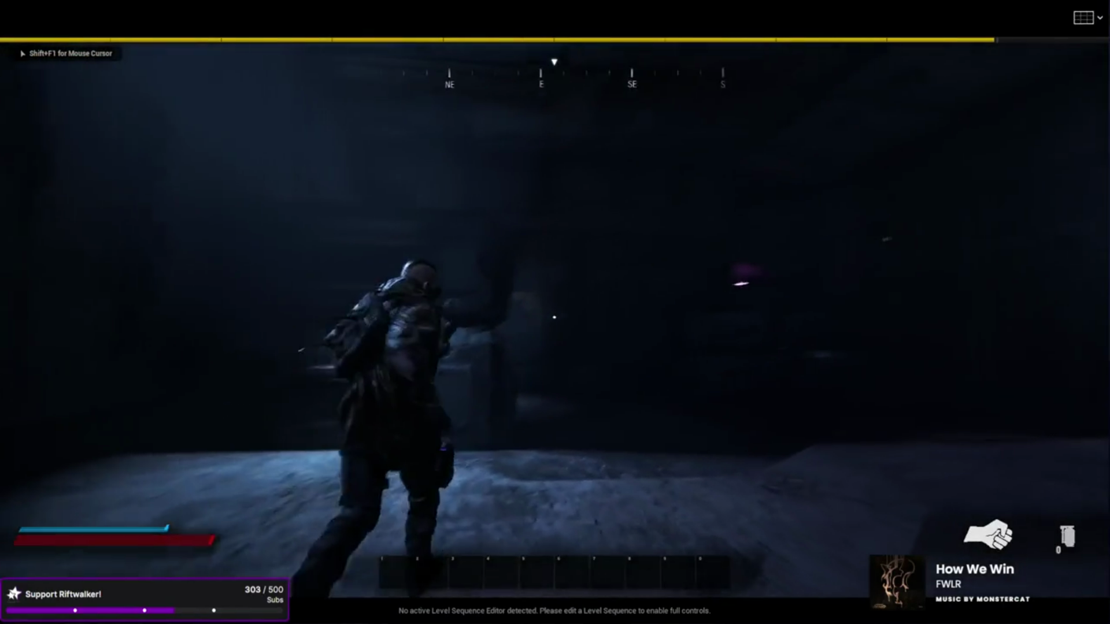
pyautogui.moveTo(554, 316)
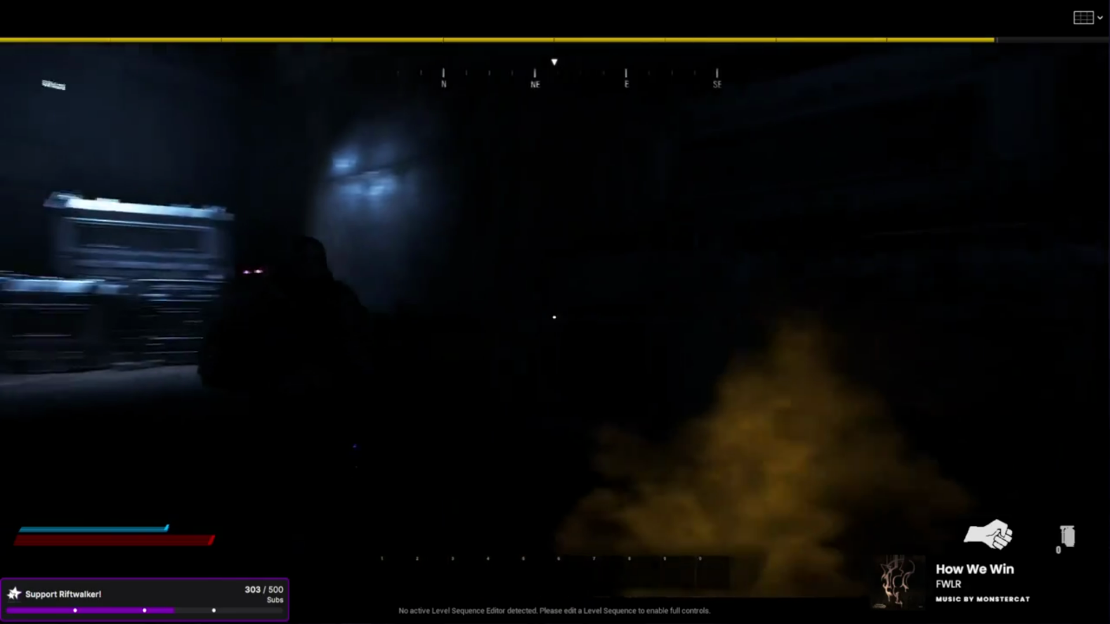
pyautogui.press('w')
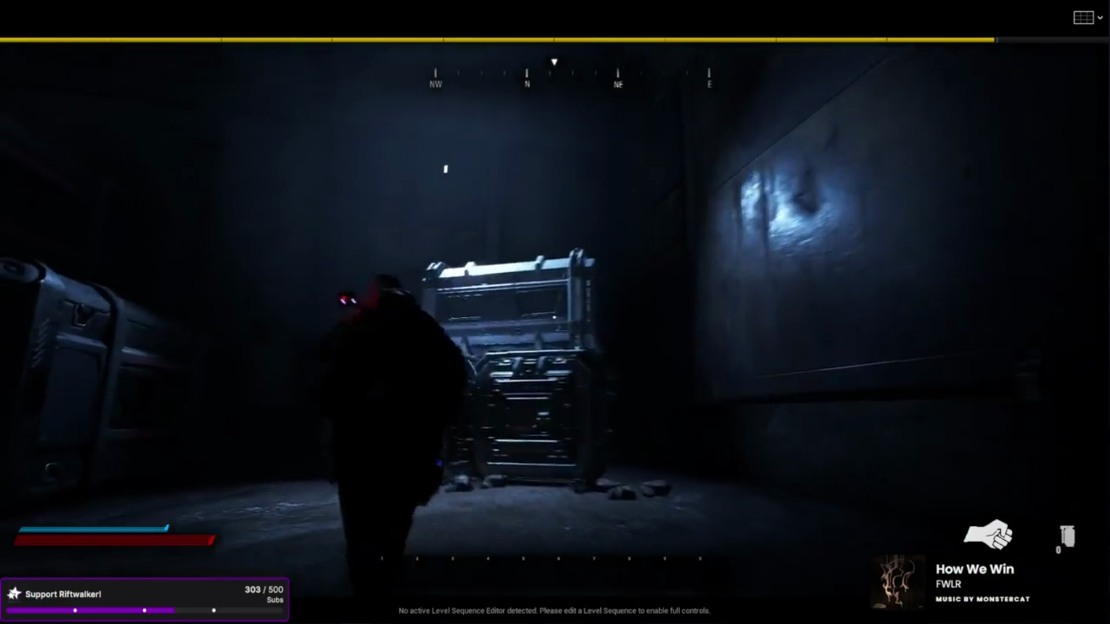
pyautogui.press('w')
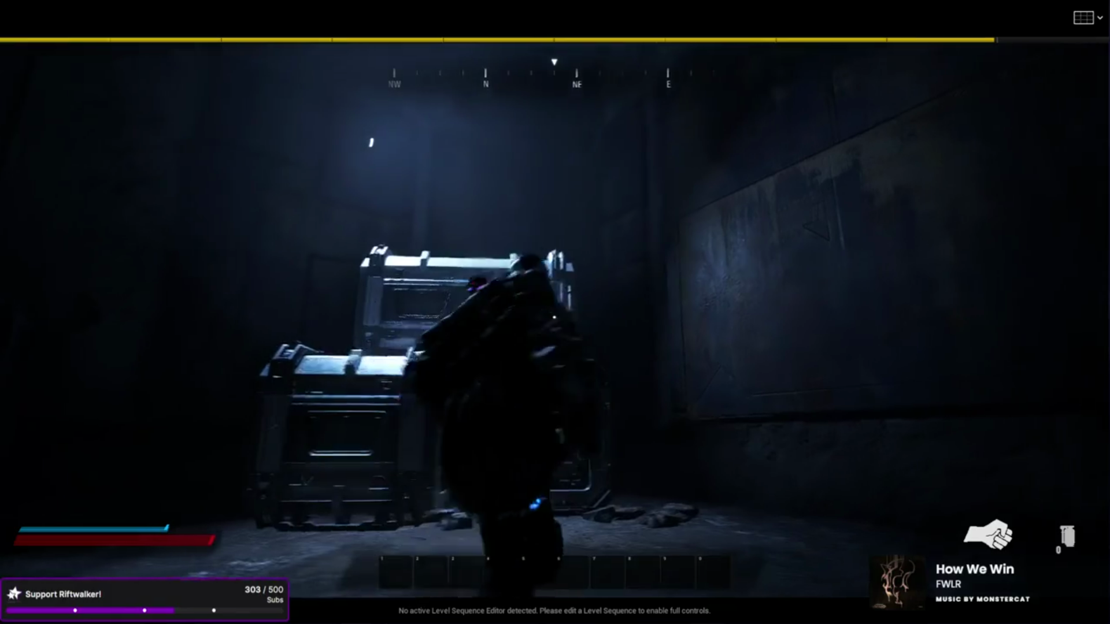
pyautogui.press('w')
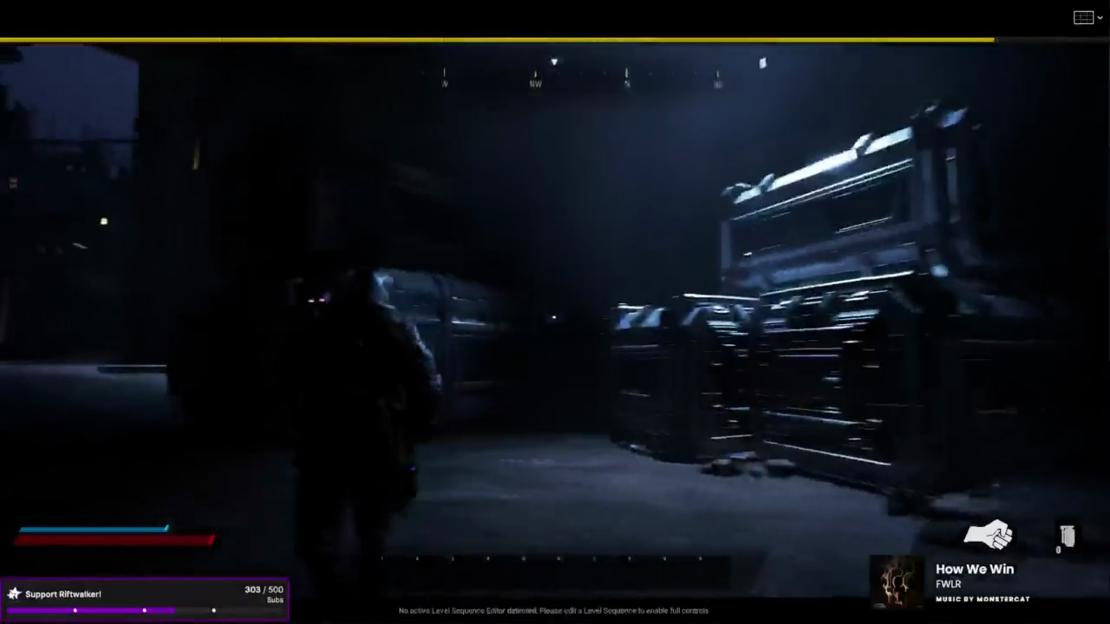
pyautogui.press('w')
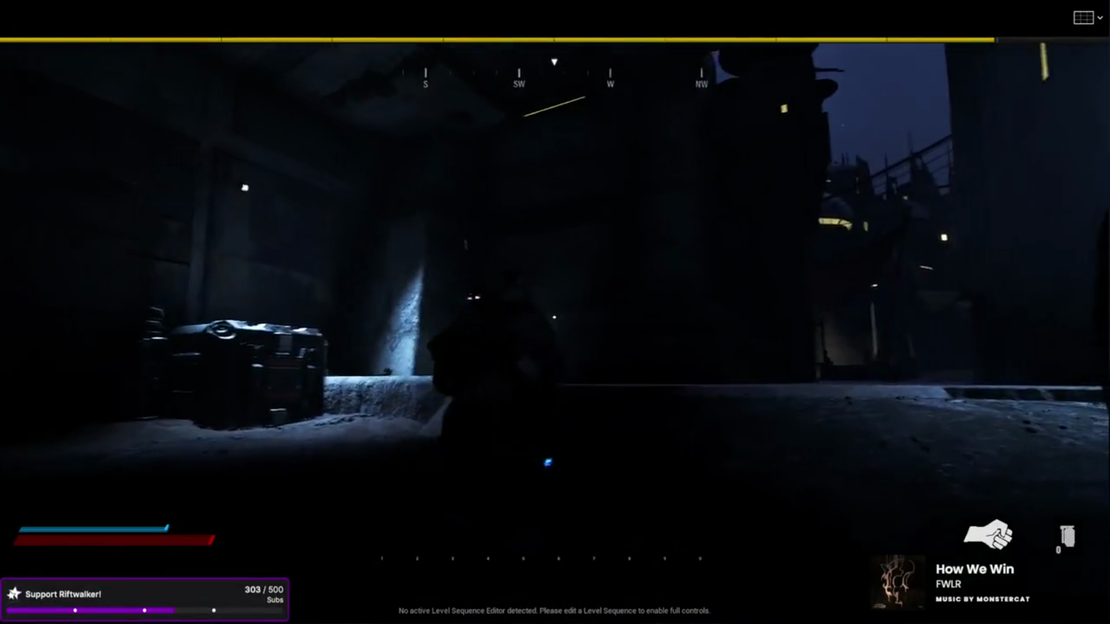
pyautogui.press('w')
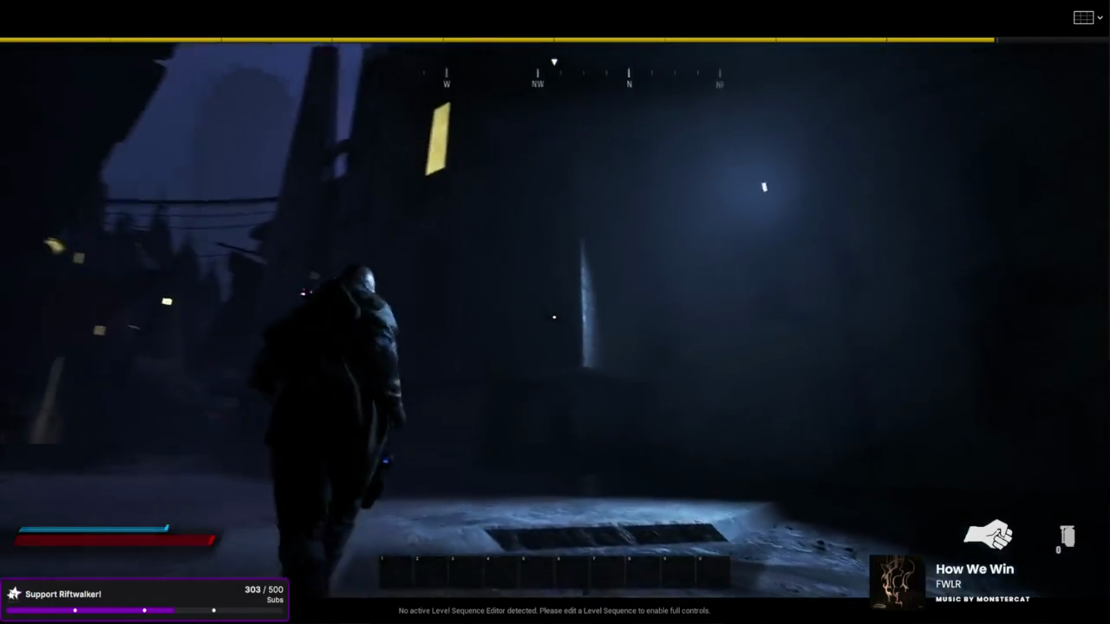
pyautogui.press('w')
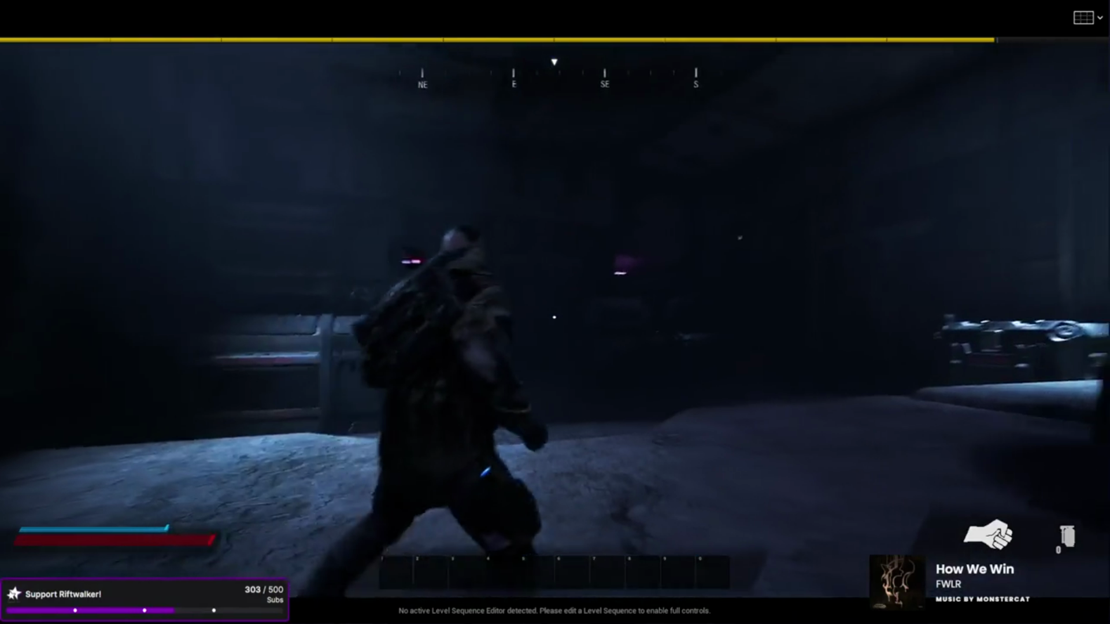
pyautogui.press('w')
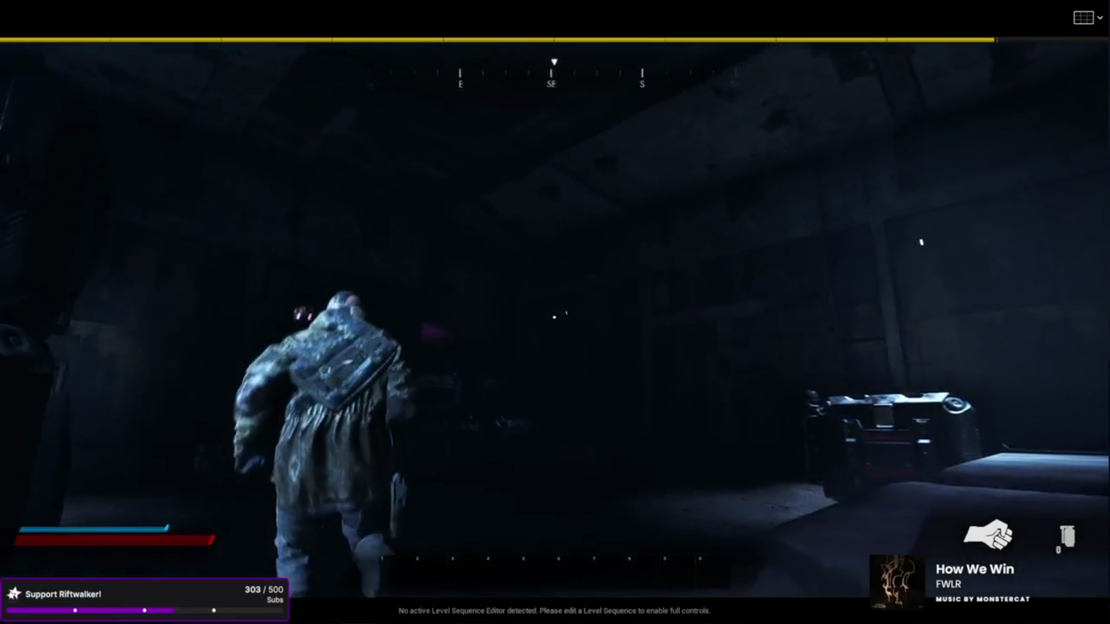
# Step: Walk through the lit room and street, back into the dark room, then end the play session
pyautogui.press('w')
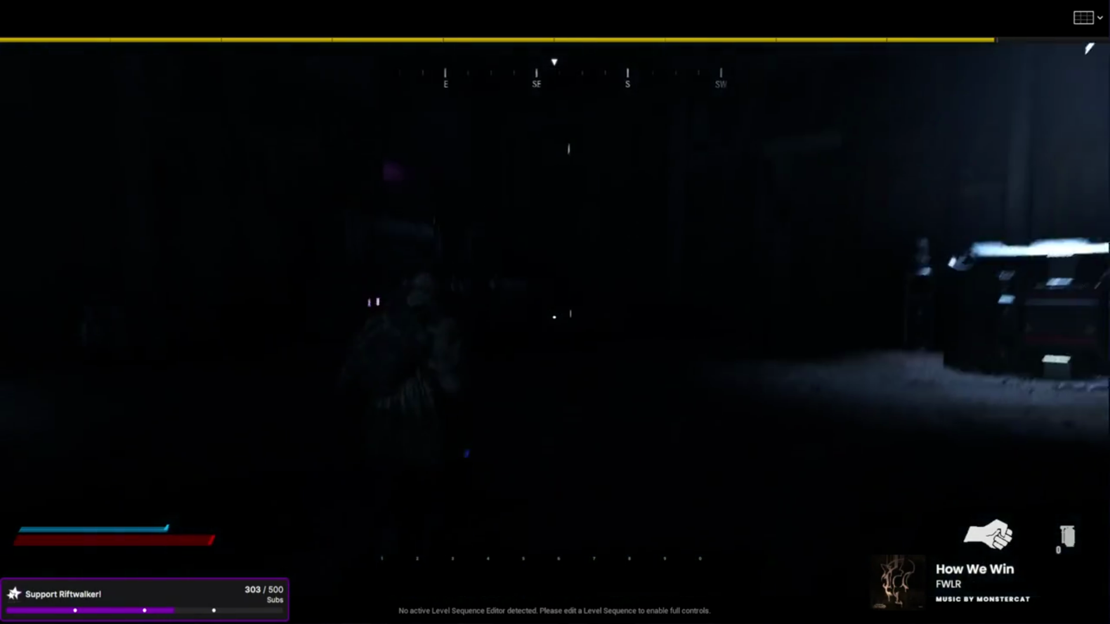
pyautogui.press('w')
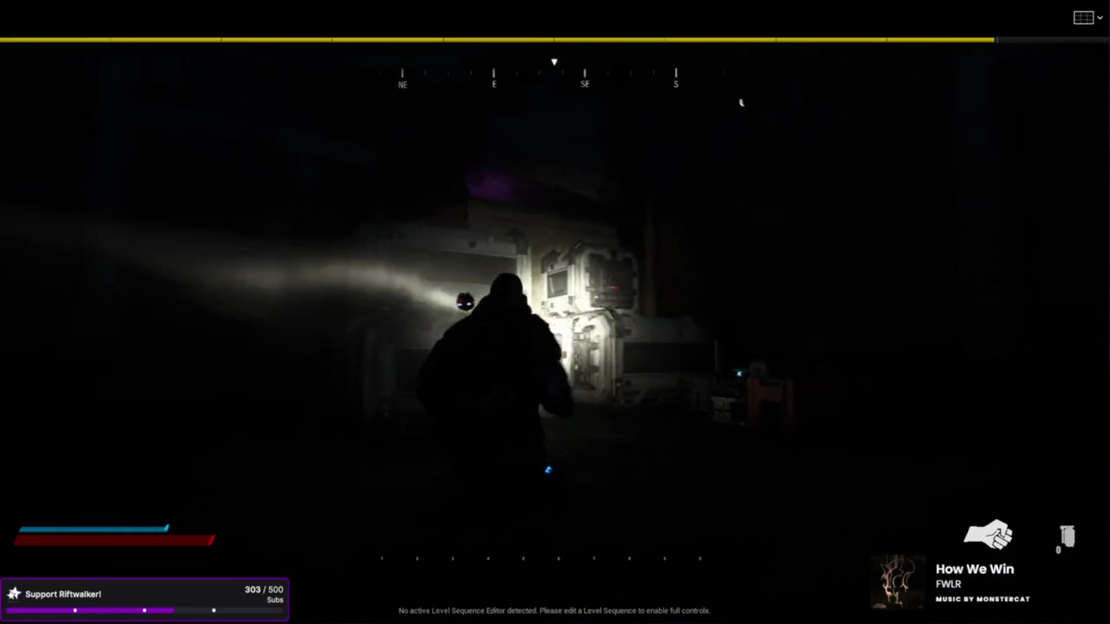
pyautogui.press('w')
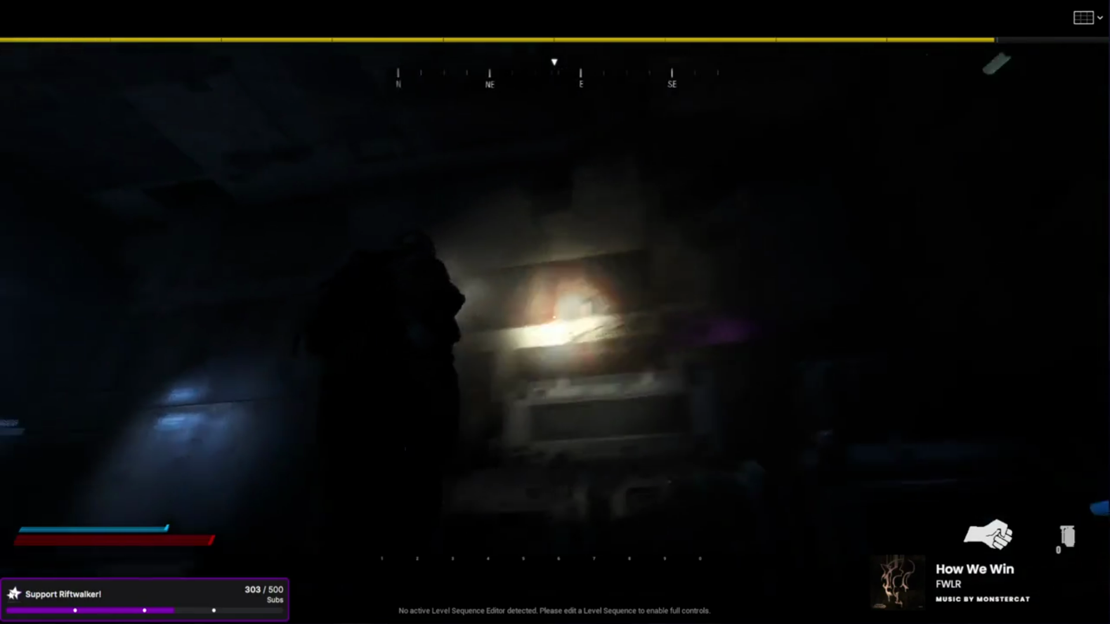
pyautogui.press('w')
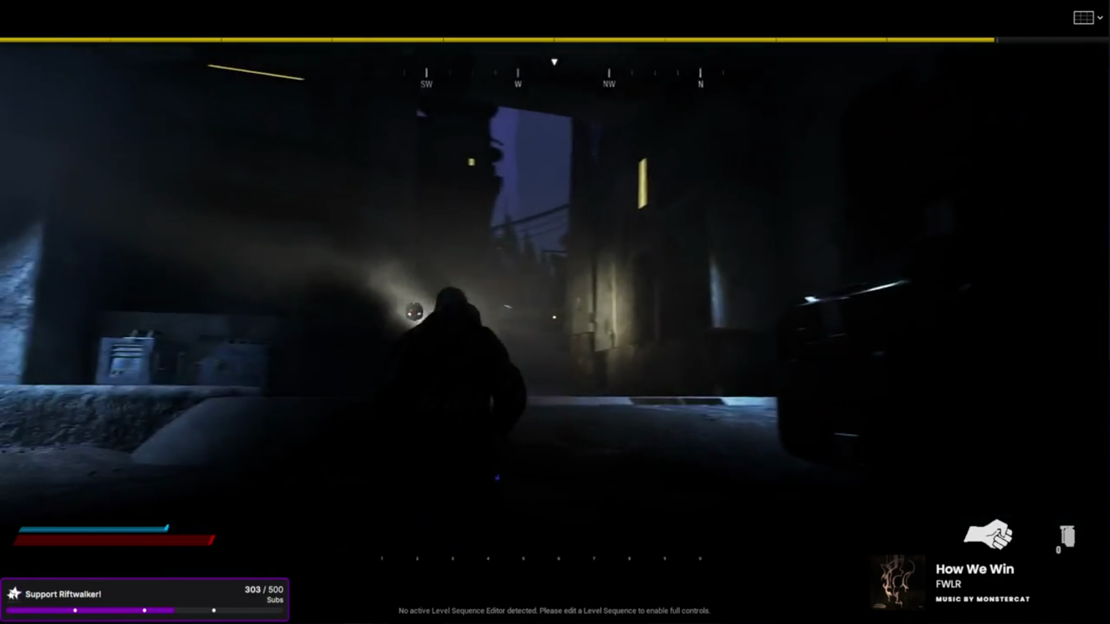
pyautogui.press('w')
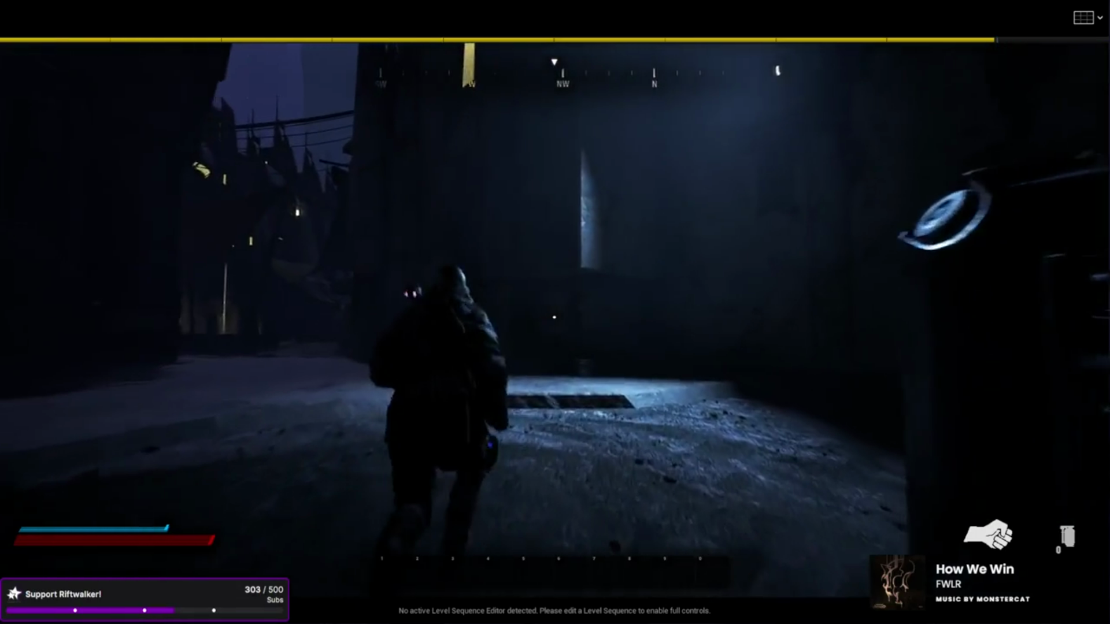
pyautogui.press('w')
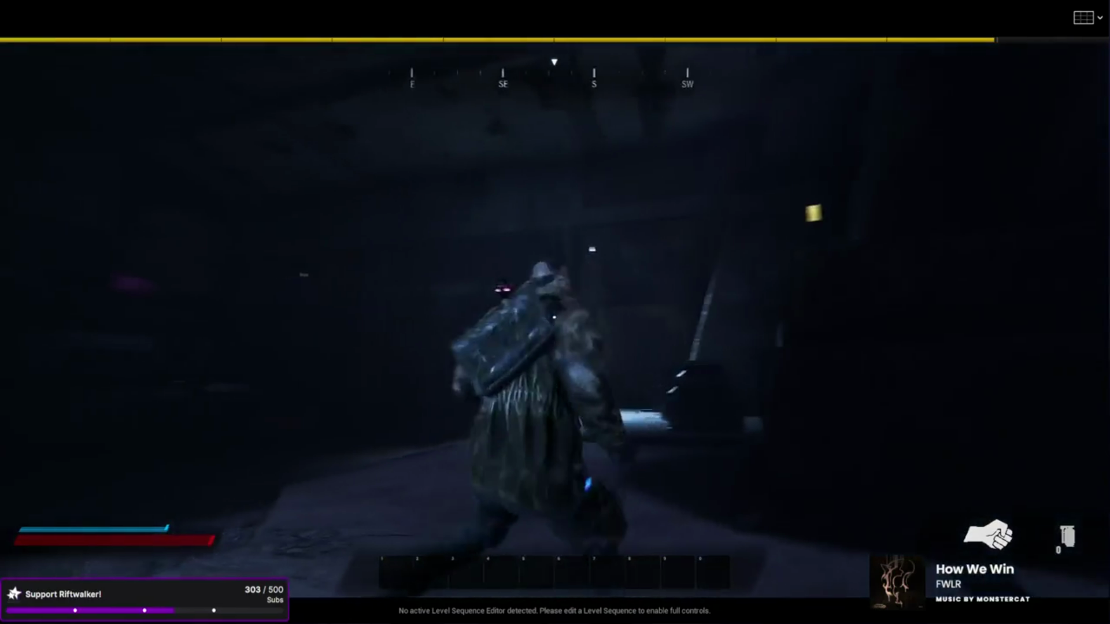
pyautogui.press('w')
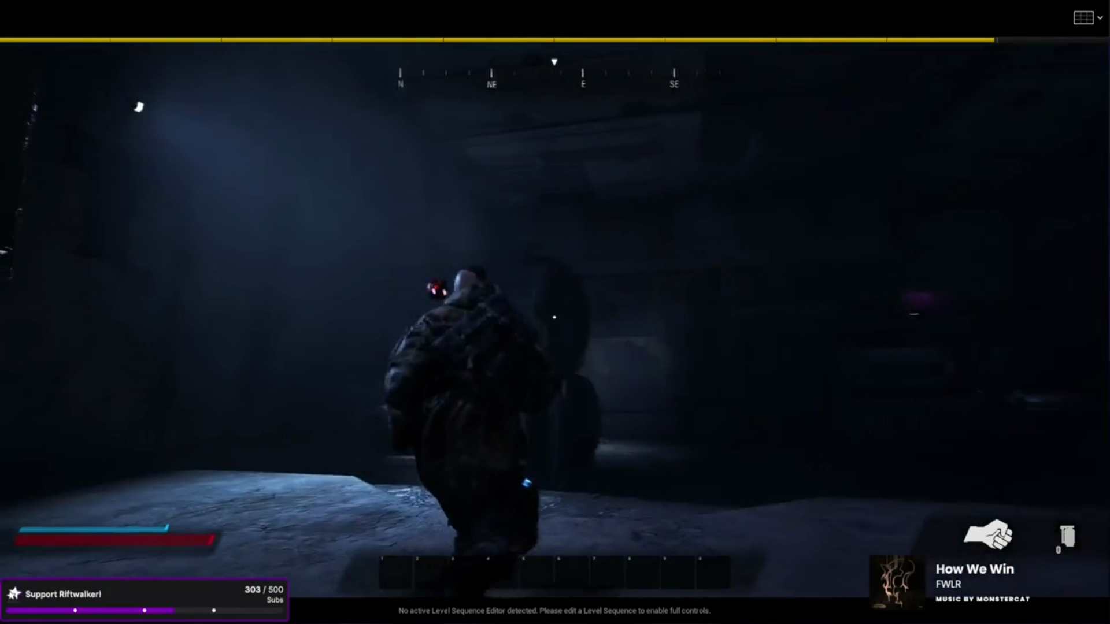
pyautogui.press('w')
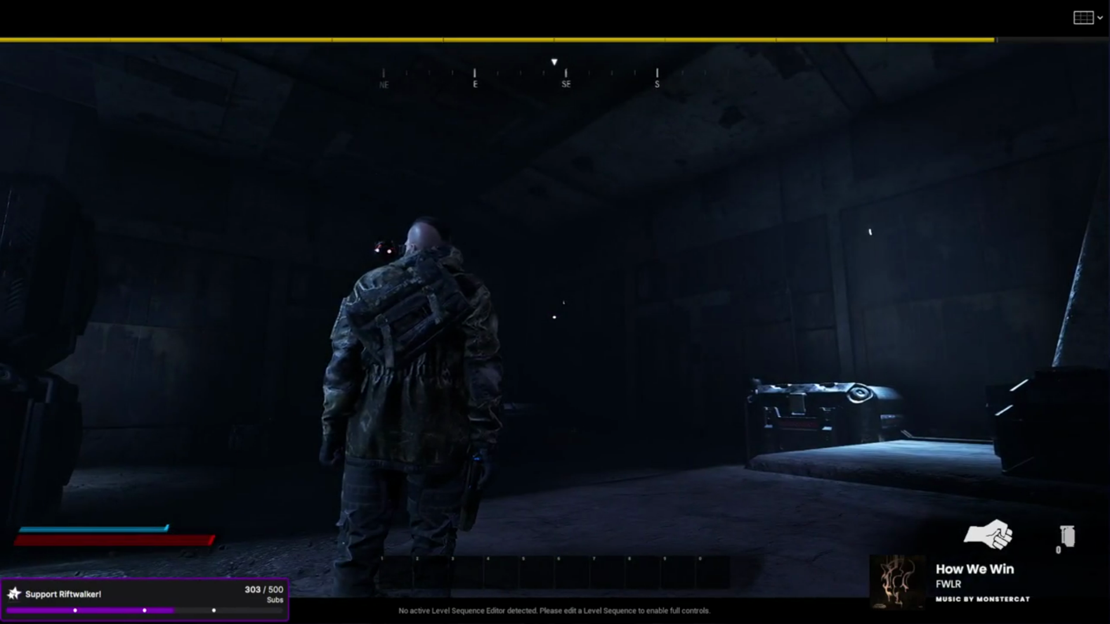
pyautogui.press('a')
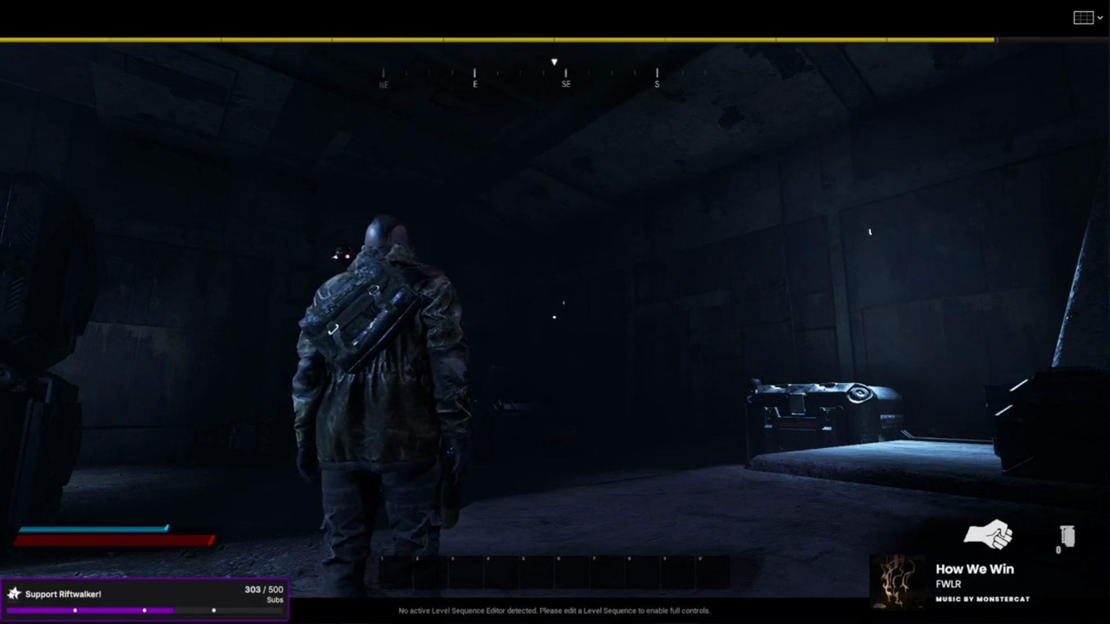
pyautogui.press('Escape')
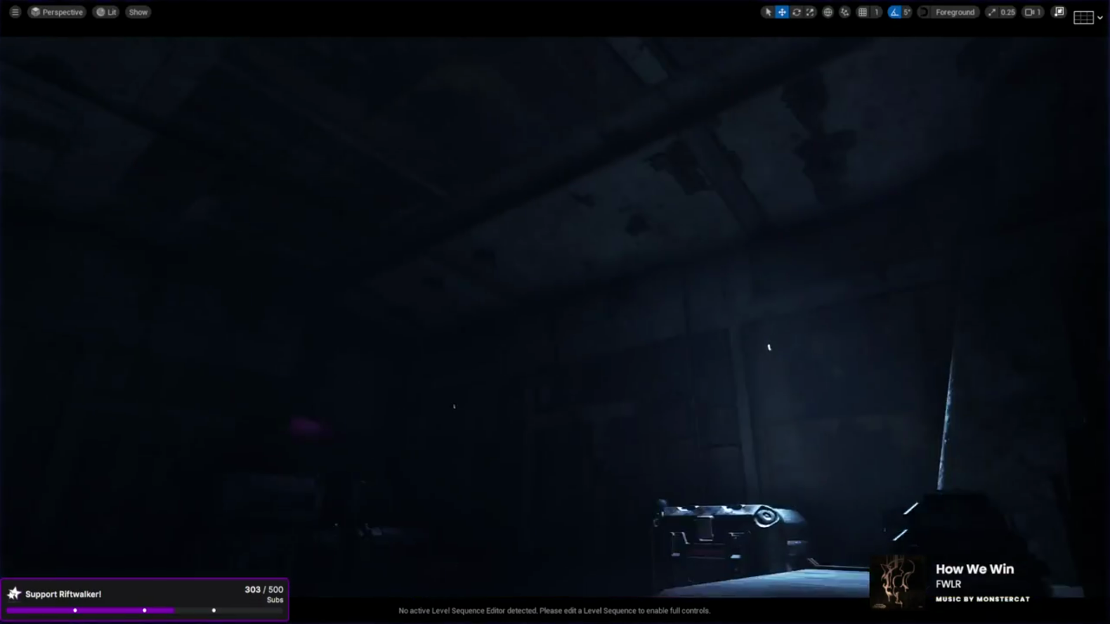
# Step: Restore the editor layout and set the lit wall light's SpotLight intensity to 2
pyautogui.moveTo(644, 440); pyautogui.dragTo(644, 421)
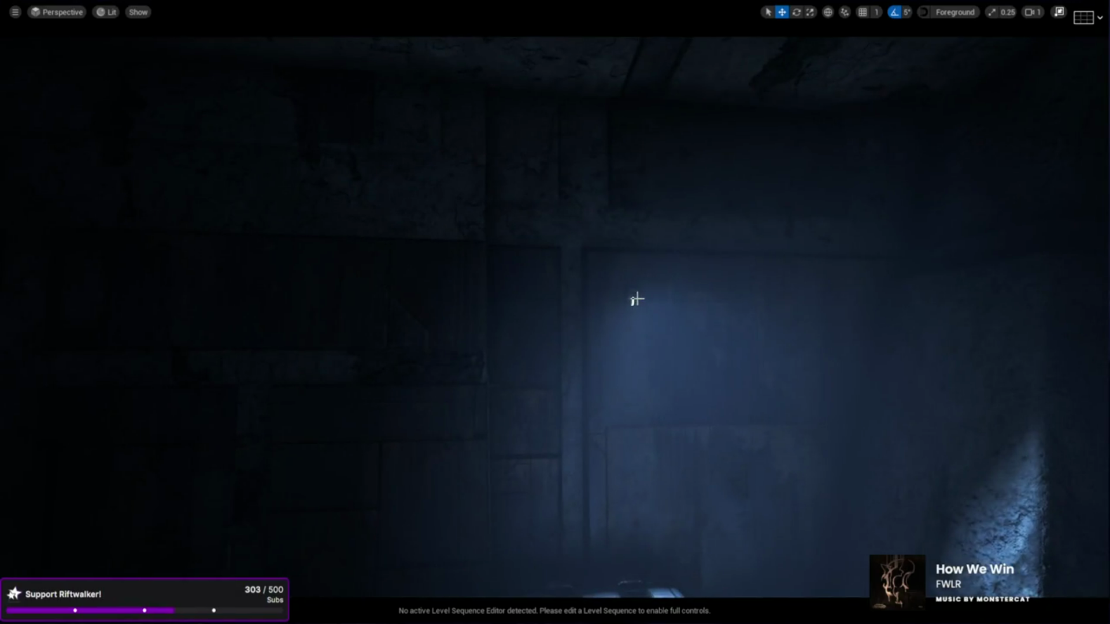
pyautogui.moveTo(577, 312); pyautogui.dragTo(577, 332)
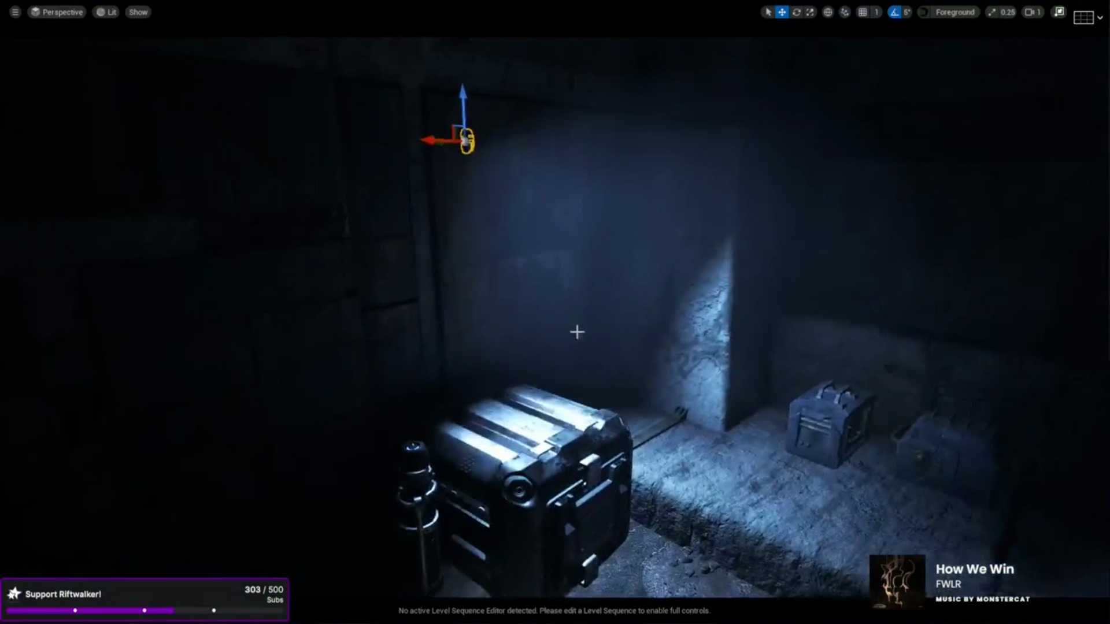
pyautogui.click(1058, 12)
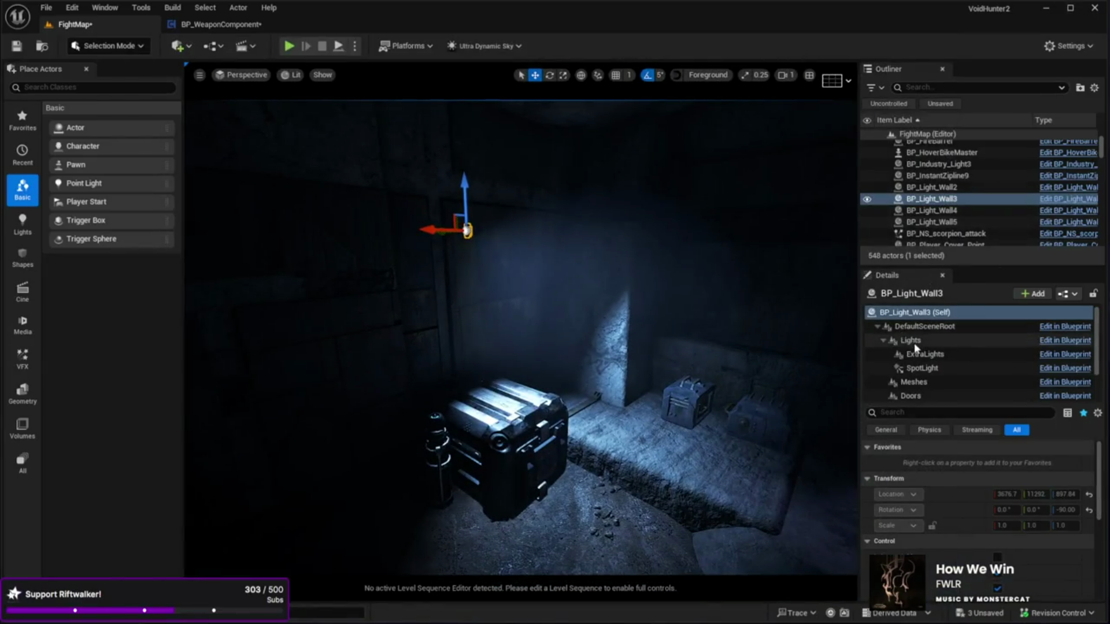
pyautogui.click(925, 369)
pyautogui.scroll(-2, 954, 560)
pyautogui.write('2')
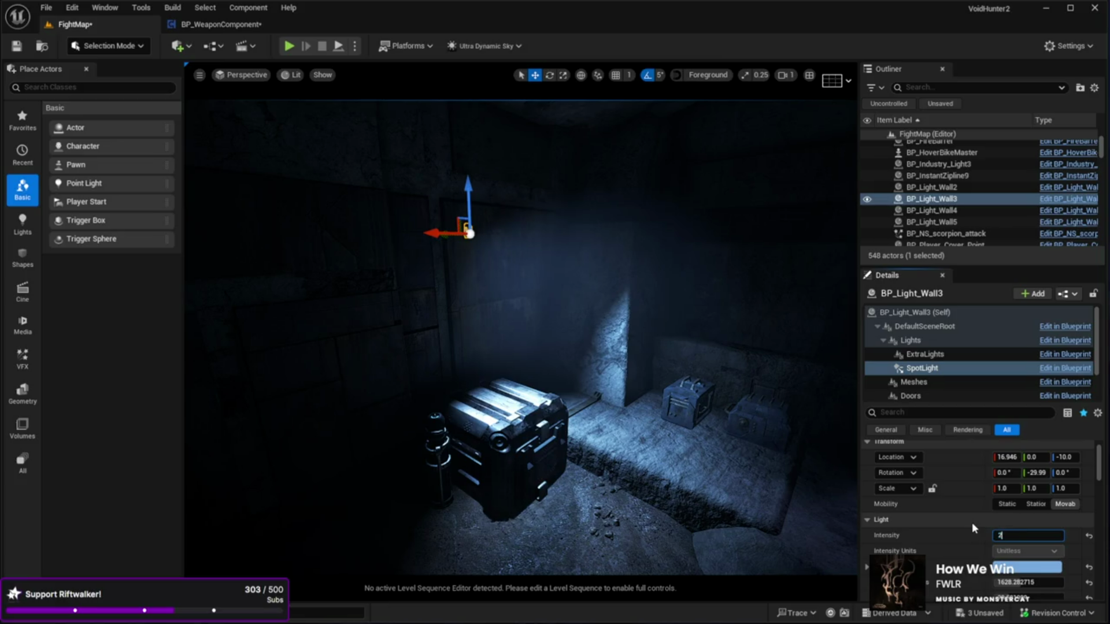
pyautogui.press('Return')
# Step: Set BP_Light_Wall2's SpotLight intensity to 2.0
pyautogui.moveTo(617, 495); pyautogui.dragTo(526, 443)
pyautogui.click(472, 322)
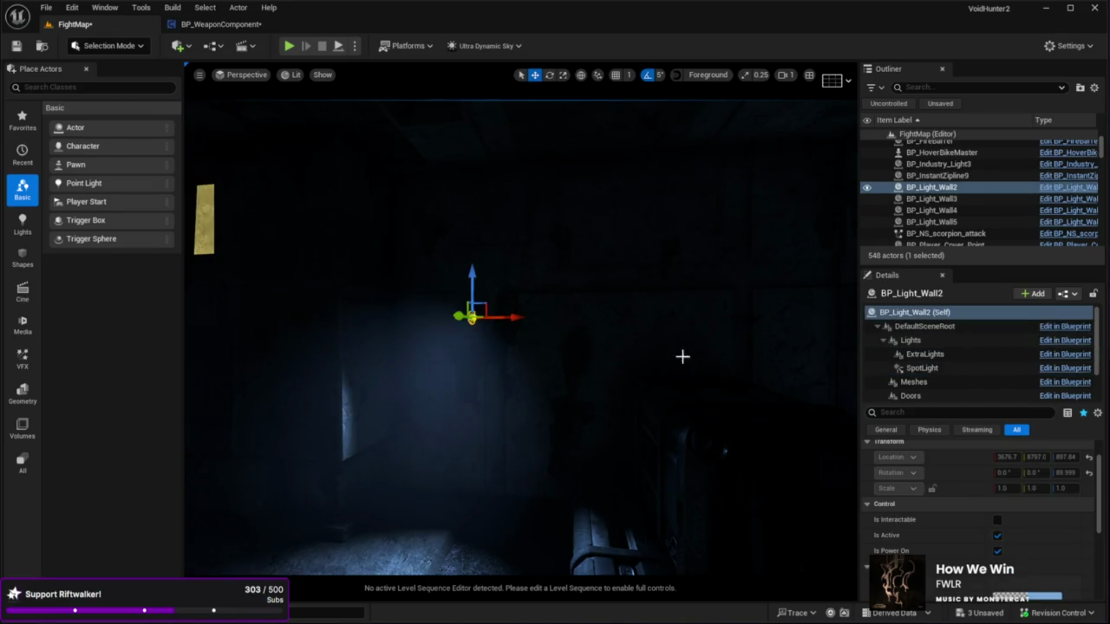
pyautogui.click(924, 369)
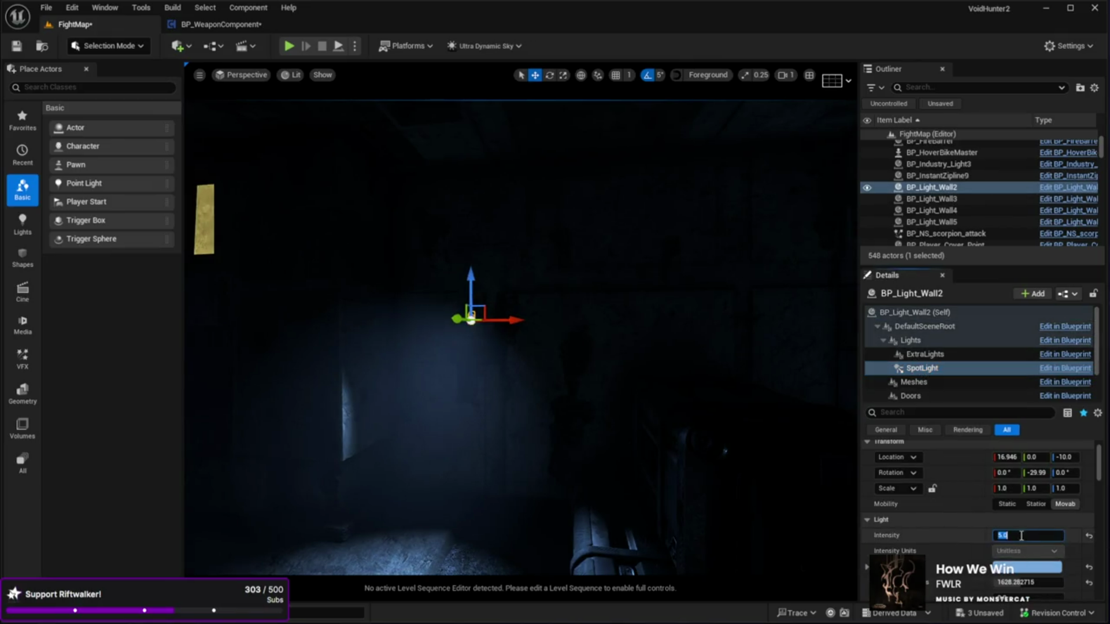
pyautogui.press('Return')
# Step: Set BP_Light_Wall4's SpotLight intensity to 2.0
pyautogui.moveTo(602, 491); pyautogui.dragTo(583, 464)
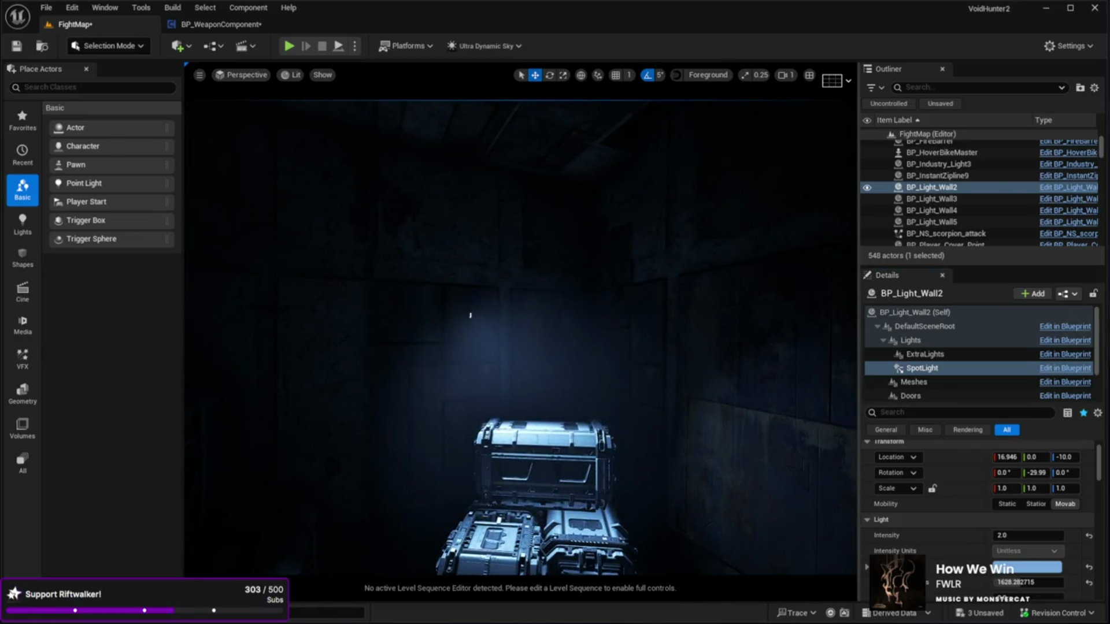
pyautogui.click(470, 315)
pyautogui.click(939, 372)
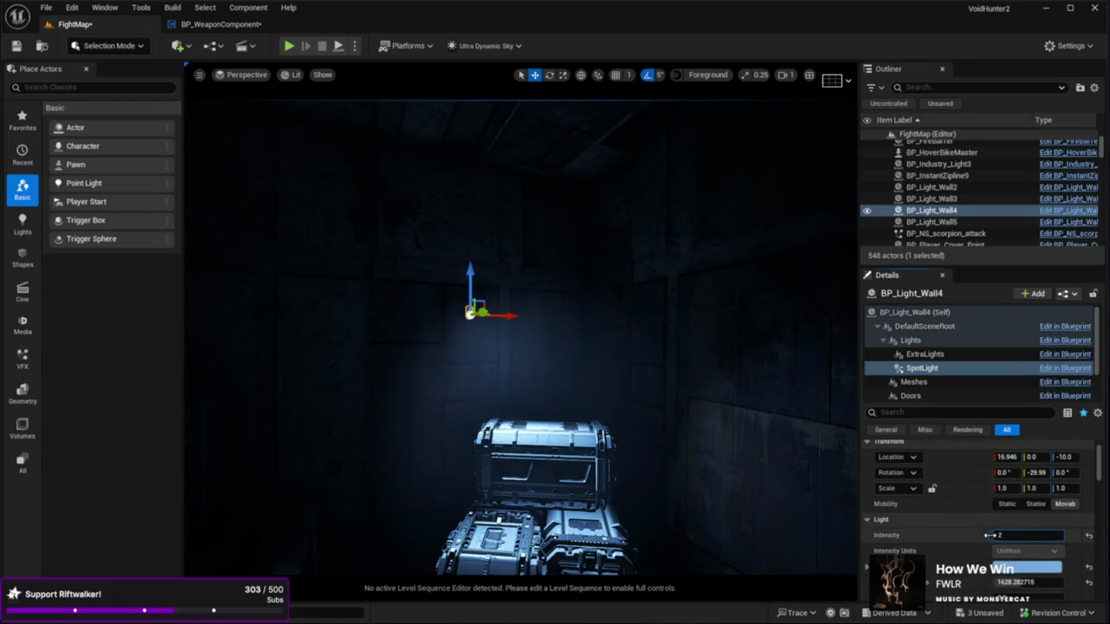
pyautogui.moveTo(596, 546)
pyautogui.mouseDown()
pyautogui.moveTo(558, 504)
pyautogui.moveTo(457, 468)
pyautogui.moveTo(515, 462)
pyautogui.mouseUp()
# Step: Start a full-screen play test of FightMap and walk the character forward
pyautogui.click(581, 537)
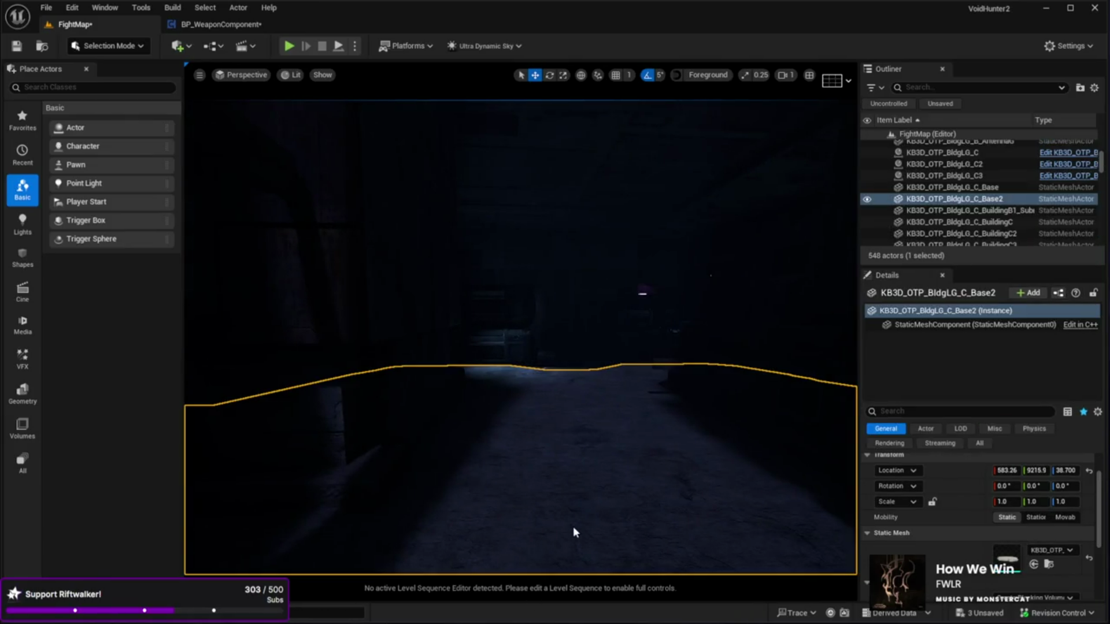
pyautogui.hotkey('alt', 'p')
pyautogui.press('F11')
pyautogui.press('w')
pyautogui.click(555, 312)
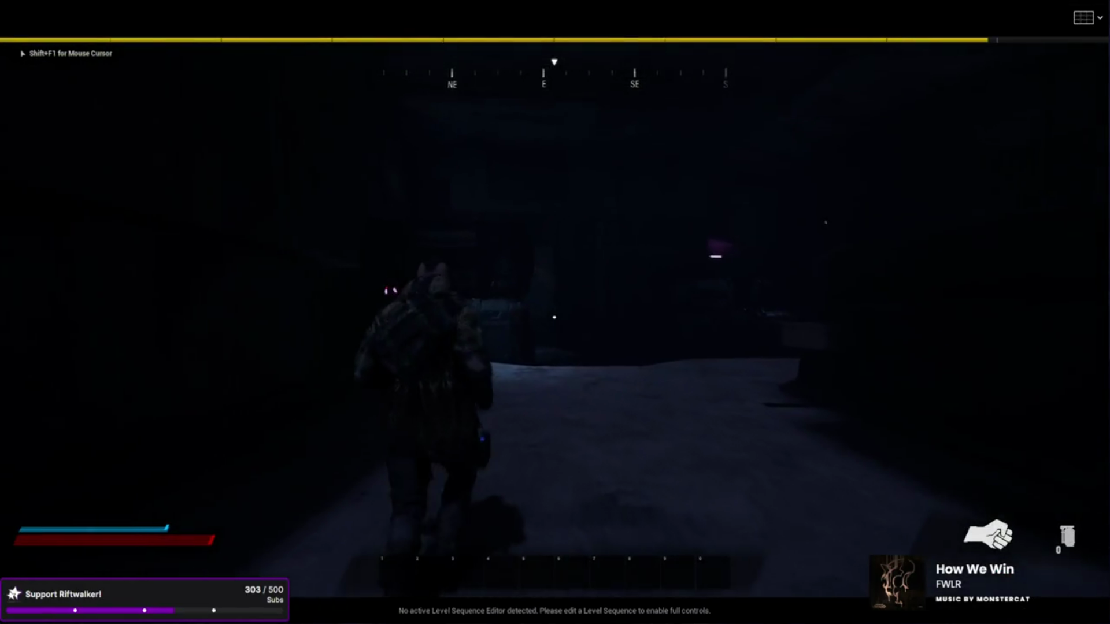
# Step: Walk the character past the crates and through the dark area into the alley
pyautogui.press('w')
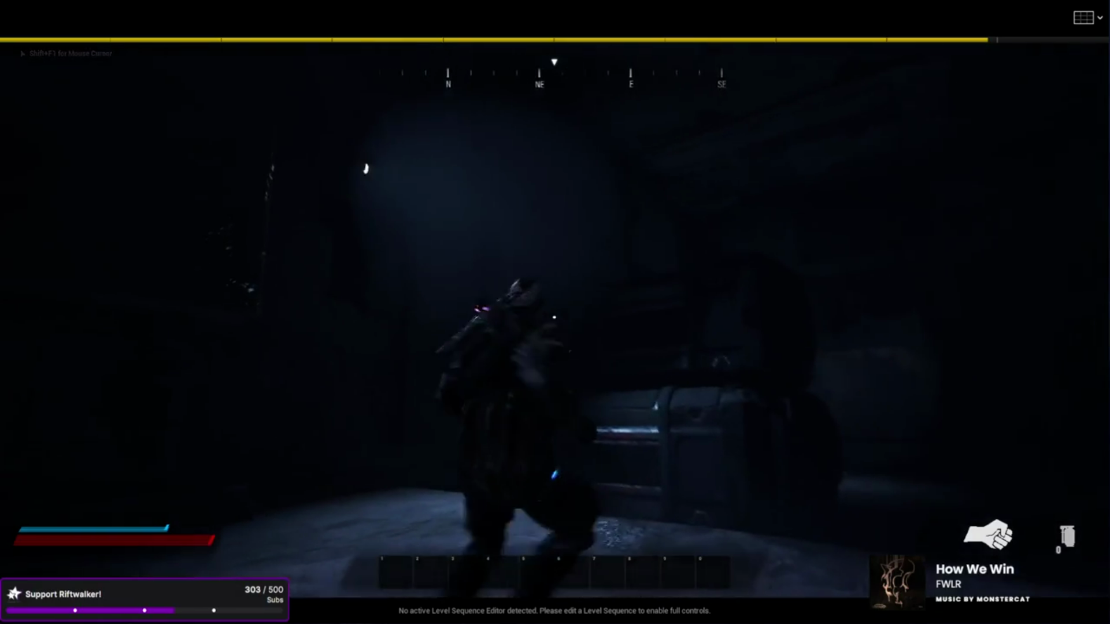
pyautogui.press('w')
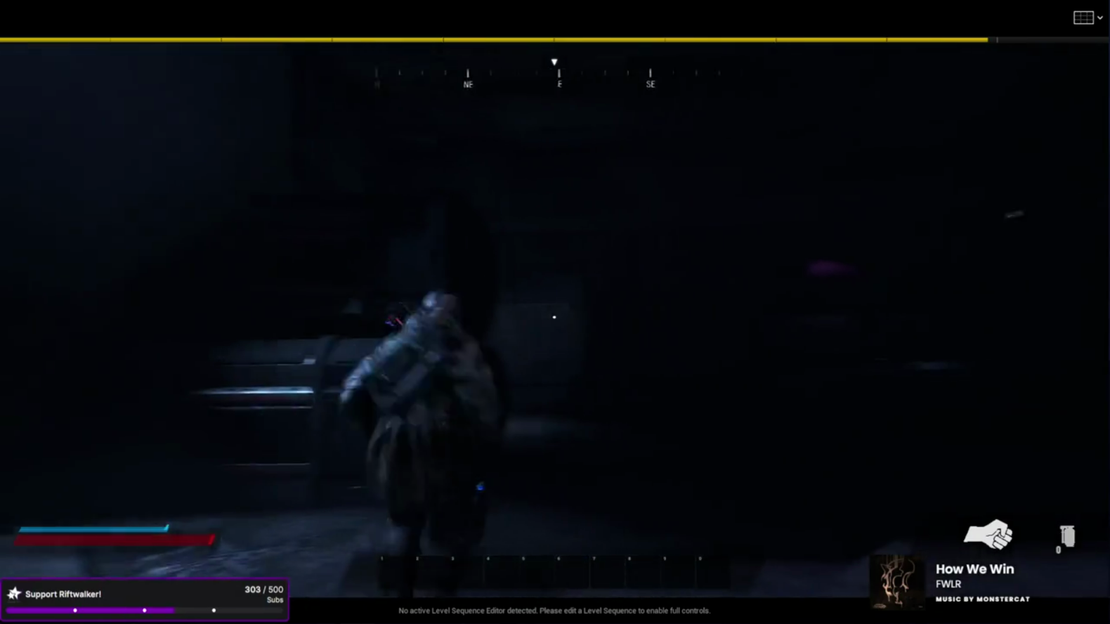
pyautogui.press('w')
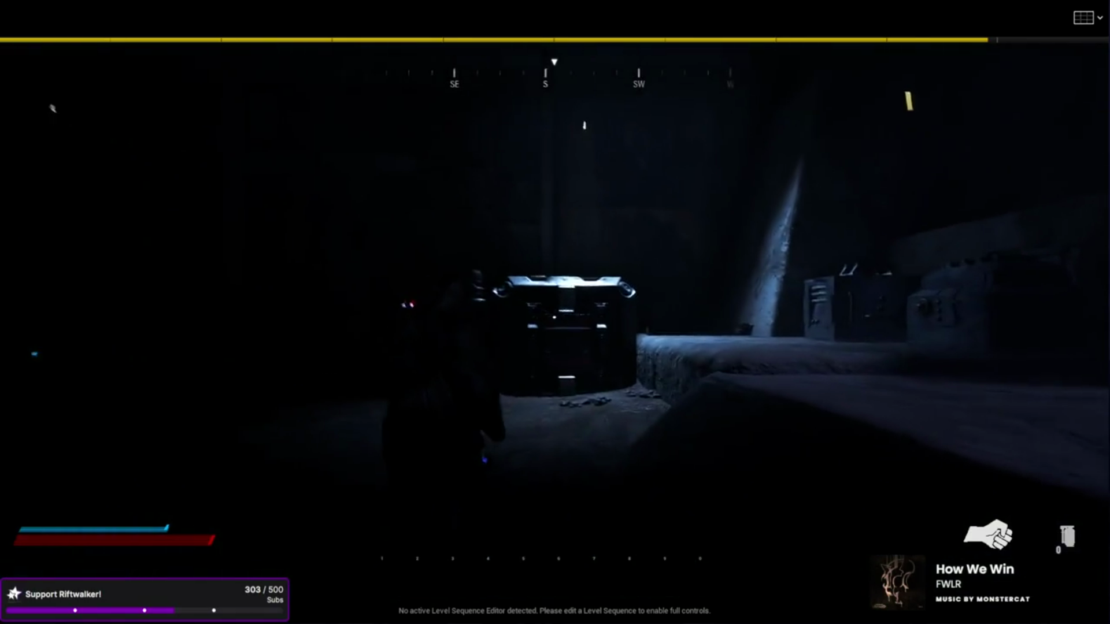
pyautogui.press('w')
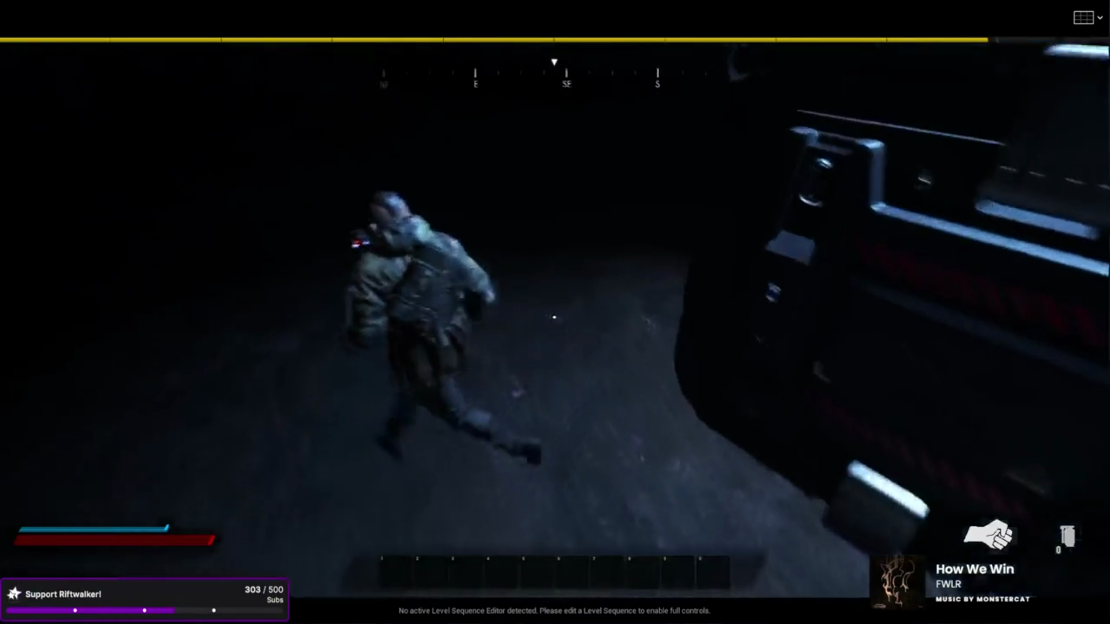
pyautogui.press('w')
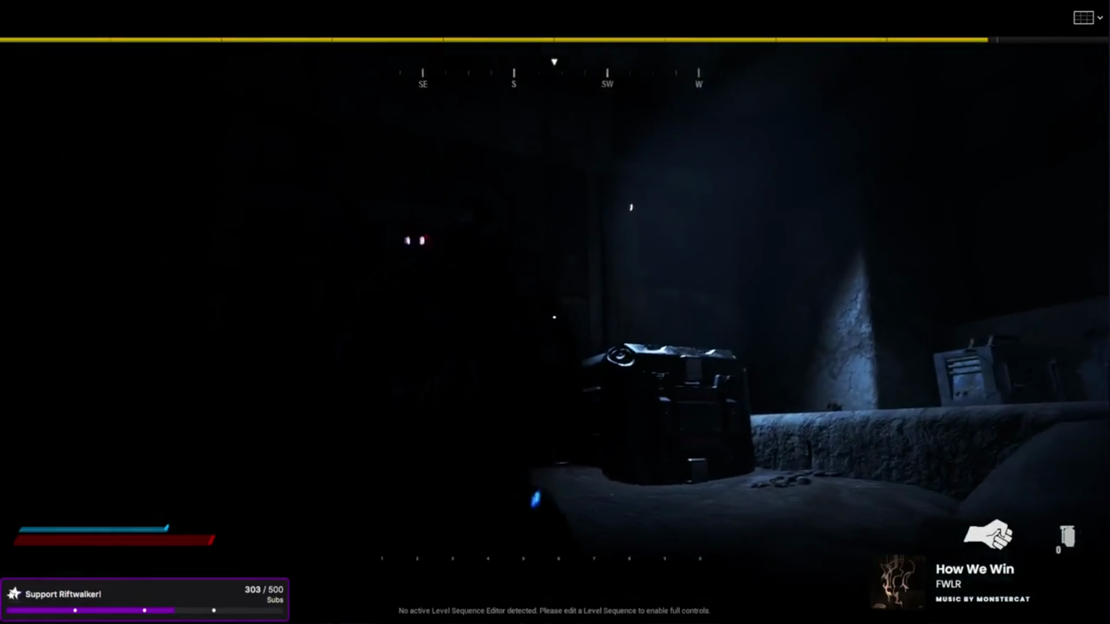
pyautogui.press('w')
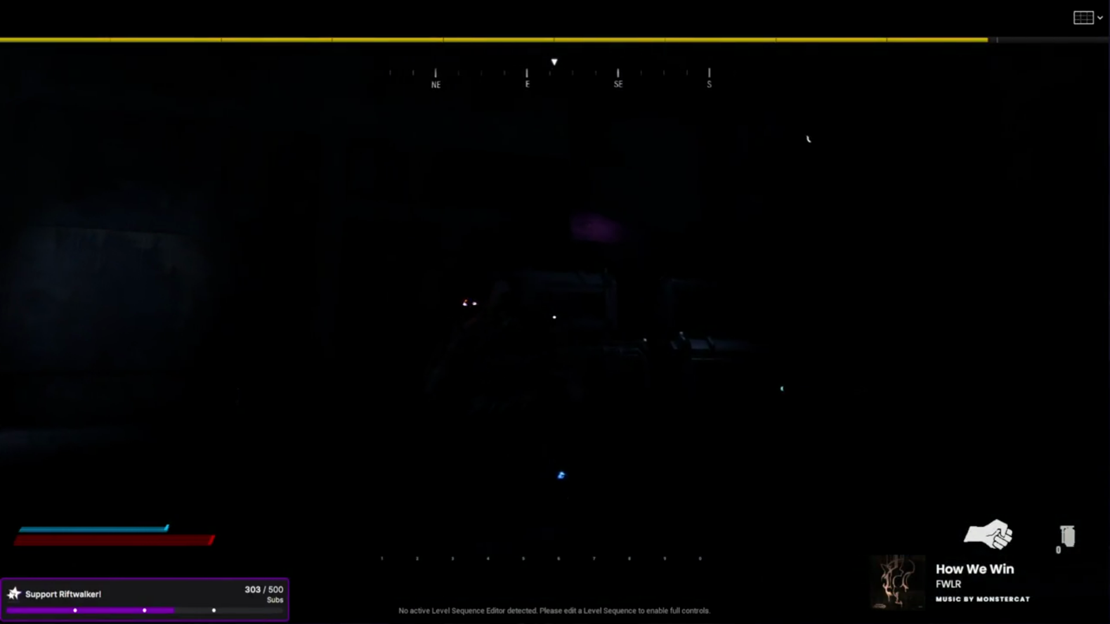
pyautogui.press('w')
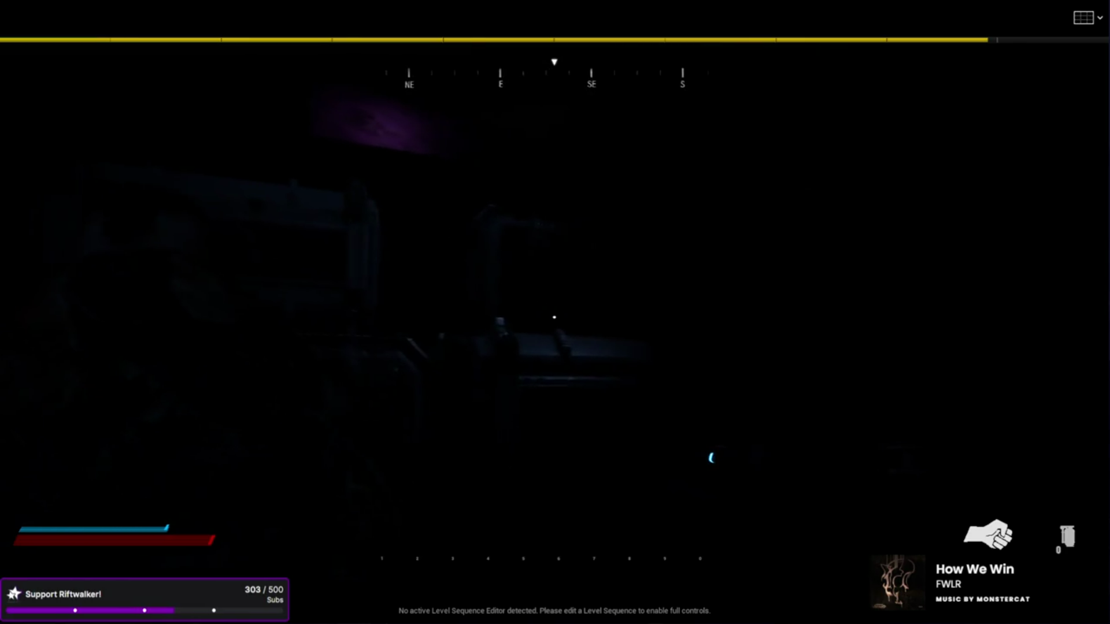
pyautogui.press('w')
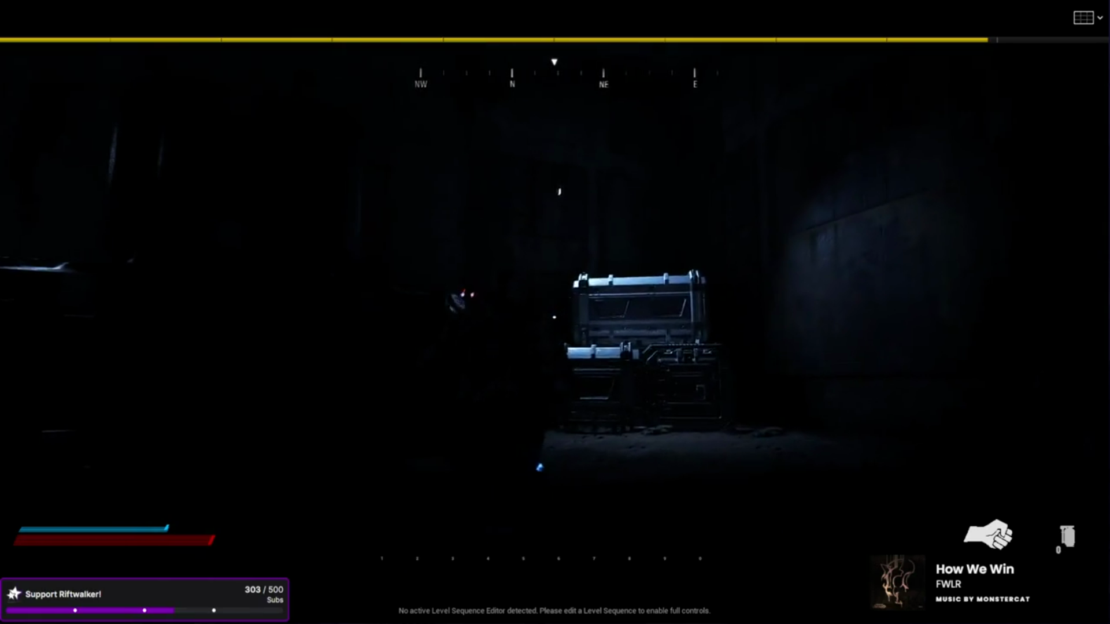
pyautogui.press('w')
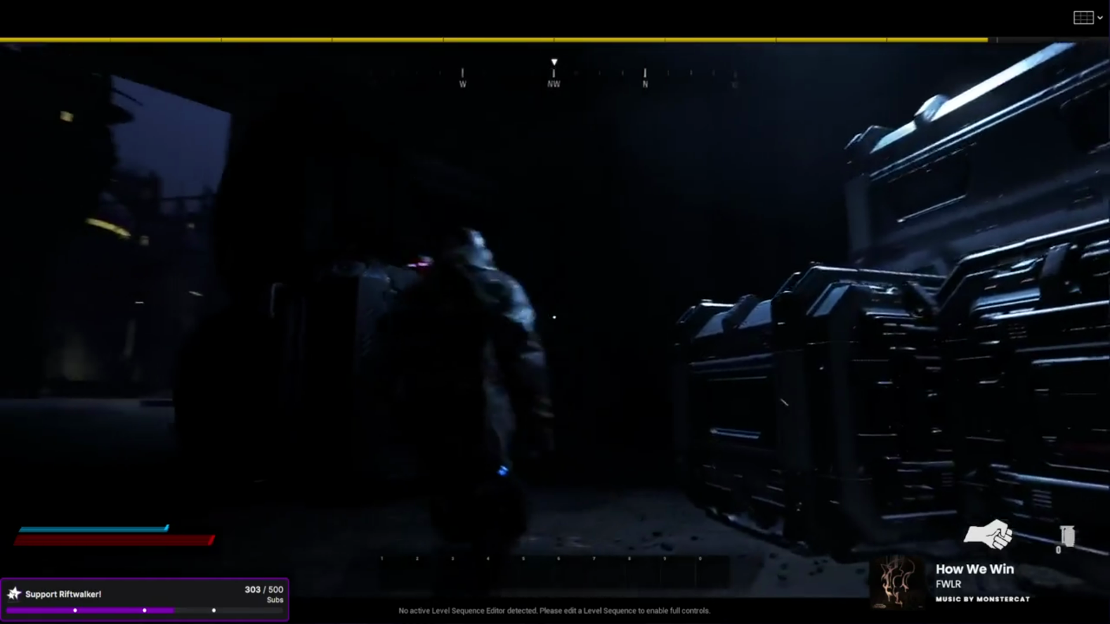
pyautogui.press('w')
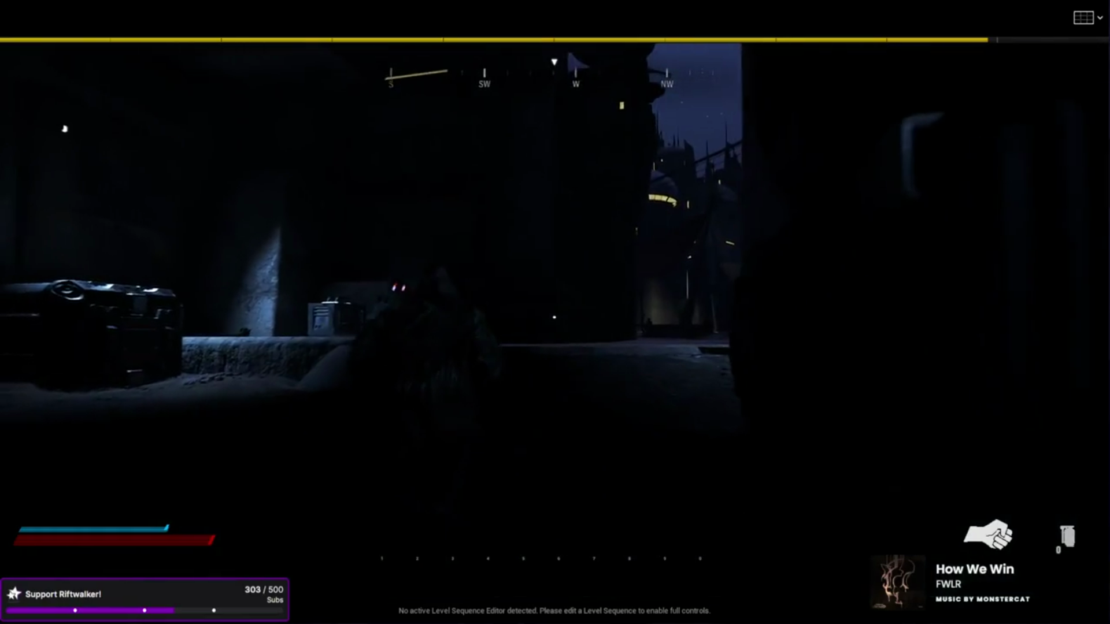
pyautogui.press('w')
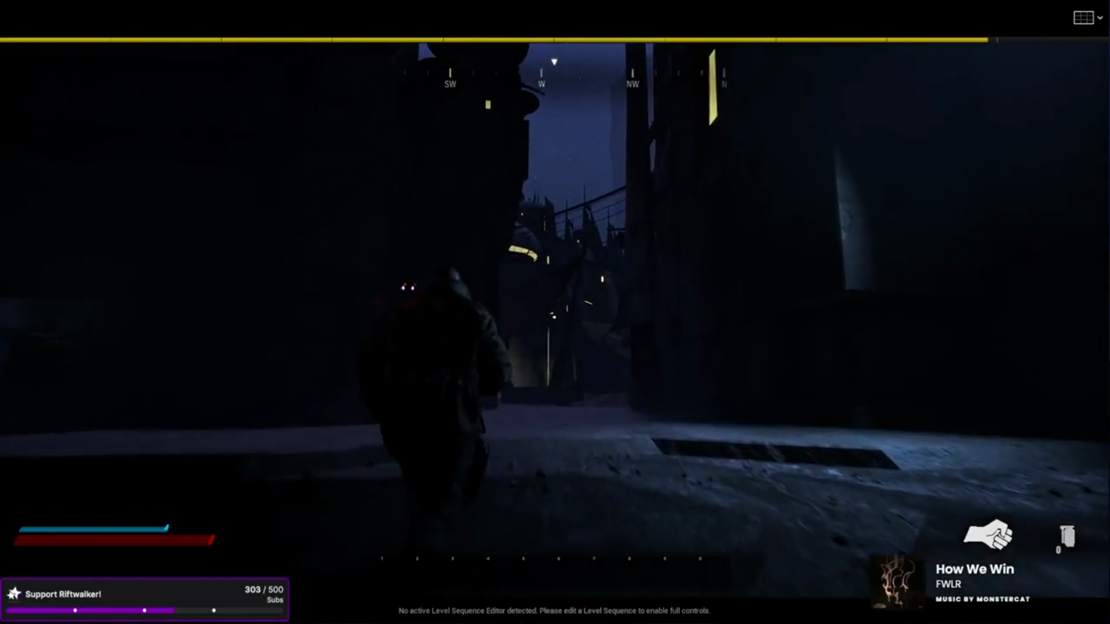
# Step: Turn around with the flashlight on and walk to the lit rusty door and crates
pyautogui.press('s')
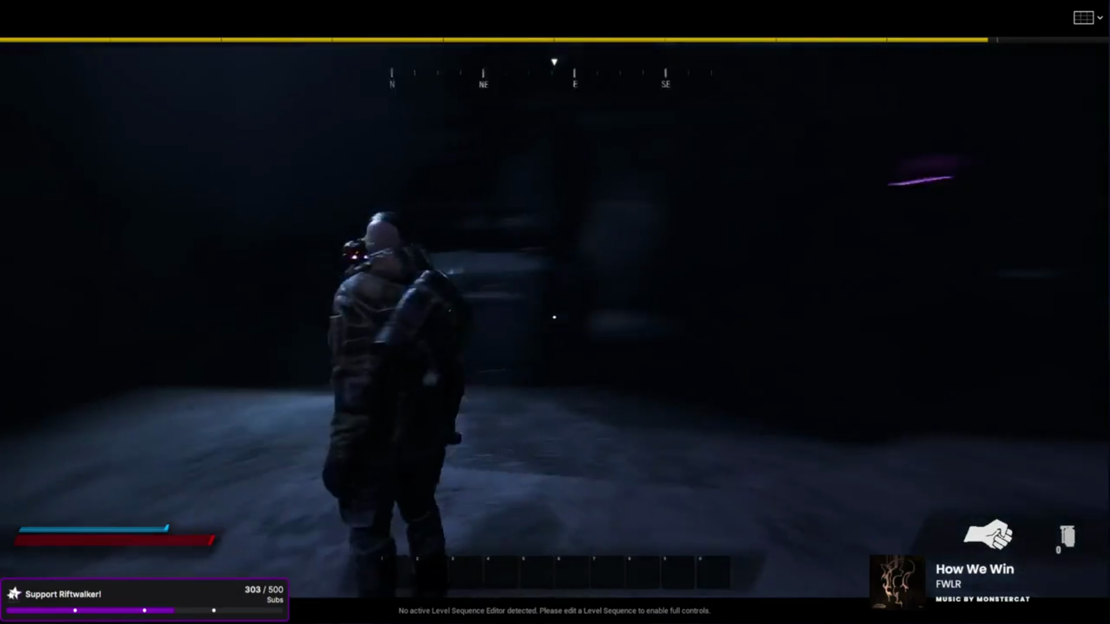
pyautogui.press('w')
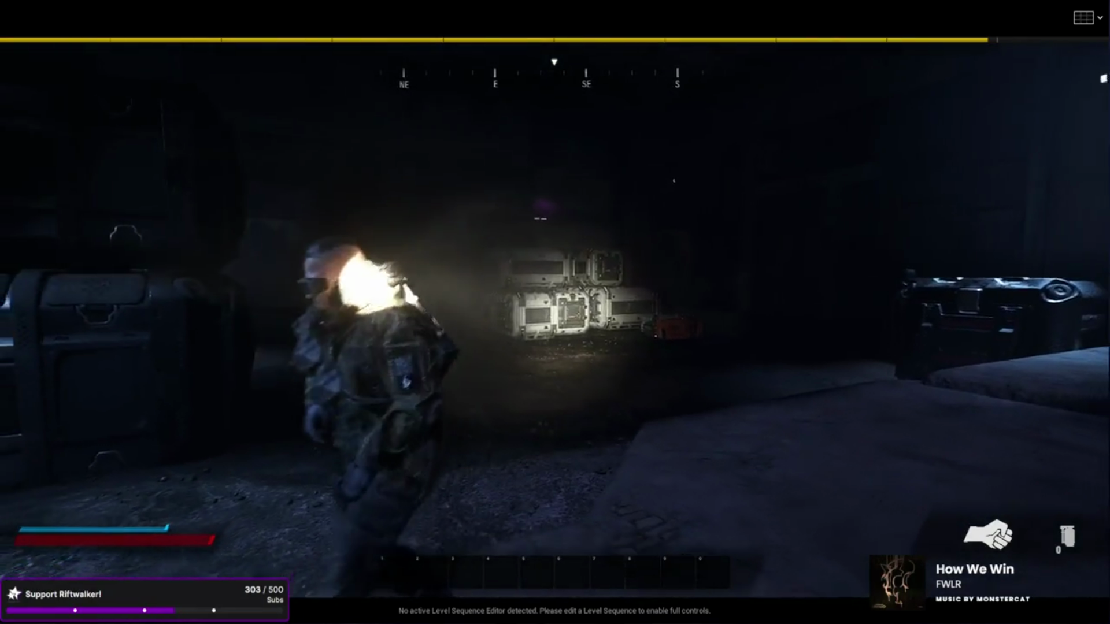
pyautogui.press('w')
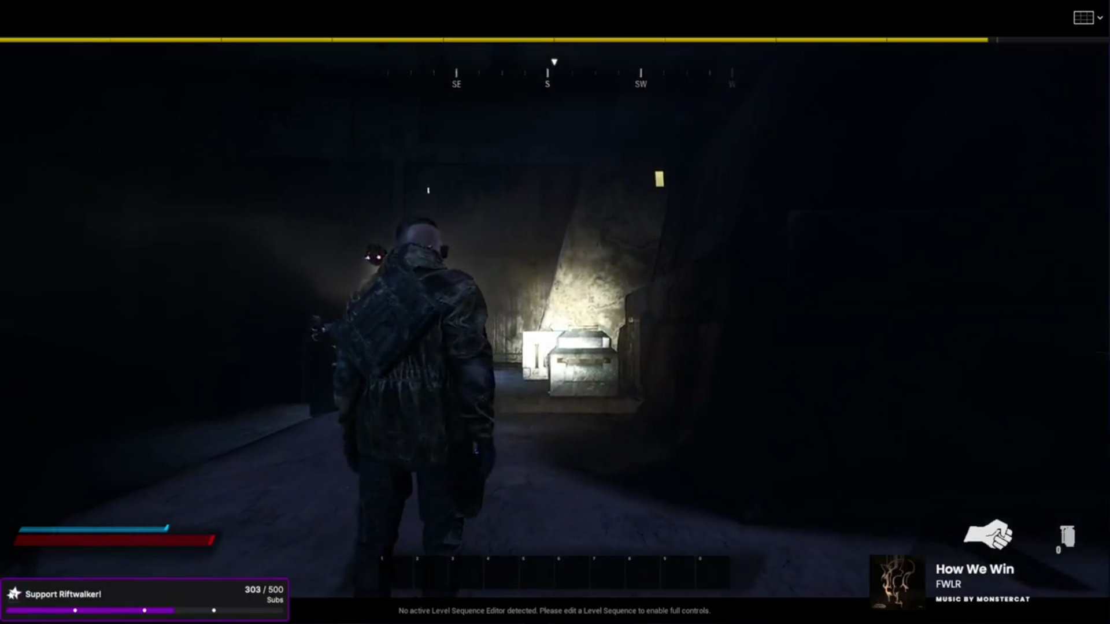
pyautogui.press('w')
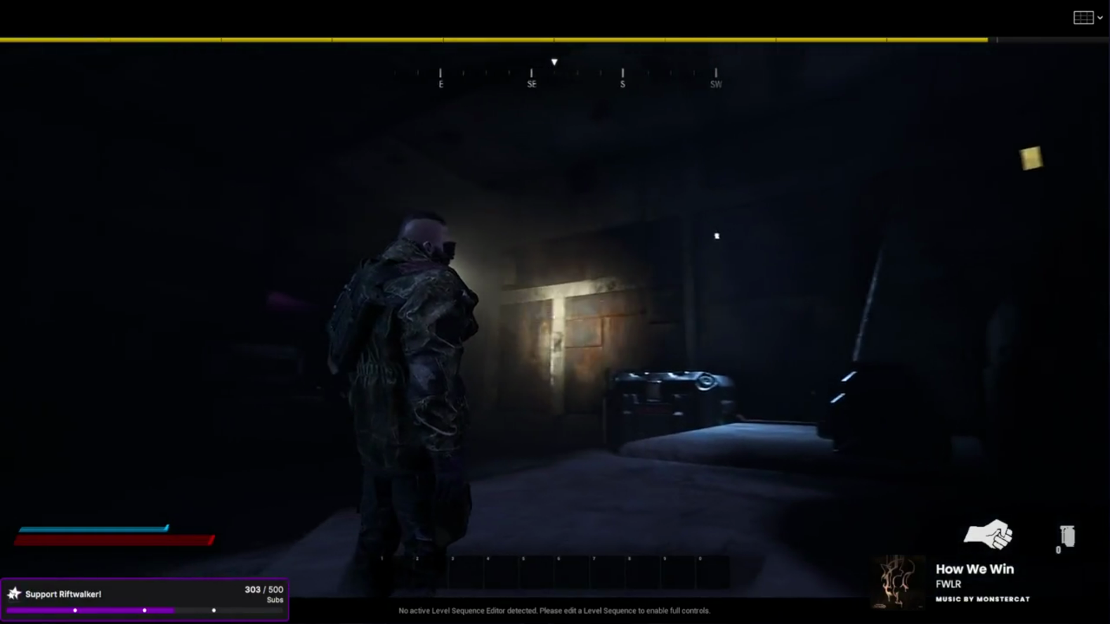
pyautogui.press('w')
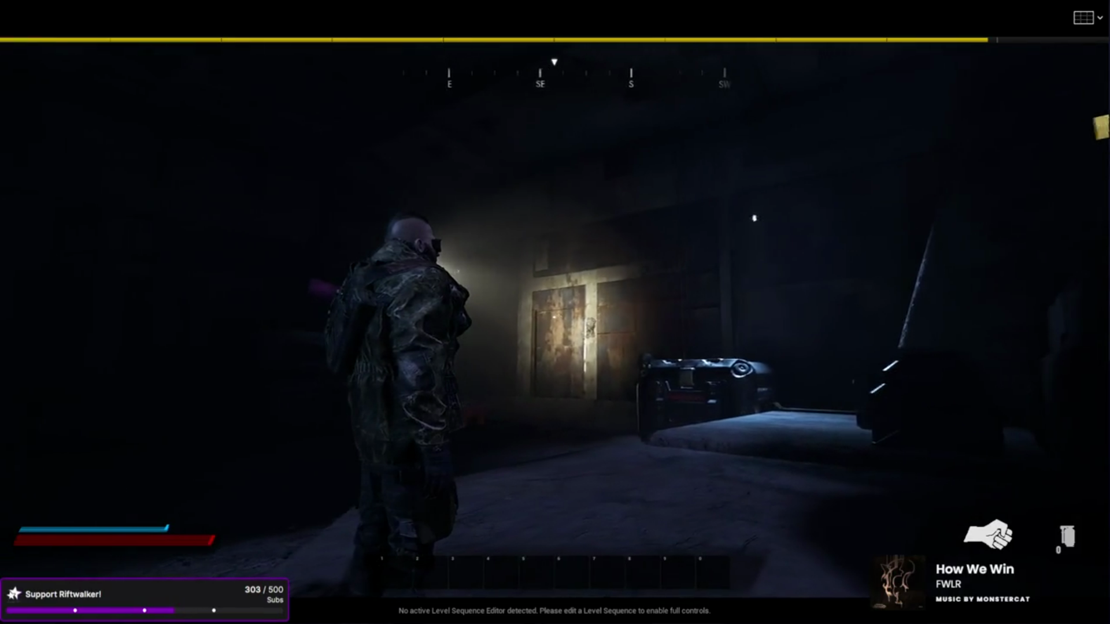
pyautogui.press('w')
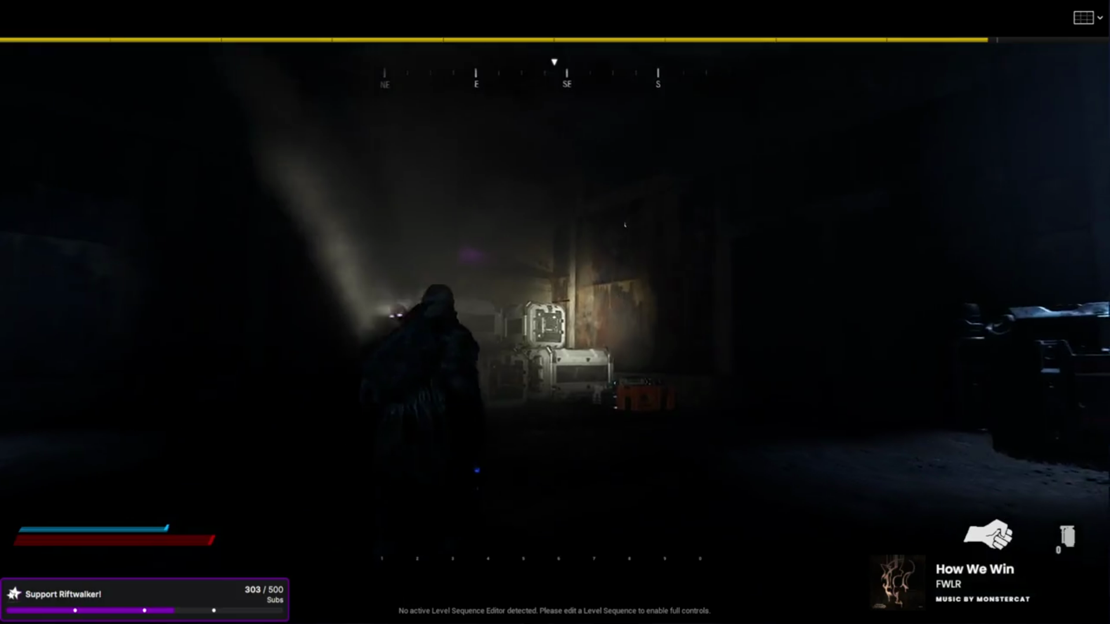
pyautogui.press('w')
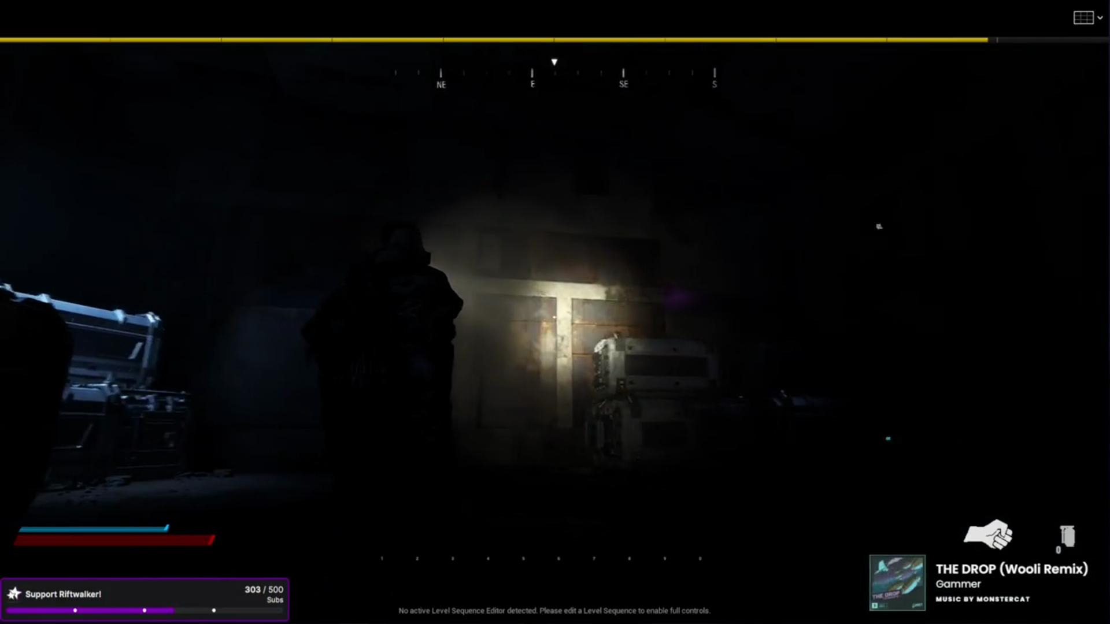
pyautogui.press('w')
pyautogui.press('w')
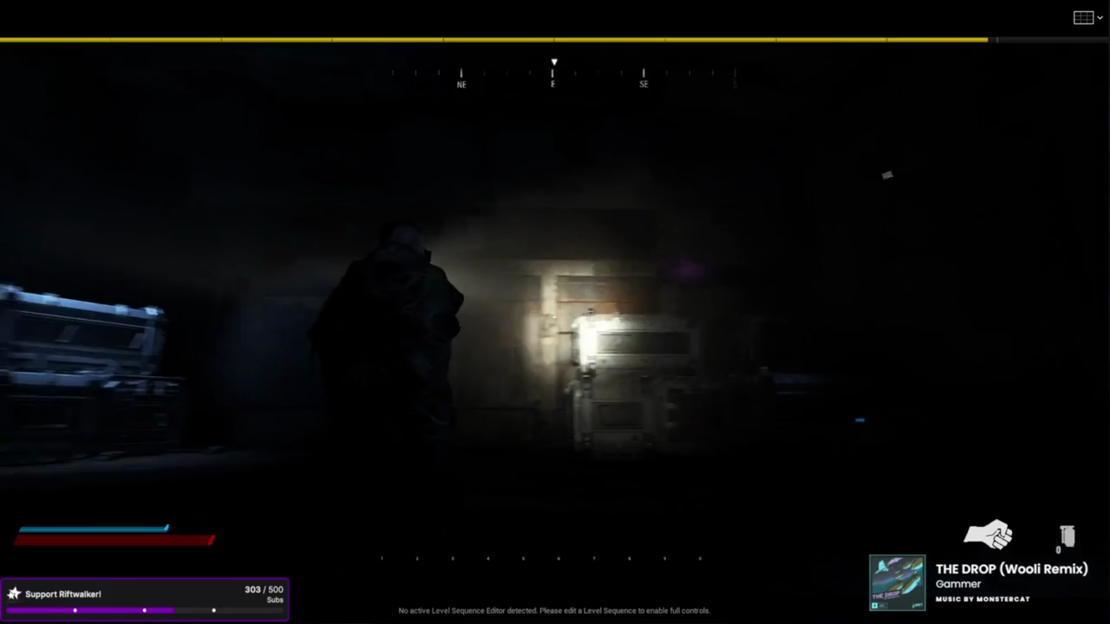
pyautogui.press('w')
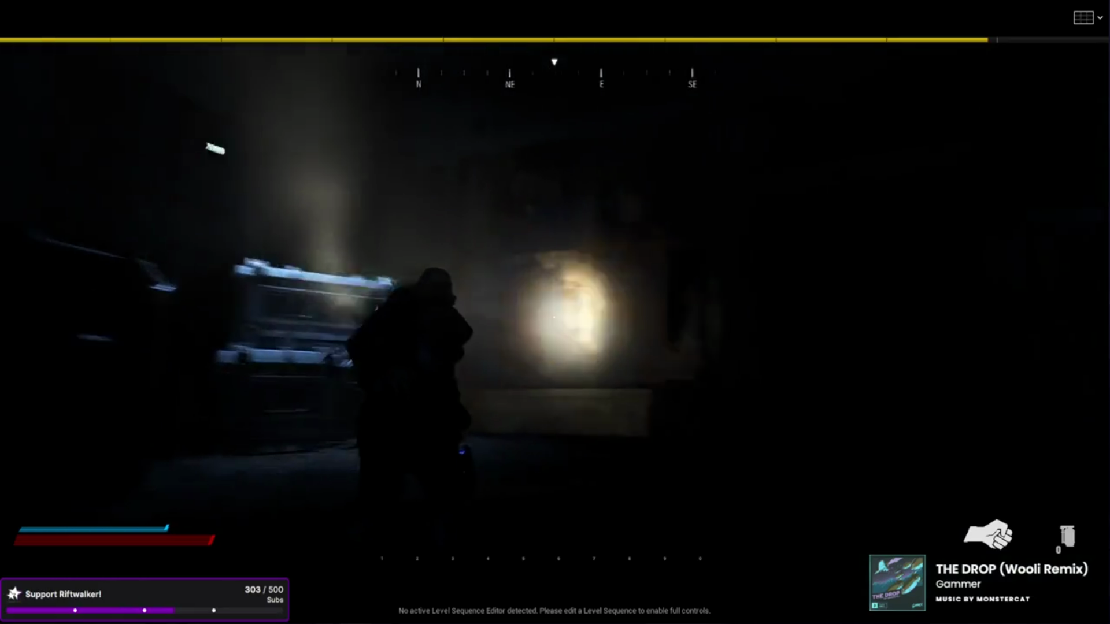
pyautogui.press('w')
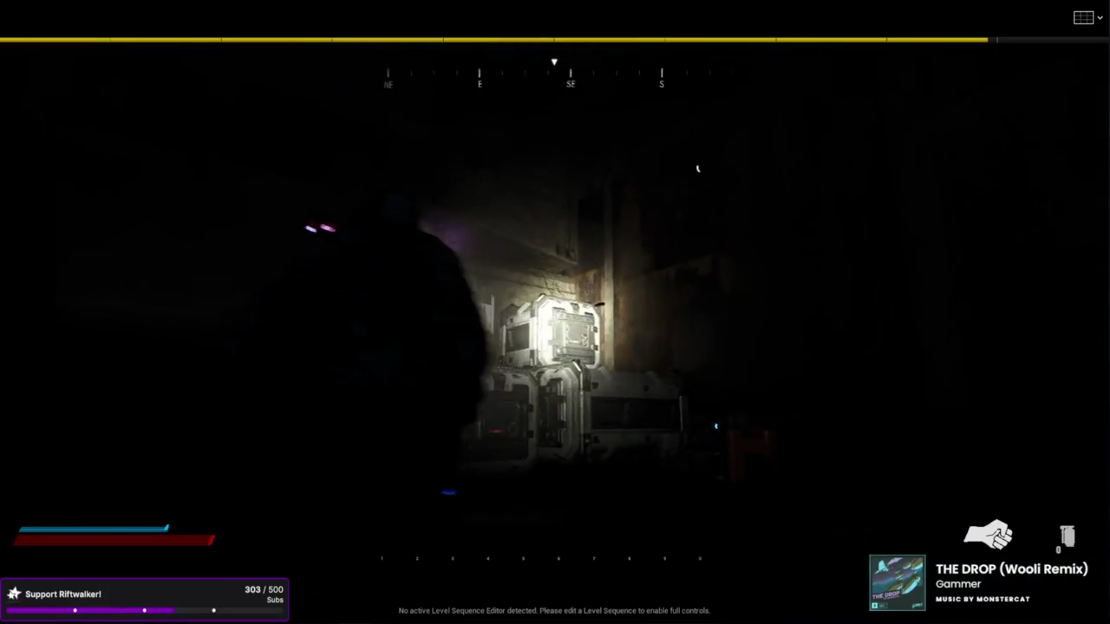
# Step: Sidestep left along the crates and deploy the drone with its camera feed
pyautogui.press('a')
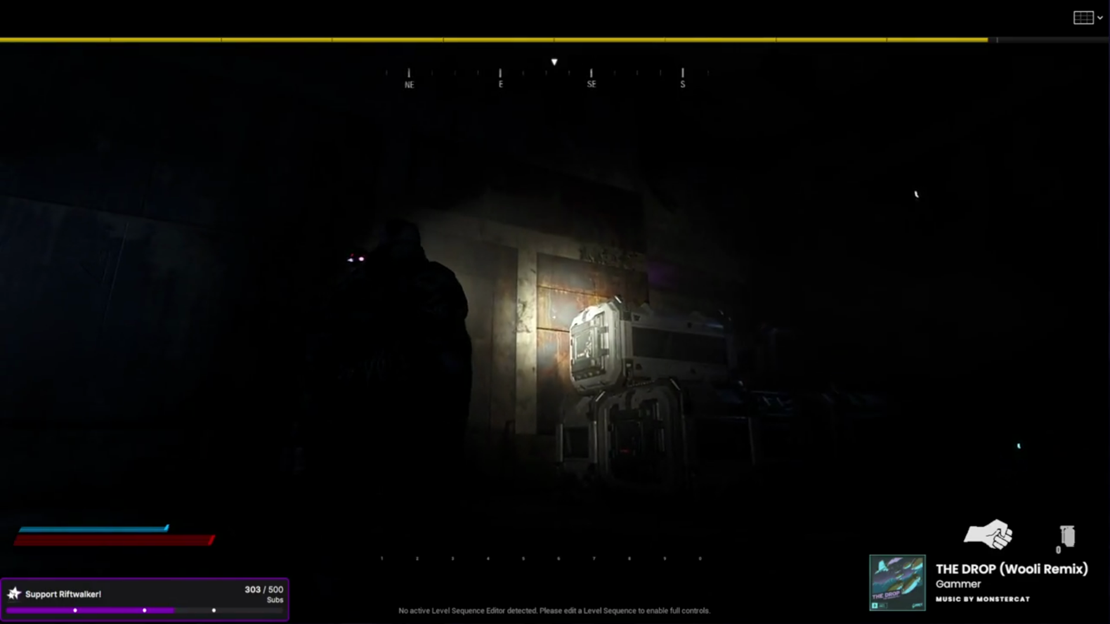
pyautogui.press('a')
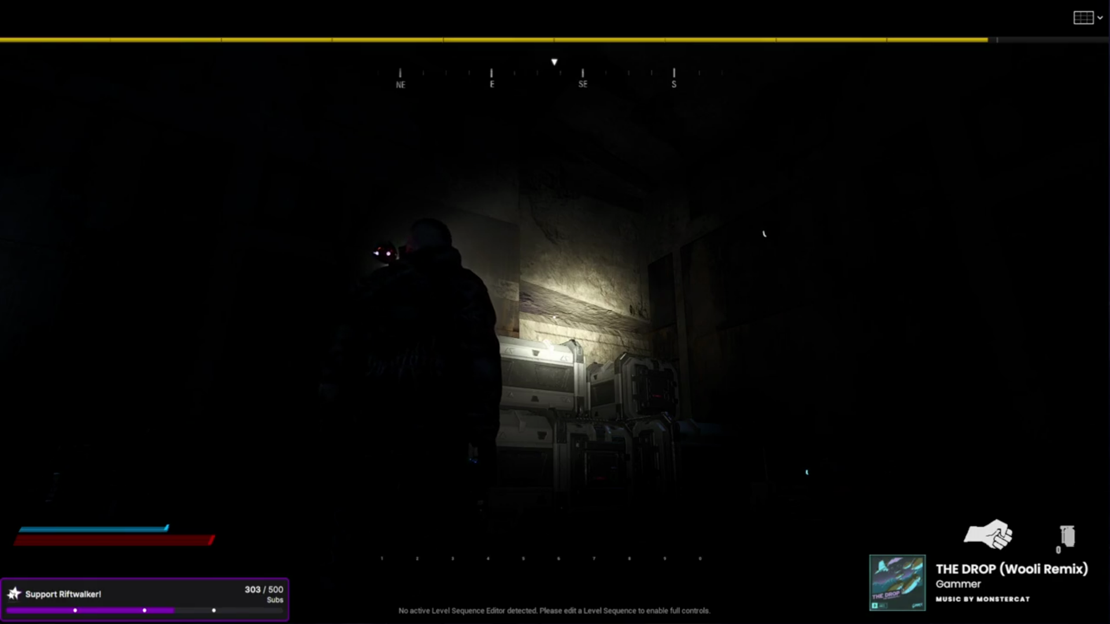
pyautogui.press('a')
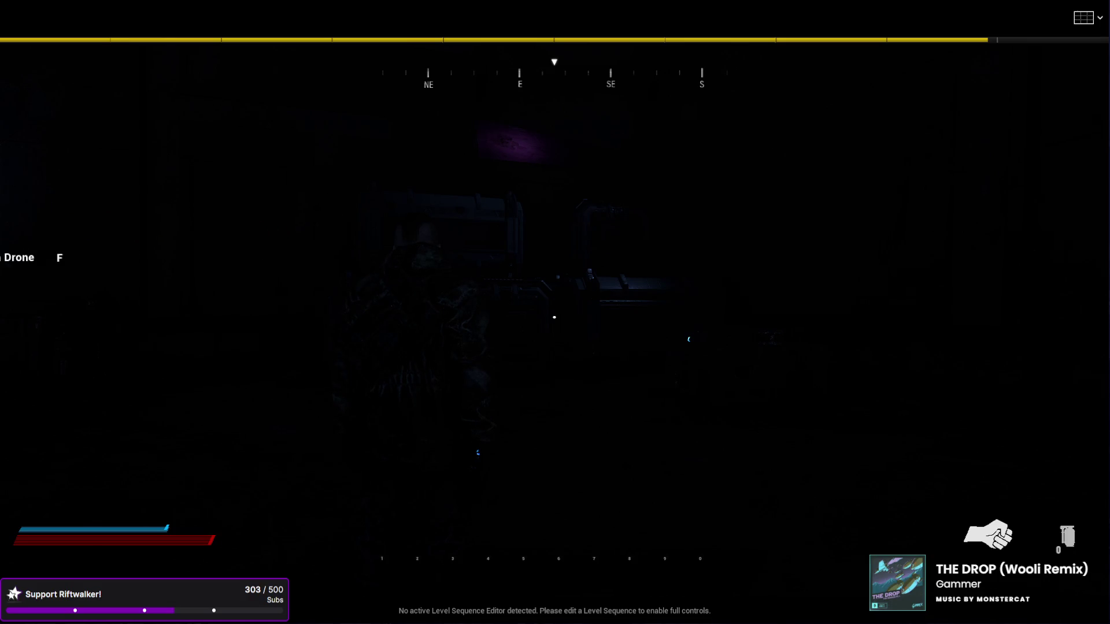
pyautogui.press('f')
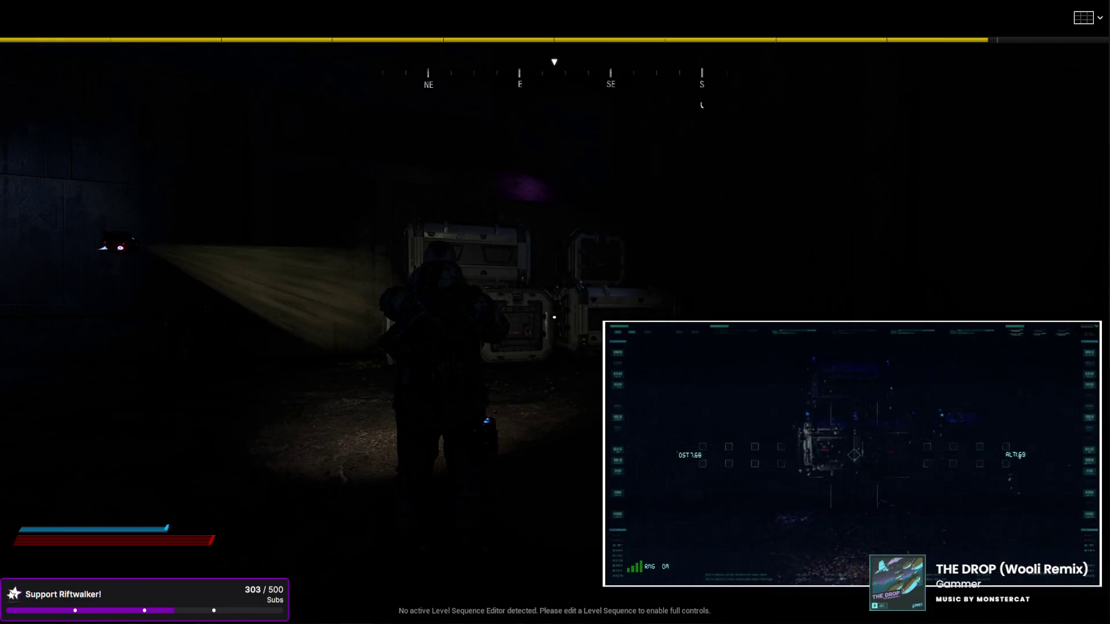
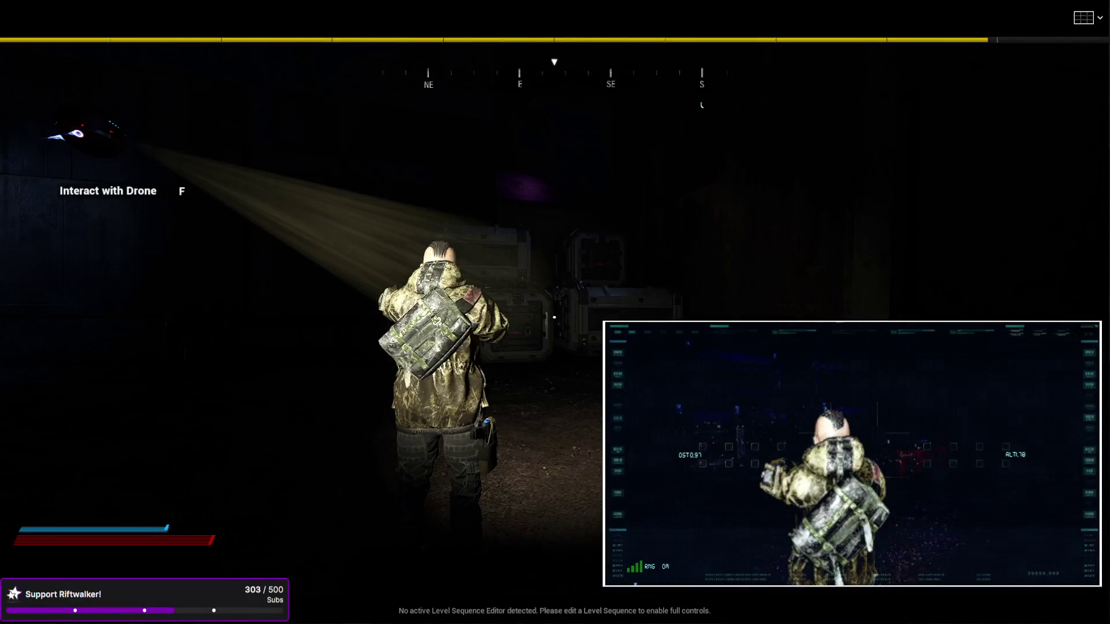
# Step: Stop the Play In Editor session with Esc to get back to the level editor
pyautogui.press('Escape')
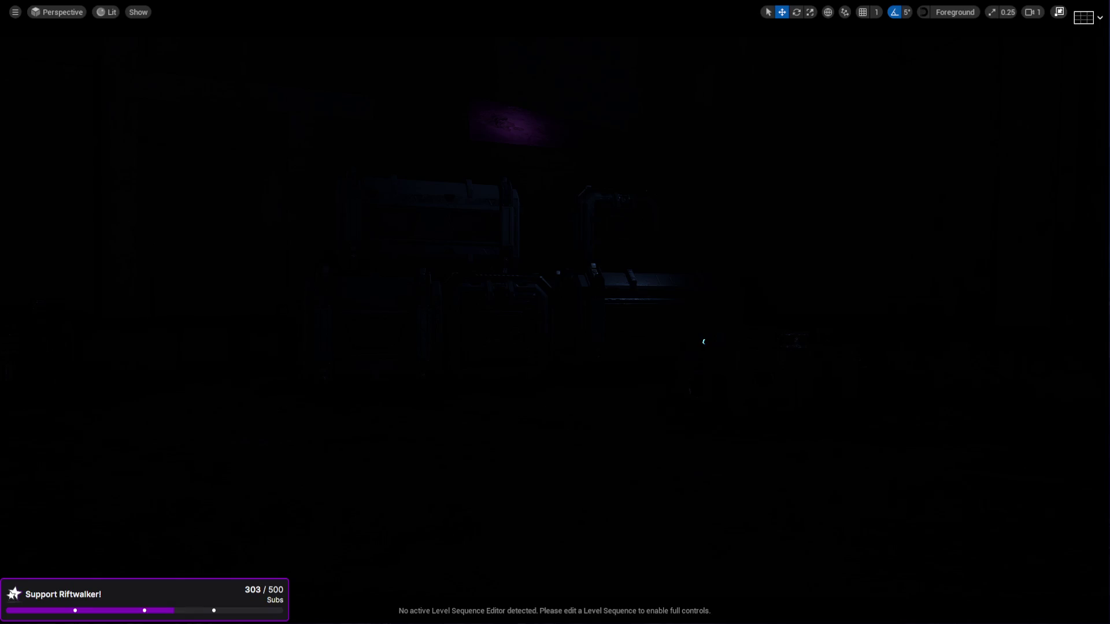
# Step: Look around the warehouse and switch the viewport to Detail Lighting (Alt+5)
pyautogui.moveTo(533, 300)
pyautogui.mouseDown()
pyautogui.moveTo(404, 260)
pyautogui.moveTo(64, 190)
pyautogui.mouseUp()
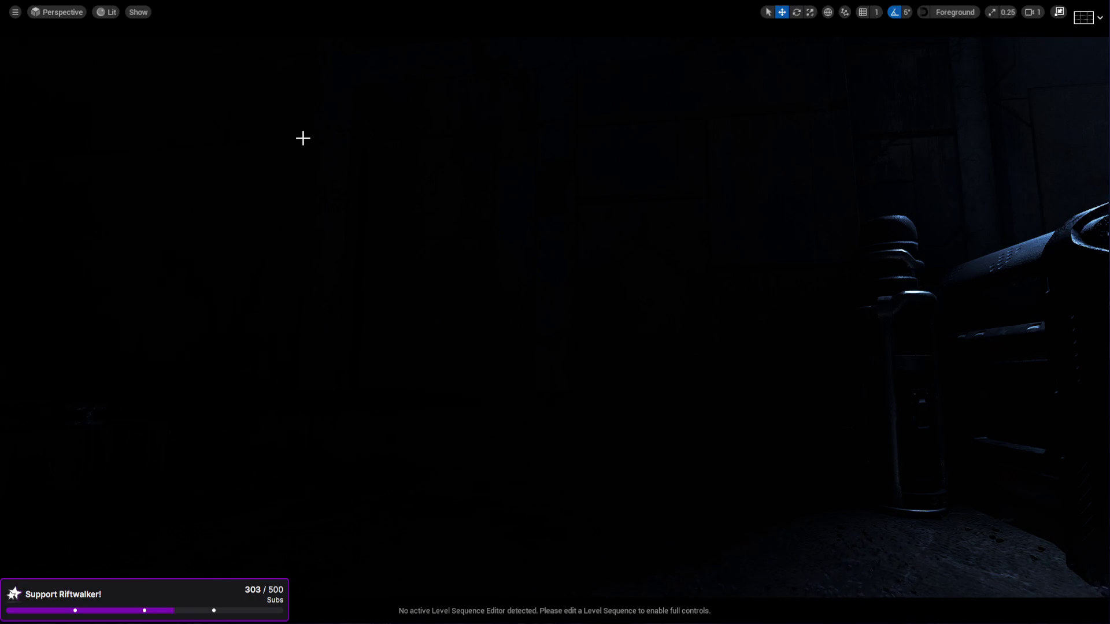
pyautogui.moveTo(379, 277); pyautogui.dragTo(379, 277)
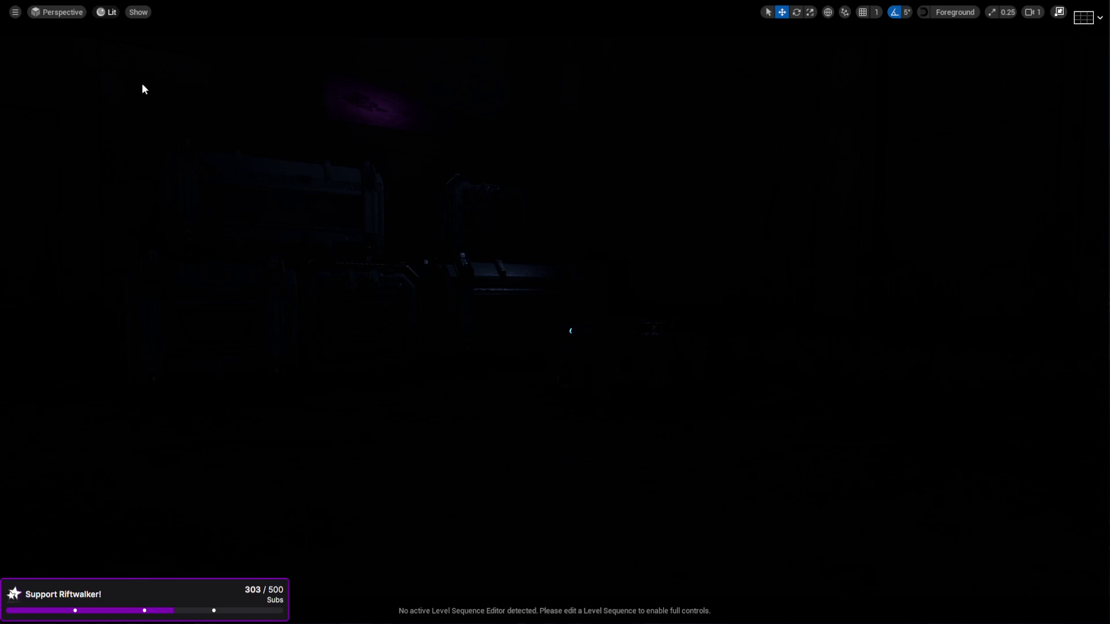
pyautogui.hotkey('alt', '5')
pyautogui.moveTo(394, 255); pyautogui.dragTo(400, 269)
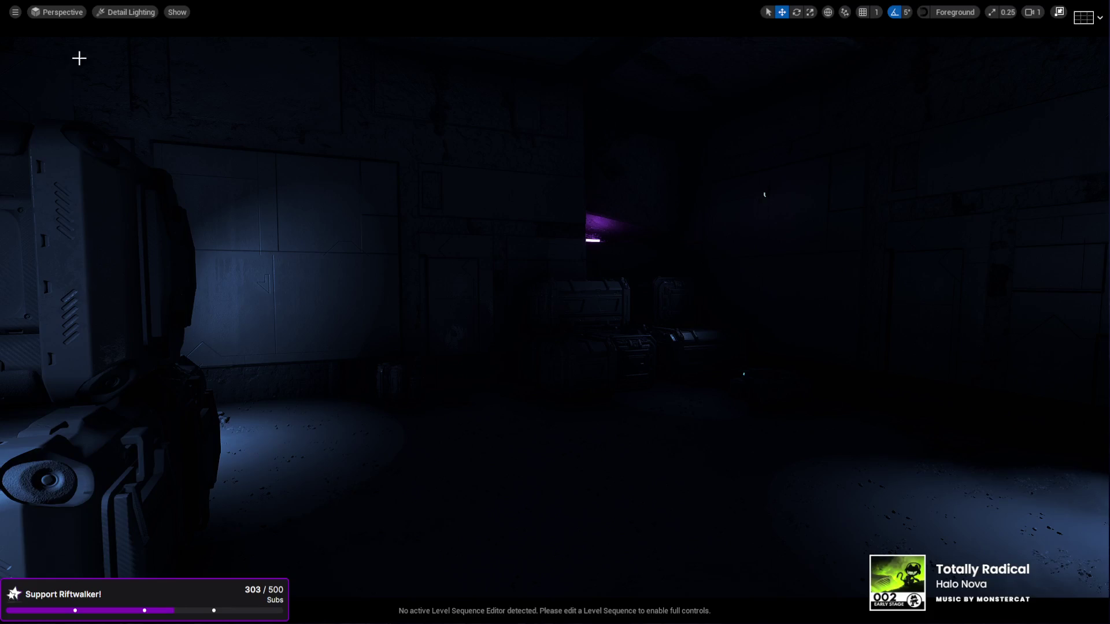
# Step: Restore the editor layout, set the Sky's Time Of Day to 1100, and close BP_WeaponComponent
pyautogui.click(1059, 14)
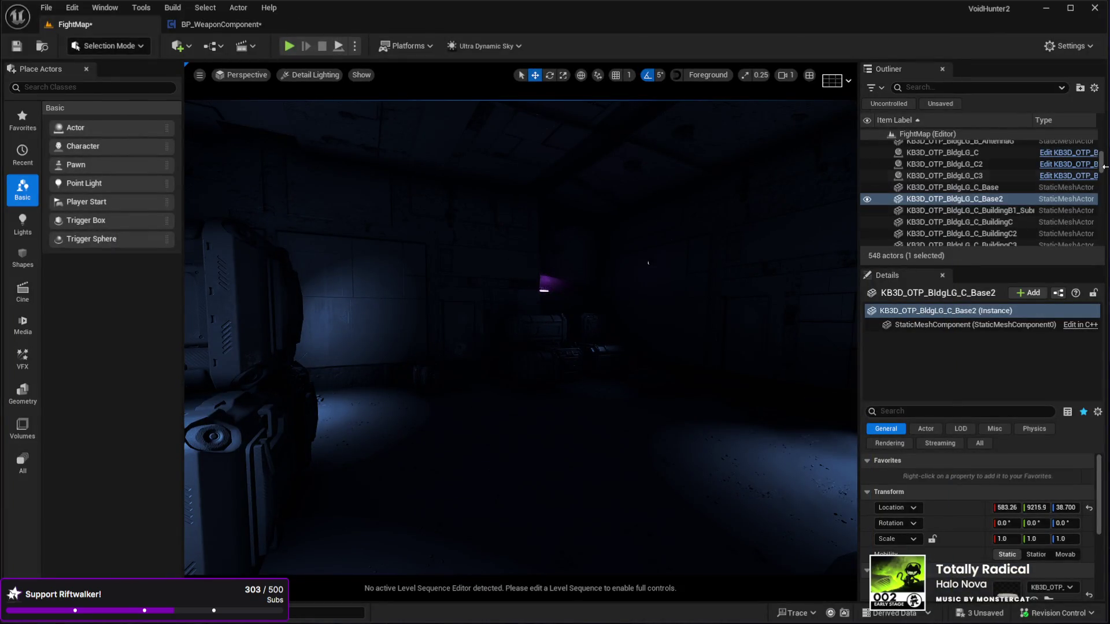
pyautogui.moveTo(1102, 162); pyautogui.dragTo(1102, 136)
pyautogui.click(940, 204)
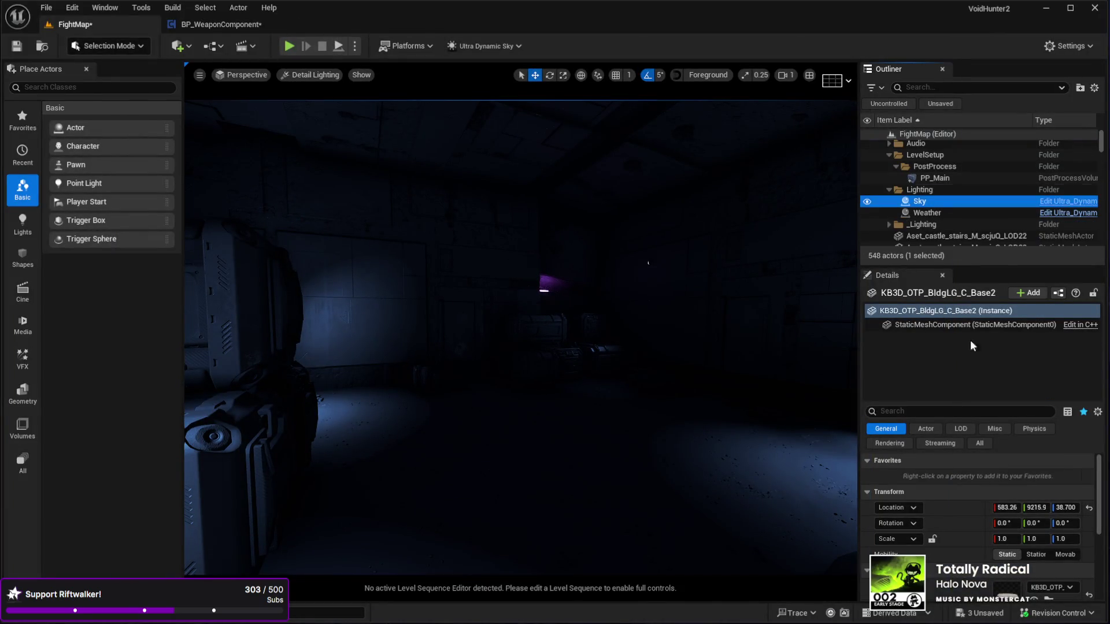
pyautogui.write('1100')
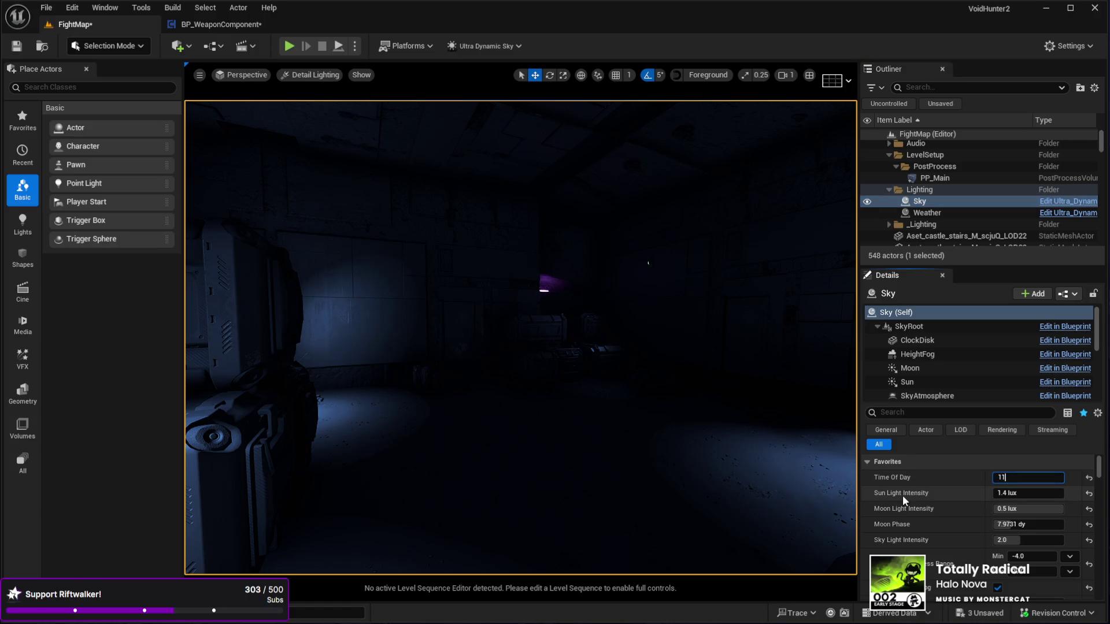
pyautogui.press('Return')
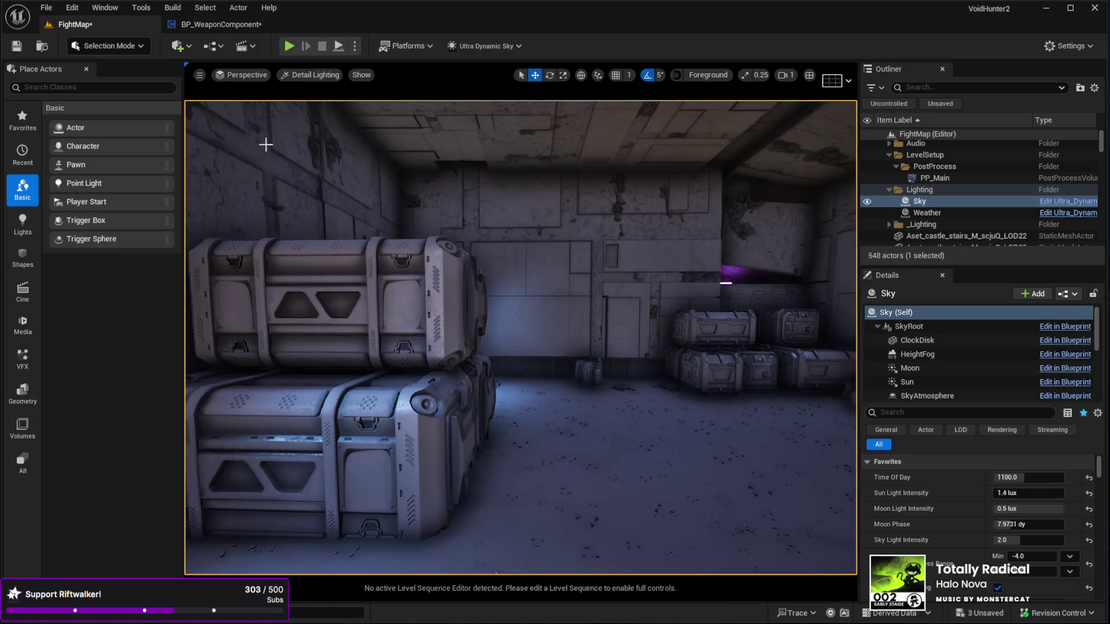
pyautogui.click(274, 26)
pyautogui.click(581, 256)
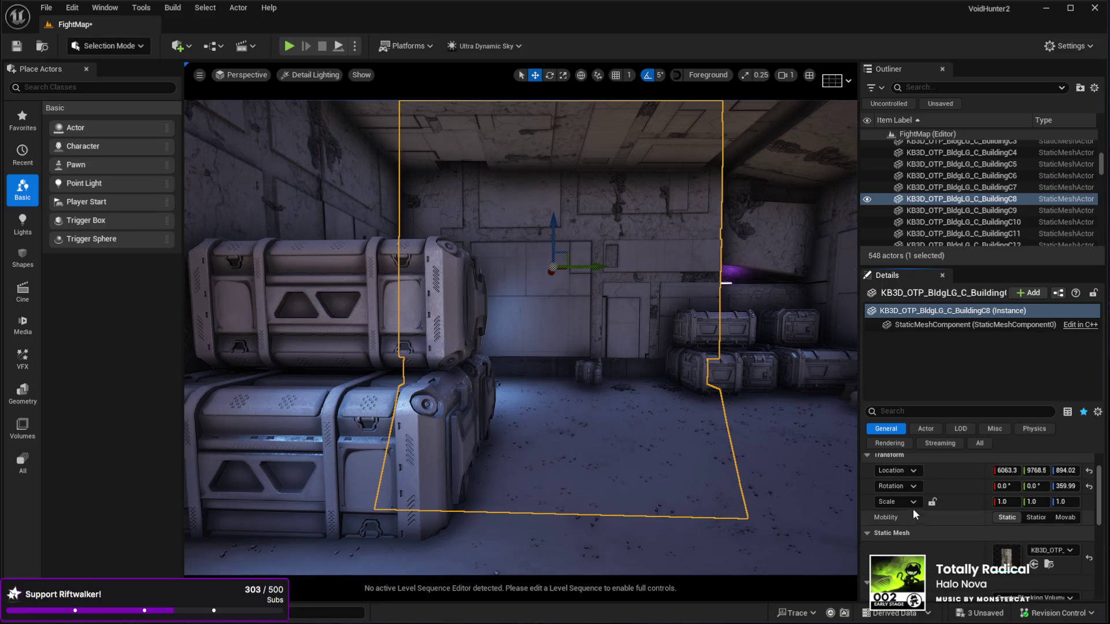
pyautogui.press('Right')
pyautogui.press('Left')
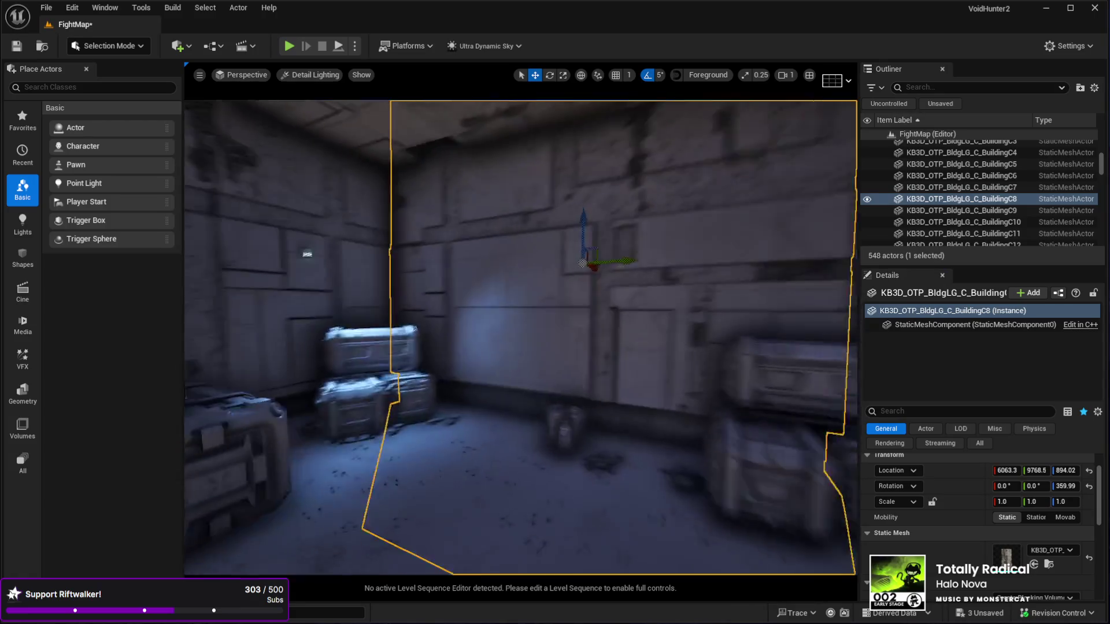
pyautogui.press('Up')
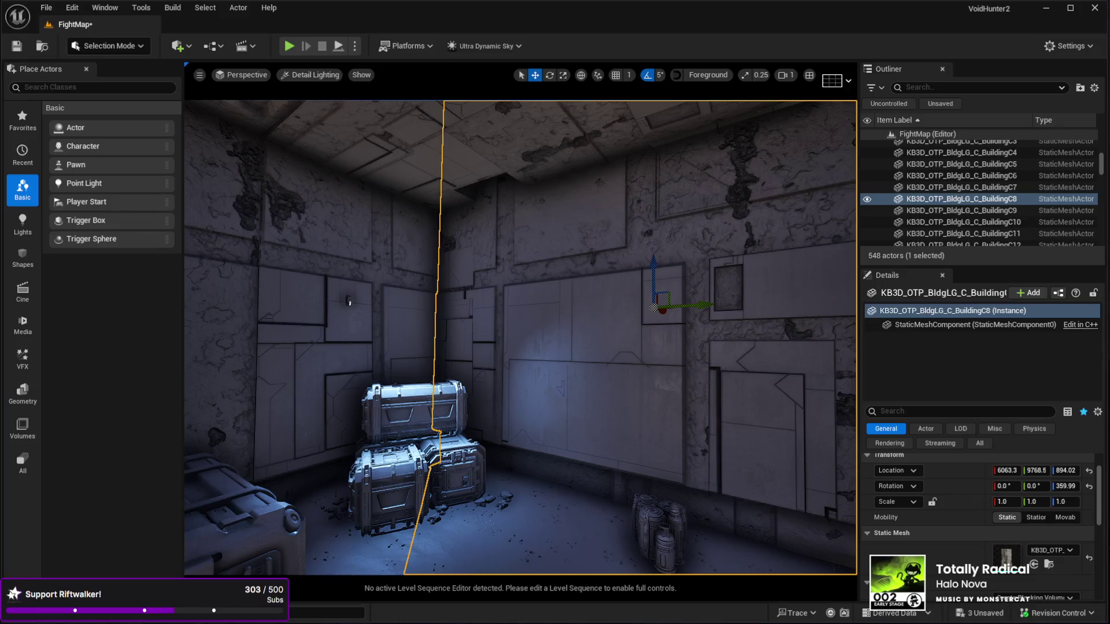
pyautogui.moveTo(349, 301)
pyautogui.mouseDown()
pyautogui.moveTo(393, 254)
pyautogui.moveTo(361, 208)
pyautogui.mouseUp()
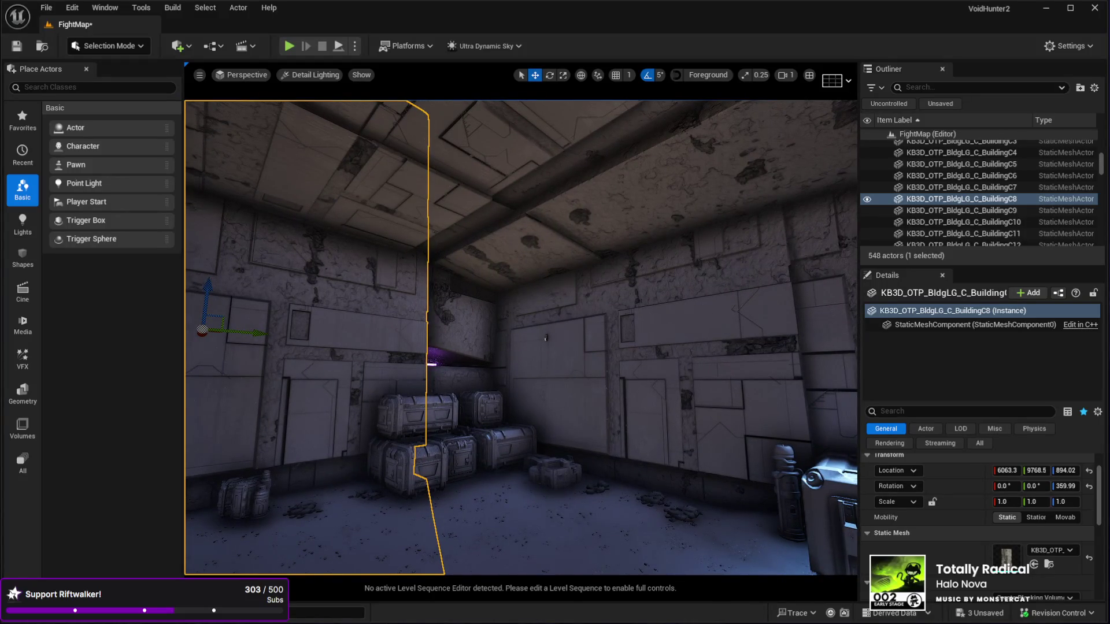
# Step: Paste a tower pillar into the level, shrink it to about 0.4 scale and turn it 180°
pyautogui.hotkey('ctrl', 'v')
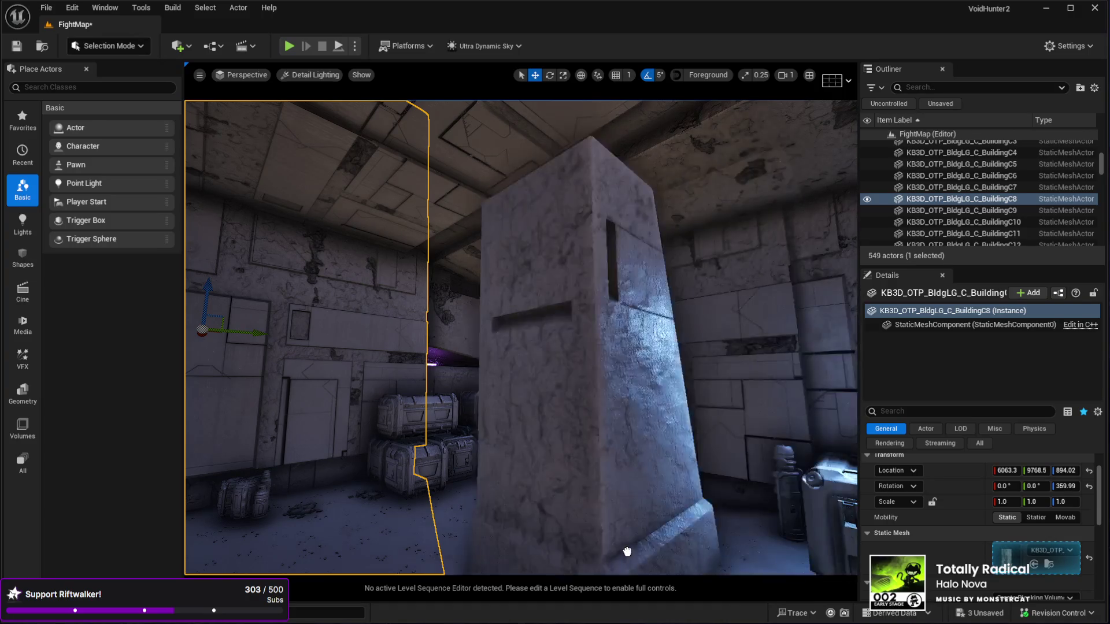
pyautogui.press('f')
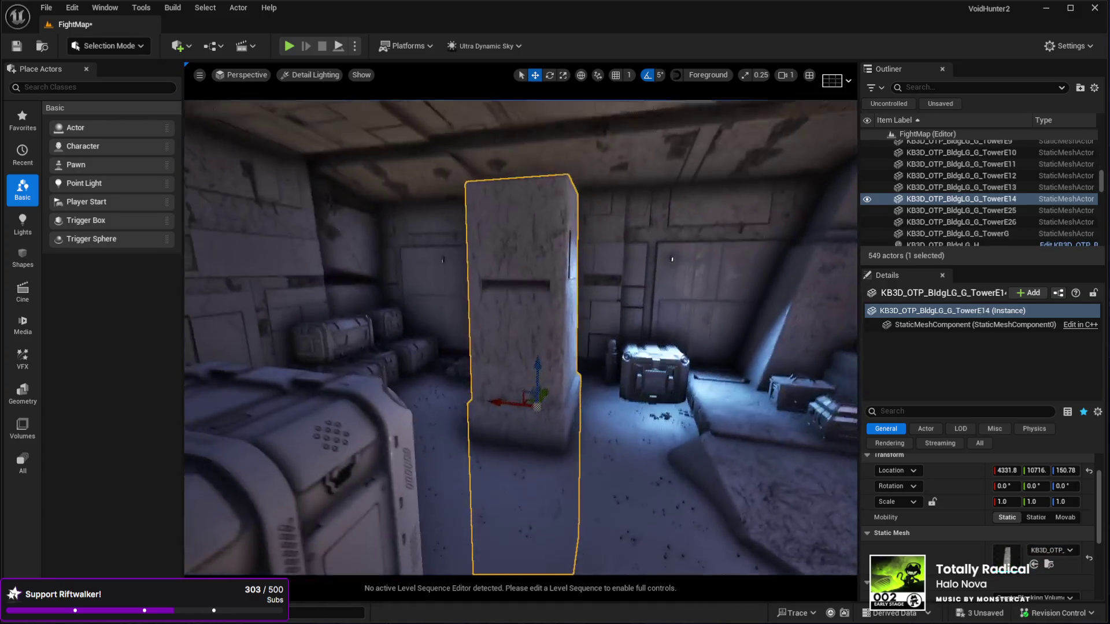
pyautogui.press('e')
pyautogui.press('r')
pyautogui.moveTo(532, 416)
pyautogui.mouseDown()
pyautogui.moveTo(514, 468)
pyautogui.moveTo(515, 397)
pyautogui.moveTo(572, 370)
pyautogui.moveTo(608, 415)
pyautogui.moveTo(462, 399)
pyautogui.moveTo(593, 399)
pyautogui.moveTo(607, 411)
pyautogui.mouseUp()
pyautogui.press('w')
pyautogui.press('e')
pyautogui.scroll(2, 520, 335)
# Step: Move the pillar toward the wall, raise it off the floor and push it against the wall
pyautogui.press('w')
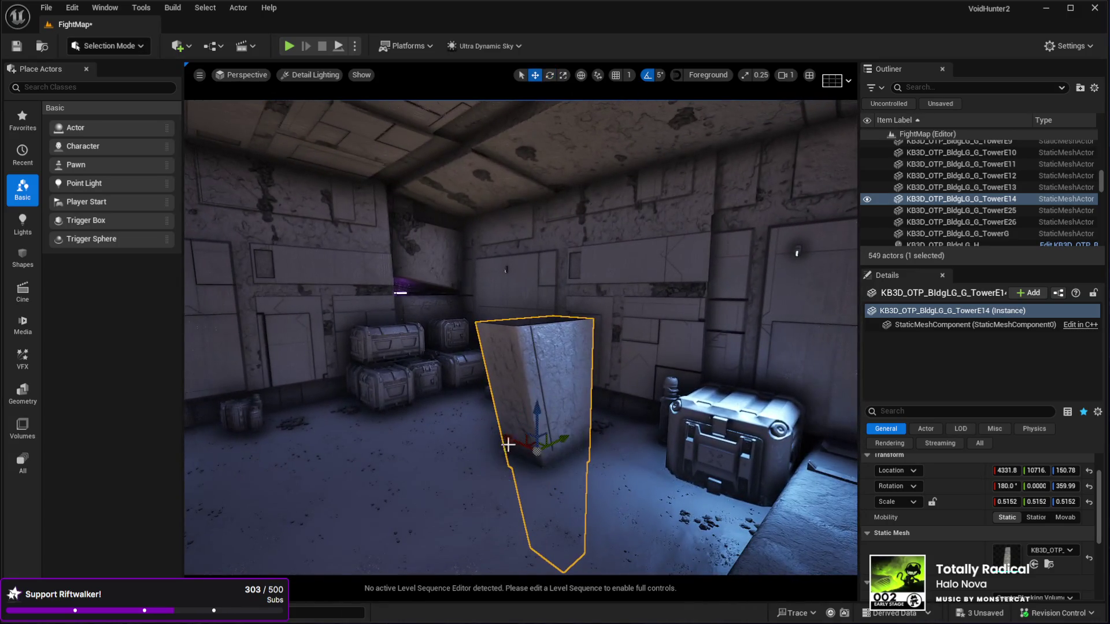
pyautogui.moveTo(555, 446); pyautogui.dragTo(603, 414)
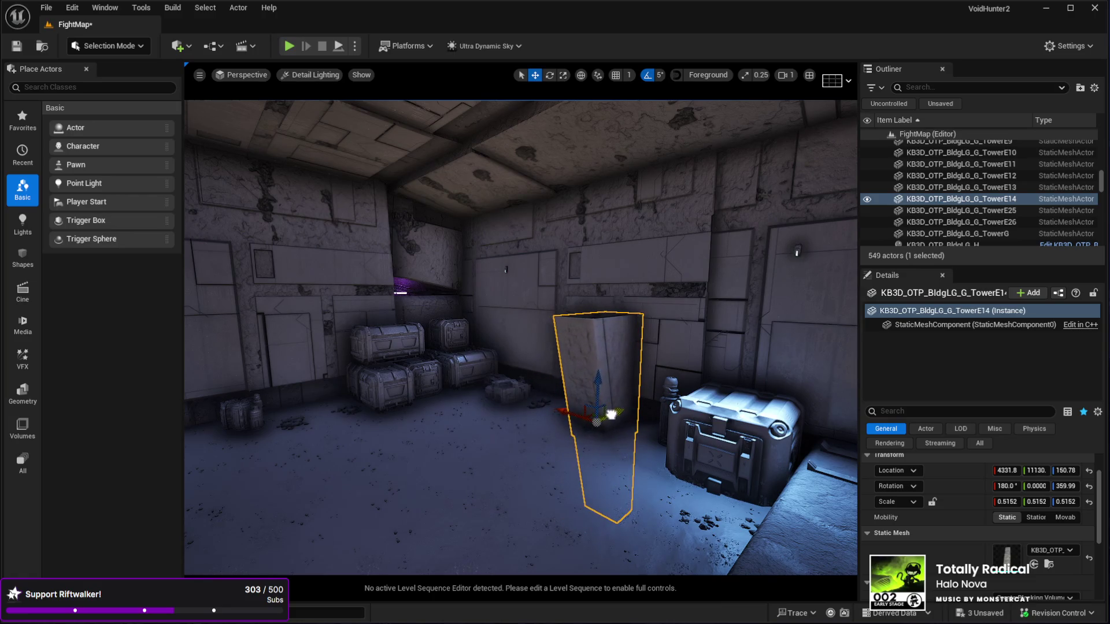
pyautogui.scroll(1, 603, 415)
pyautogui.press('f')
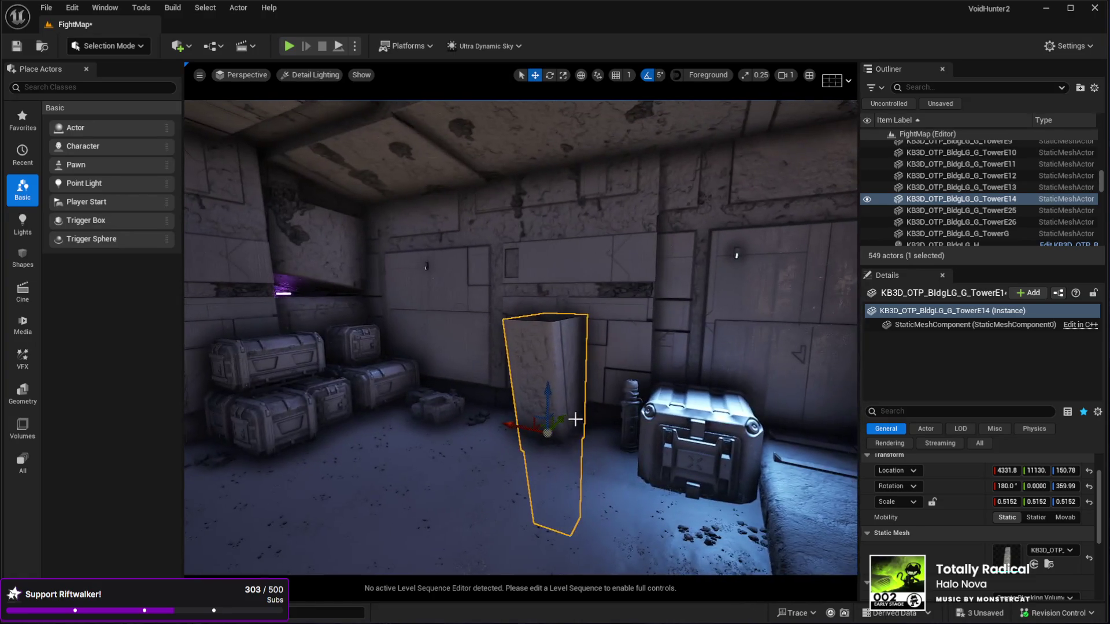
pyautogui.moveTo(529, 407); pyautogui.dragTo(540, 228)
pyautogui.press('f')
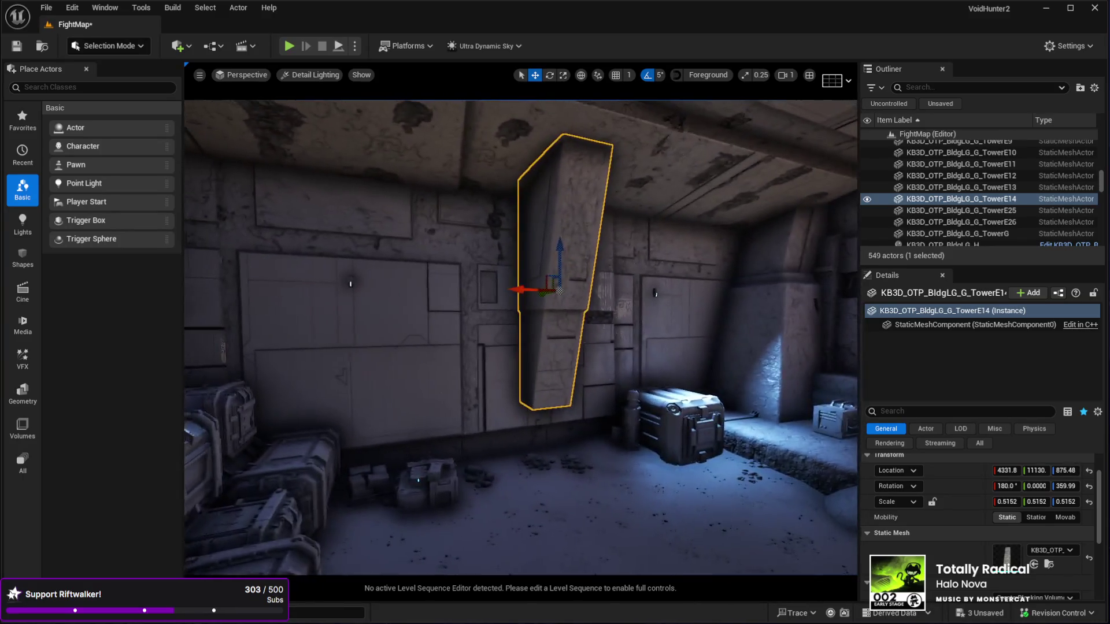
pyautogui.moveTo(496, 305)
pyautogui.mouseDown()
pyautogui.moveTo(475, 307)
pyautogui.moveTo(574, 260)
pyautogui.moveTo(265, 268)
pyautogui.moveTo(387, 376)
pyautogui.mouseUp()
# Step: Enlarge the mounted pillar slightly to about 0.79 scale and inspect it up close
pyautogui.press('e')
pyautogui.press('r')
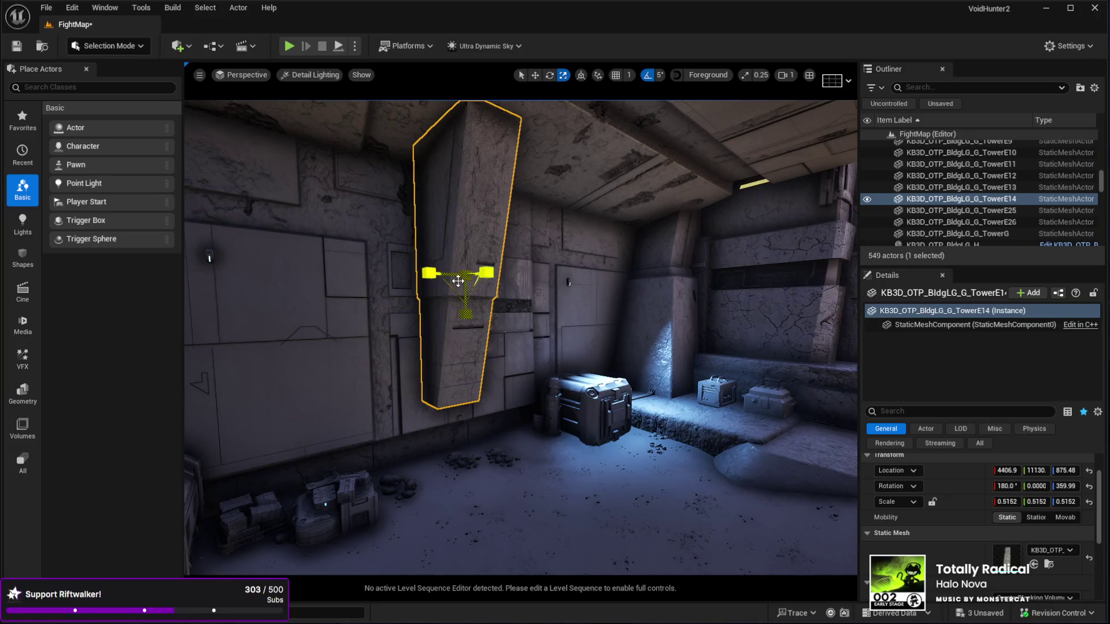
pyautogui.moveTo(458, 281); pyautogui.dragTo(472, 240)
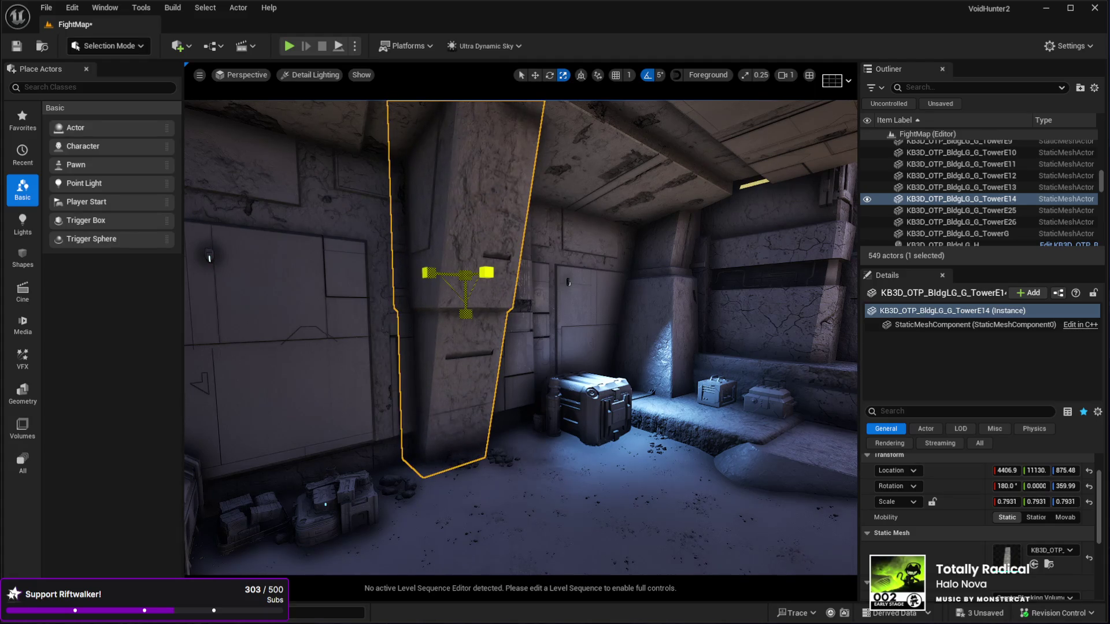
pyautogui.press('f')
pyautogui.moveTo(521, 338)
pyautogui.mouseDown()
pyautogui.moveTo(497, 347)
pyautogui.moveTo(532, 336)
pyautogui.mouseUp()
pyautogui.moveTo(767, 284)
pyautogui.mouseDown()
pyautogui.moveTo(606, 298)
pyautogui.moveTo(530, 412)
pyautogui.moveTo(503, 425)
pyautogui.moveTo(479, 419)
pyautogui.moveTo(497, 404)
pyautogui.moveTo(448, 419)
pyautogui.moveTo(537, 322)
pyautogui.moveTo(511, 315)
pyautogui.moveTo(474, 332)
pyautogui.mouseUp()
pyautogui.press('w')
# Step: Duplicate the wall pillar as TowerE15, rotate the copy, and slide it along the wall to Y 8951
pyautogui.click(491, 347)
pyautogui.keyDown('ctrl'); pyautogui.click(505, 485); pyautogui.keyUp('ctrl')
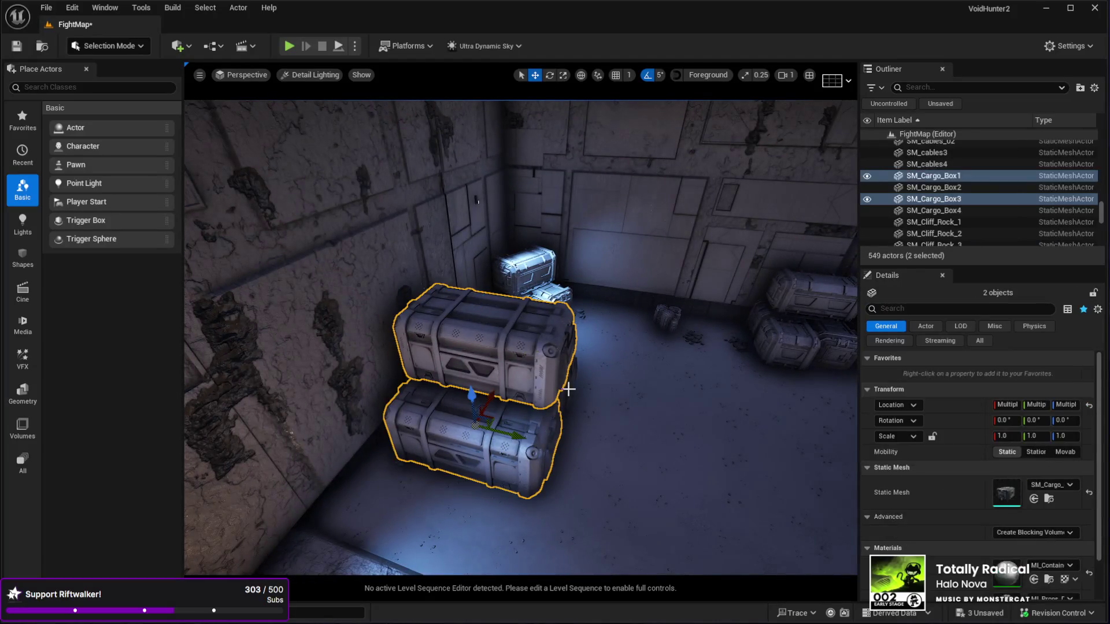
pyautogui.moveTo(544, 382); pyautogui.dragTo(600, 340)
pyautogui.click(600, 340)
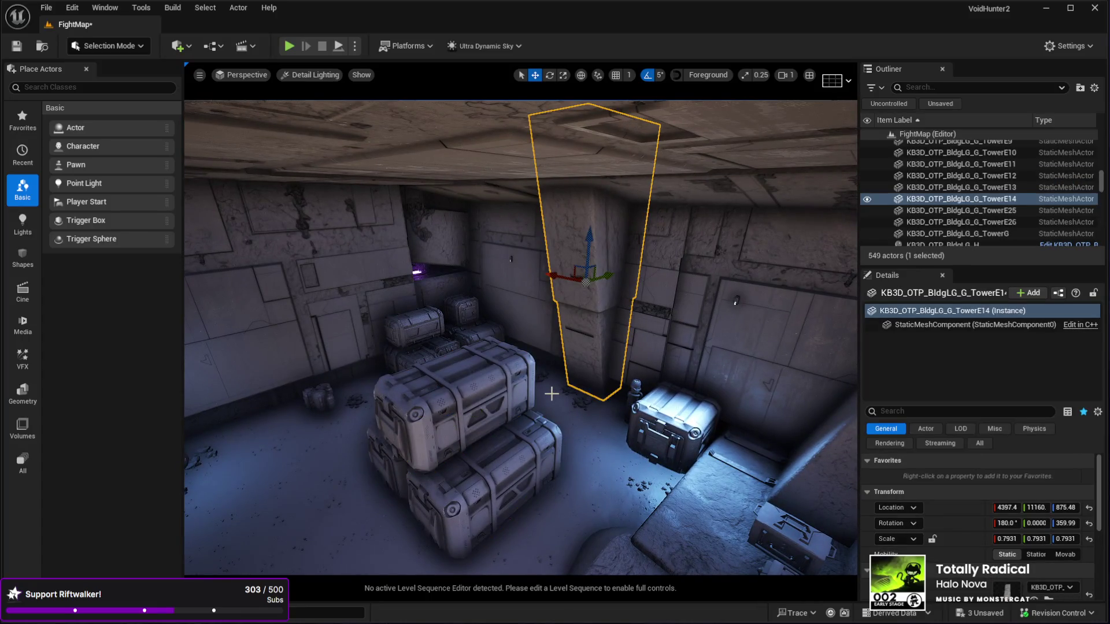
pyautogui.hotkey('ctrl', 'd')
pyautogui.press('f')
pyautogui.press('e')
pyautogui.moveTo(642, 319); pyautogui.dragTo(602, 341)
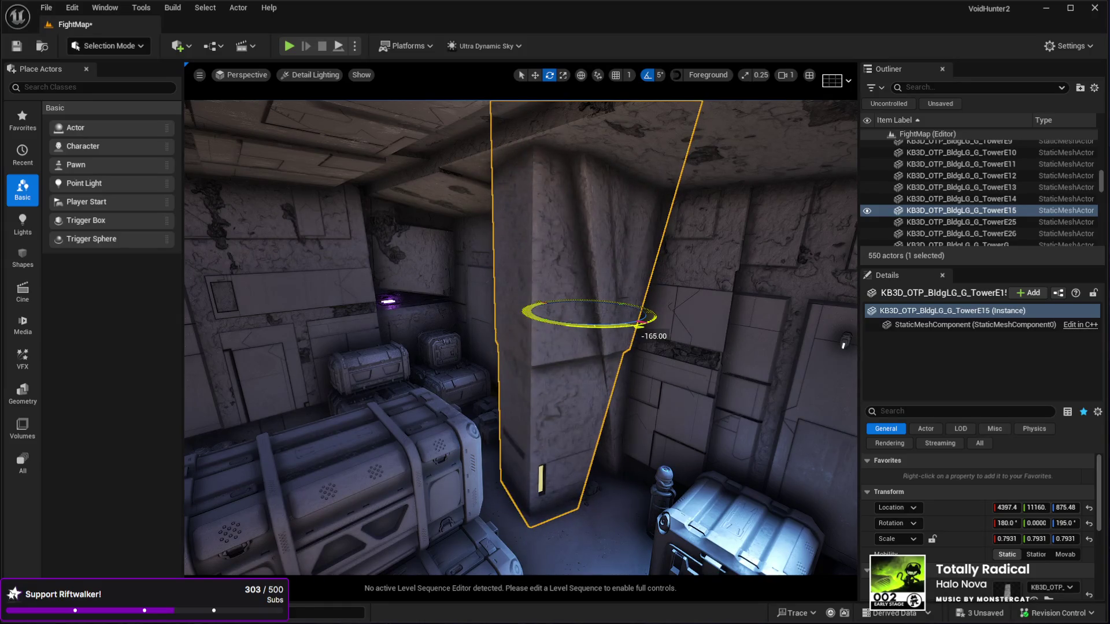
pyautogui.press('a')
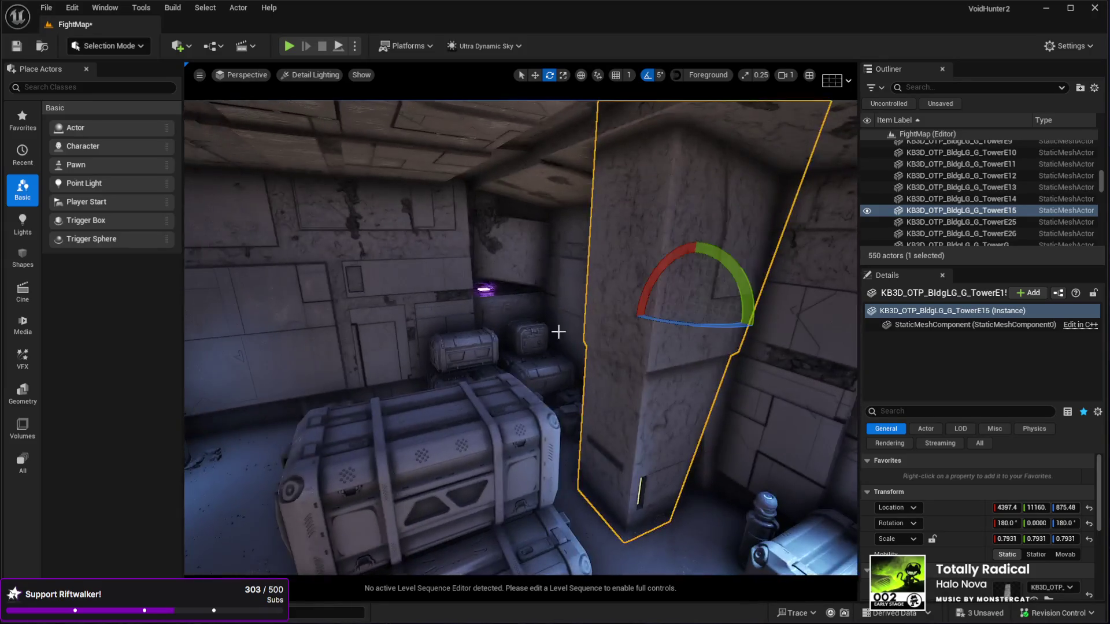
pyautogui.moveTo(717, 306)
pyautogui.keyDown('shift'); pyautogui.mouseDown()
pyautogui.moveTo(298, 272)
pyautogui.moveTo(657, 310)
pyautogui.moveTo(787, 300)
pyautogui.moveTo(763, 338)
pyautogui.moveTo(520, 353)
pyautogui.moveTo(514, 372)
pyautogui.moveTo(584, 358)
pyautogui.moveTo(537, 347)
pyautogui.moveTo(497, 364)
pyautogui.moveTo(485, 387)
pyautogui.moveTo(743, 442)
pyautogui.mouseUp(); pyautogui.keyUp('shift')
pyautogui.click(742, 442)
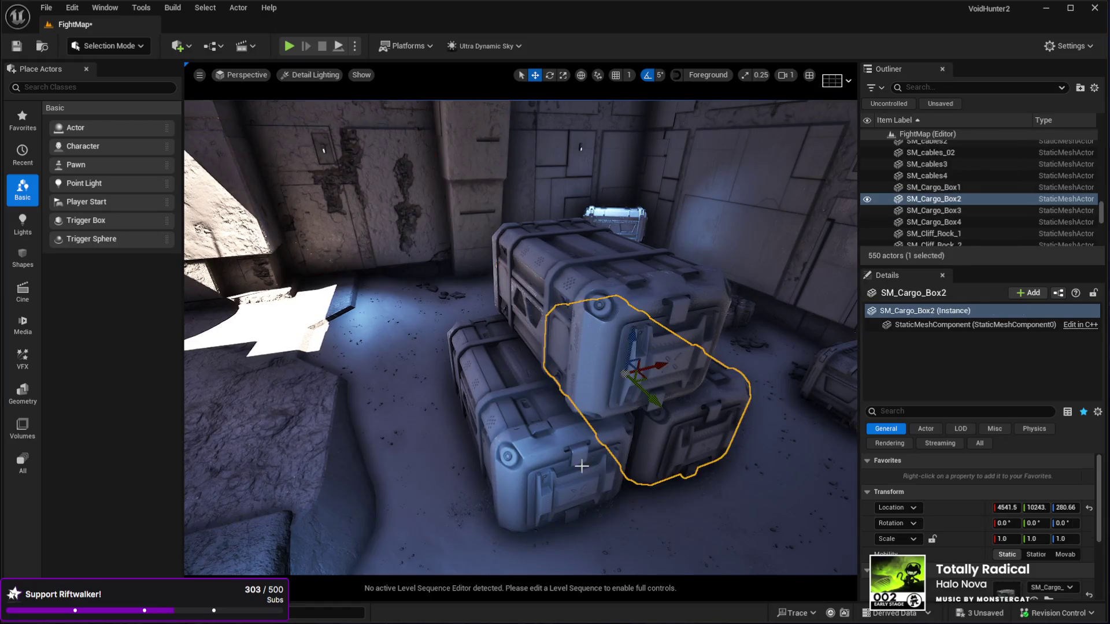
# Step: Select all three cargo crates and orbit around their stack
pyautogui.keyDown('ctrl'); pyautogui.click(731, 376); pyautogui.keyUp('ctrl')
pyautogui.keyDown('ctrl'); pyautogui.click(485, 472); pyautogui.keyUp('ctrl')
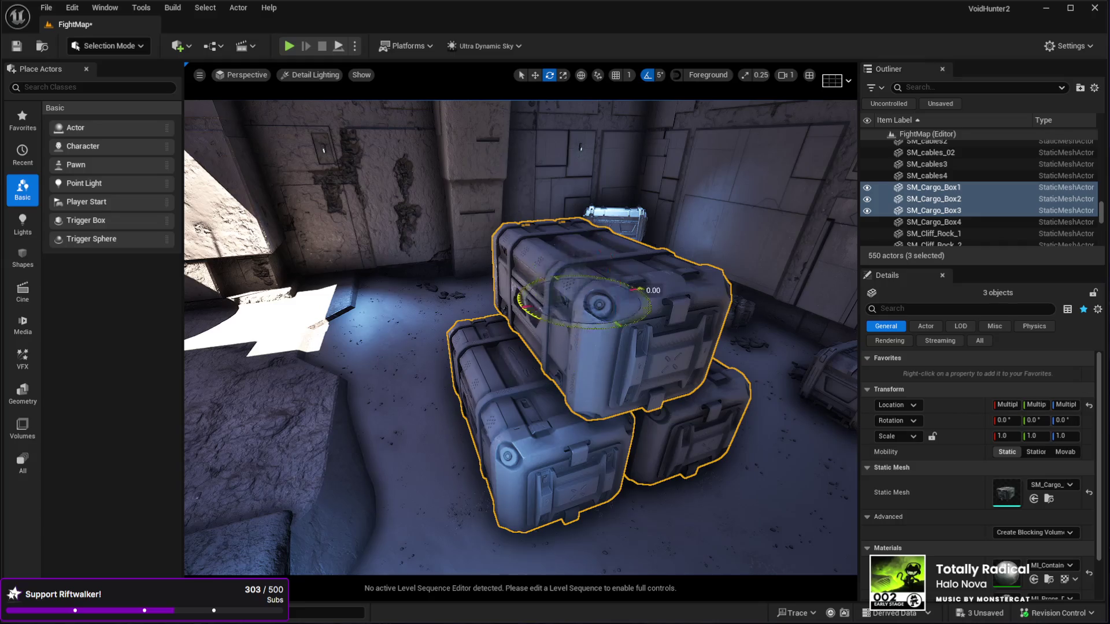
pyautogui.moveTo(579, 373); pyautogui.dragTo(579, 373)
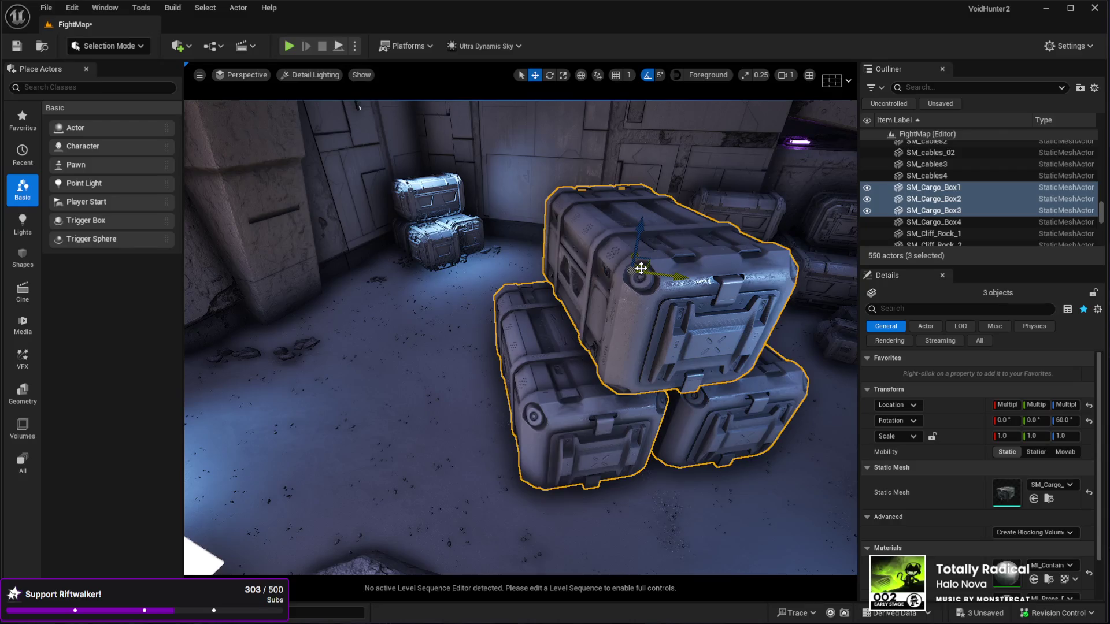
pyautogui.moveTo(641, 267); pyautogui.dragTo(493, 297)
pyautogui.moveTo(545, 350)
pyautogui.mouseDown()
pyautogui.moveTo(520, 347)
pyautogui.moveTo(578, 347)
pyautogui.moveTo(484, 344)
pyautogui.mouseUp()
# Step: Turn the three-crate stack 25° about the vertical axis and check it from the side
pyautogui.press('e')
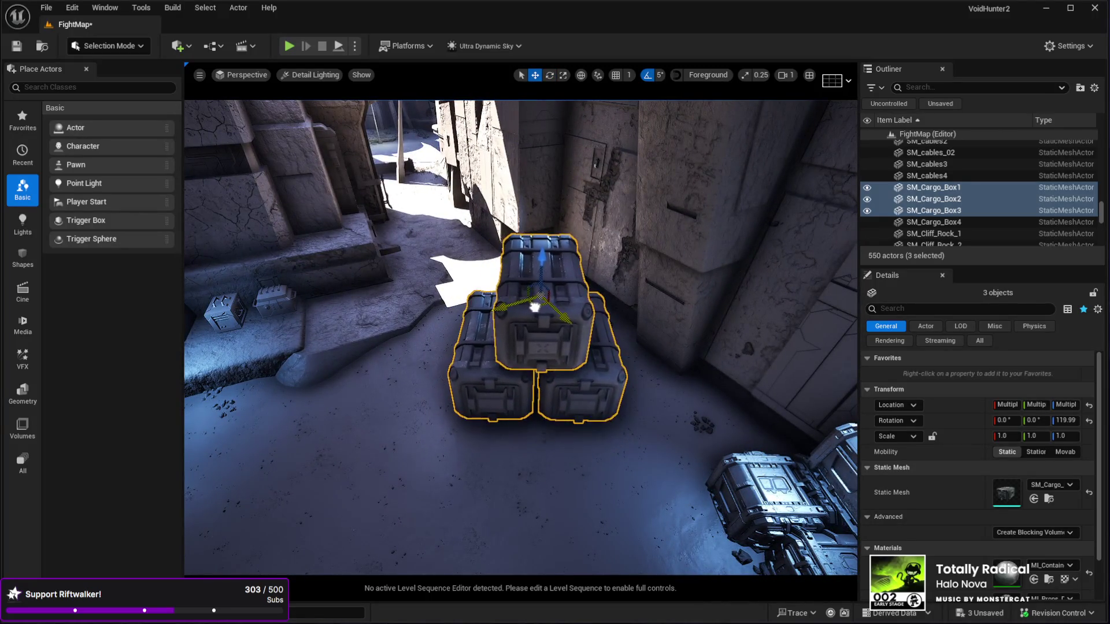
pyautogui.moveTo(651, 330)
pyautogui.mouseDown()
pyautogui.moveTo(604, 254)
pyautogui.moveTo(538, 289)
pyautogui.moveTo(538, 494)
pyautogui.mouseUp()
pyautogui.moveTo(626, 463); pyautogui.dragTo(619, 405)
pyautogui.press('f')
pyautogui.press('e')
pyautogui.moveTo(513, 266); pyautogui.dragTo(483, 267)
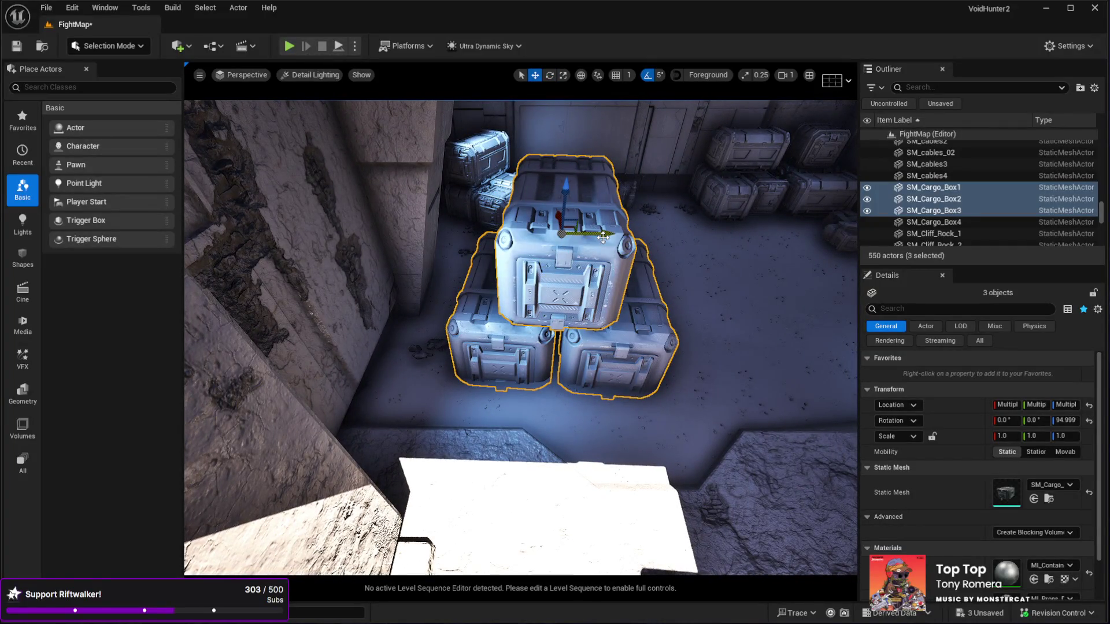
pyautogui.moveTo(579, 240)
pyautogui.mouseDown()
pyautogui.moveTo(751, 136)
pyautogui.moveTo(747, 207)
pyautogui.mouseUp()
pyautogui.click(618, 505)
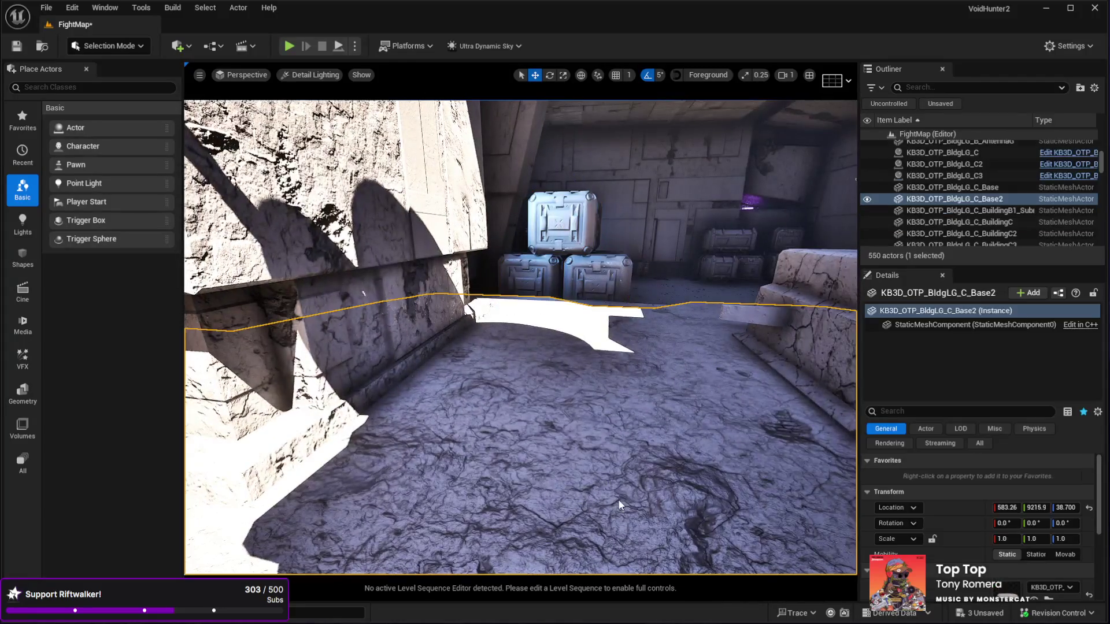
pyautogui.hotkey('alt', 'p')
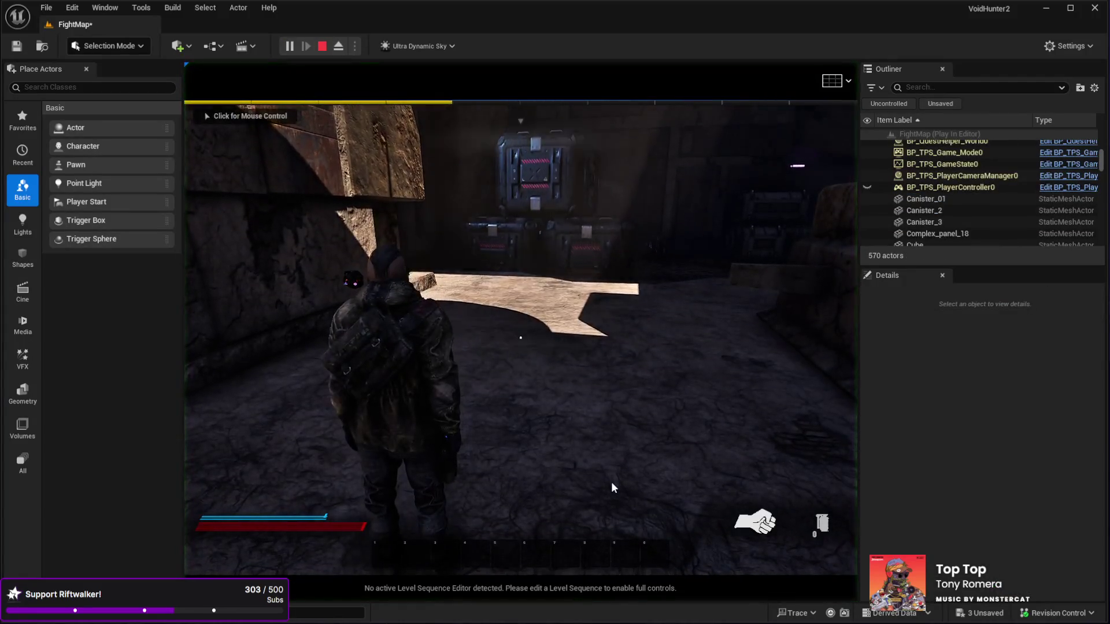
pyautogui.press('w')
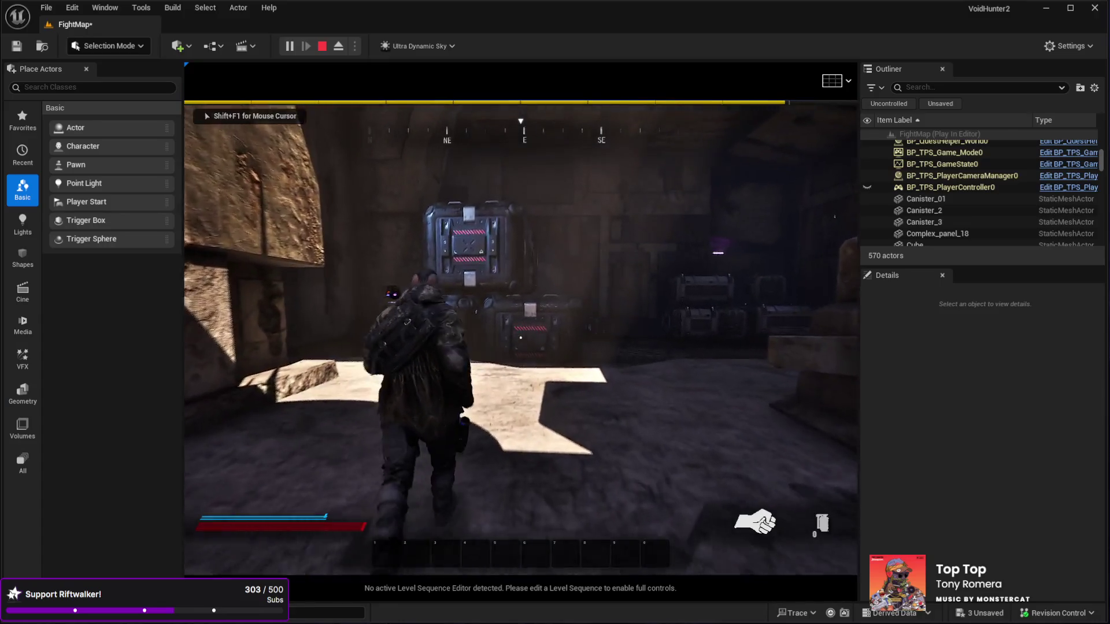
pyautogui.press('w')
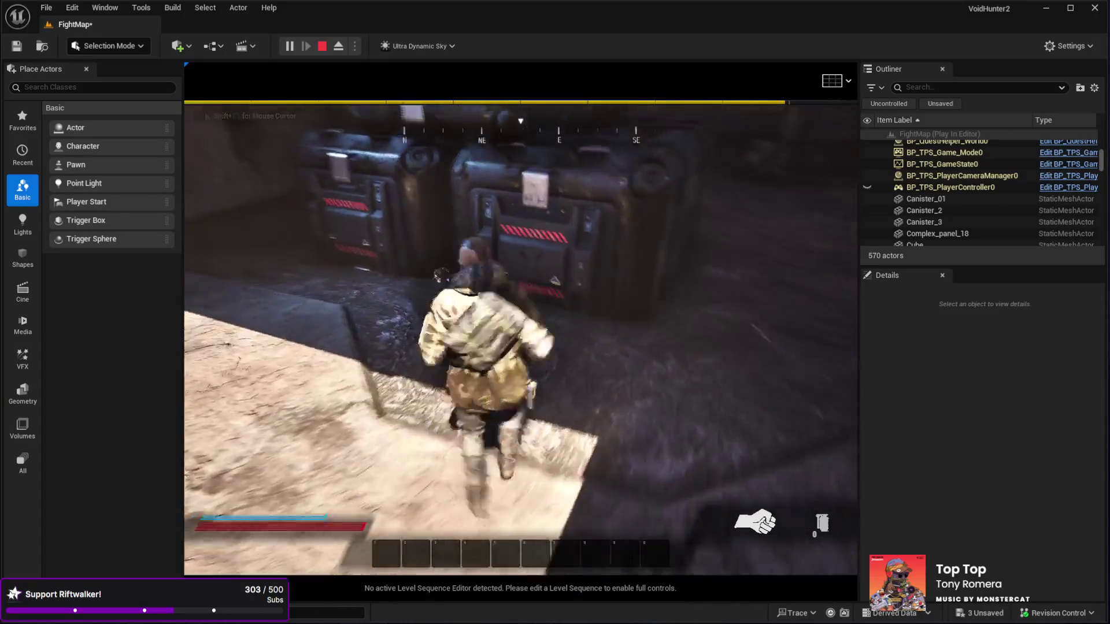
pyautogui.press('w')
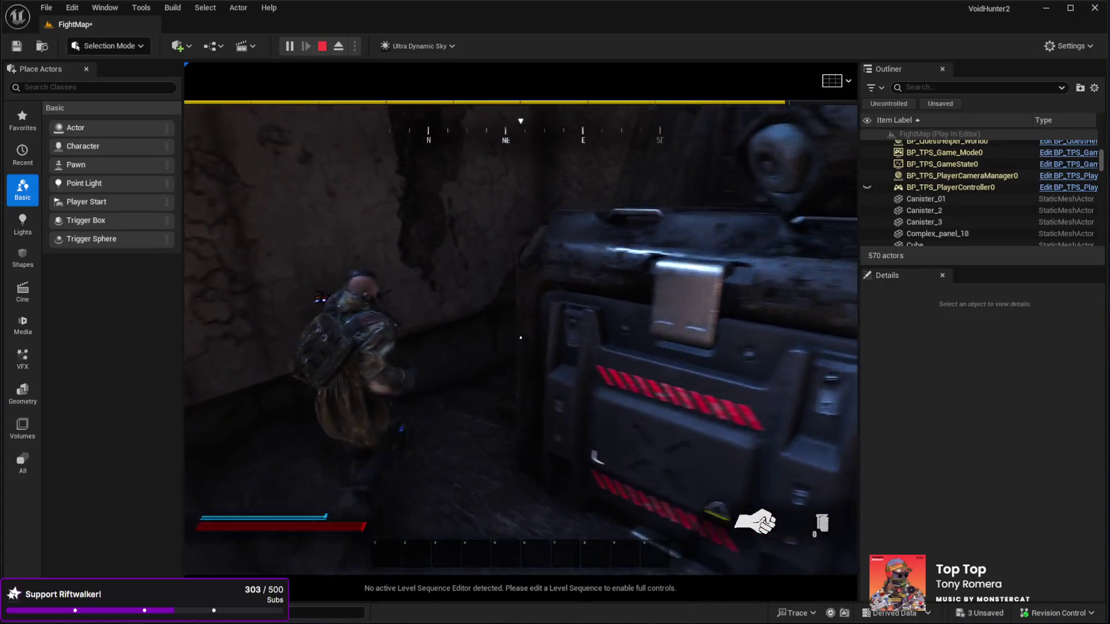
pyautogui.press('w')
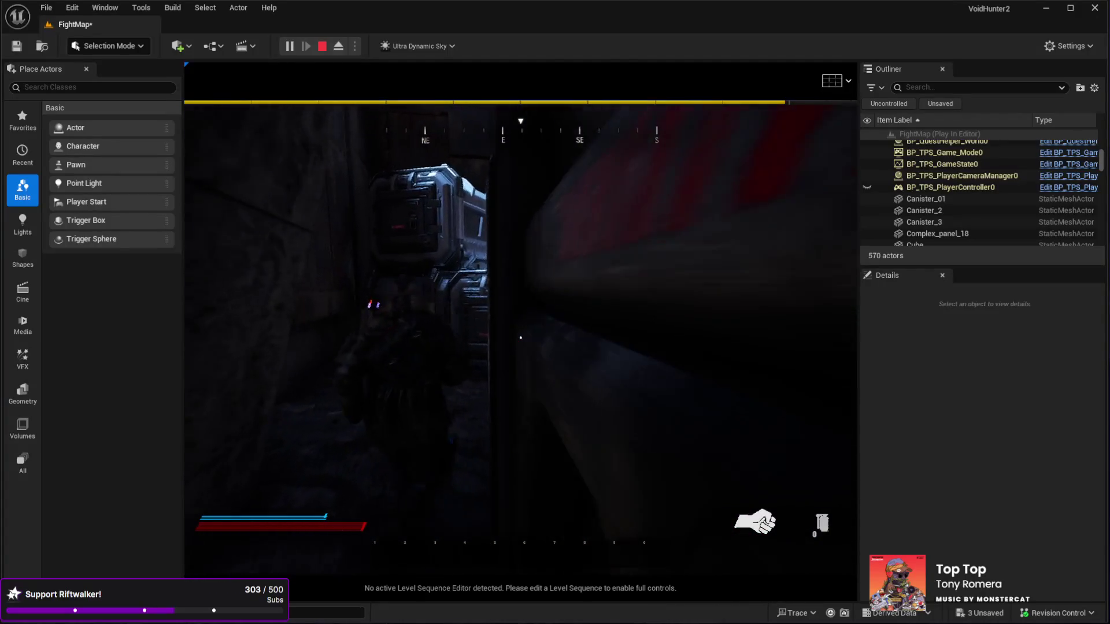
pyautogui.press('w')
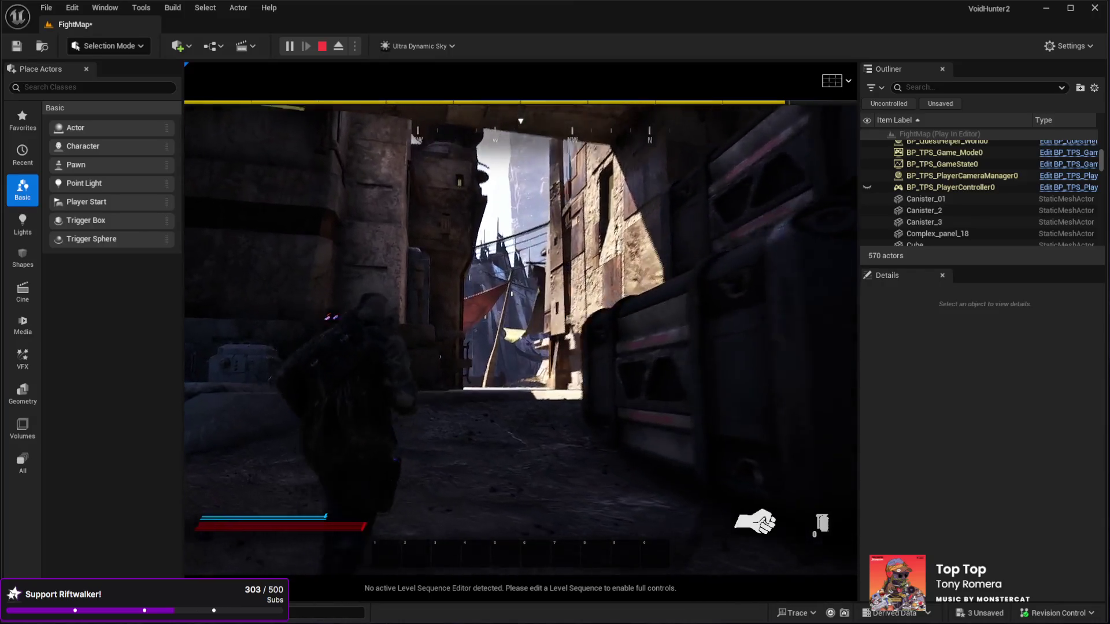
pyautogui.press('Escape')
pyautogui.moveTo(265, 186)
pyautogui.mouseDown()
pyautogui.moveTo(266, 208)
pyautogui.moveTo(249, 191)
pyautogui.moveTo(264, 185)
pyautogui.moveTo(574, 391)
pyautogui.mouseUp()
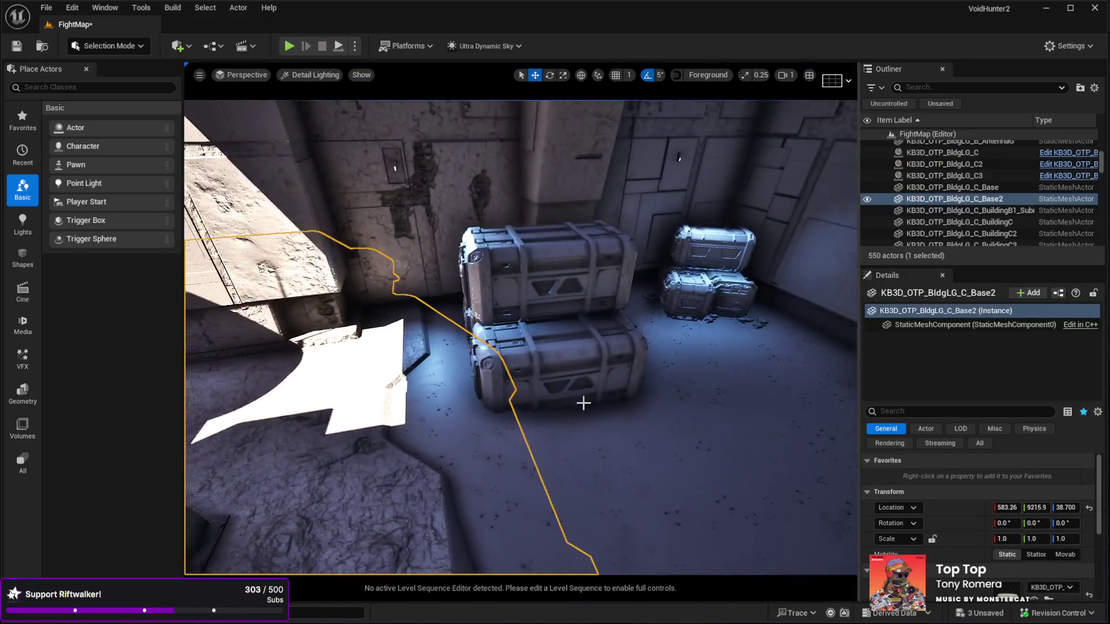
# Step: Select the three cargo crates and rotate the stack about 95° on Z to face the room
pyautogui.click(572, 377)
pyautogui.keyDown('ctrl'); pyautogui.click(538, 260); pyautogui.keyUp('ctrl')
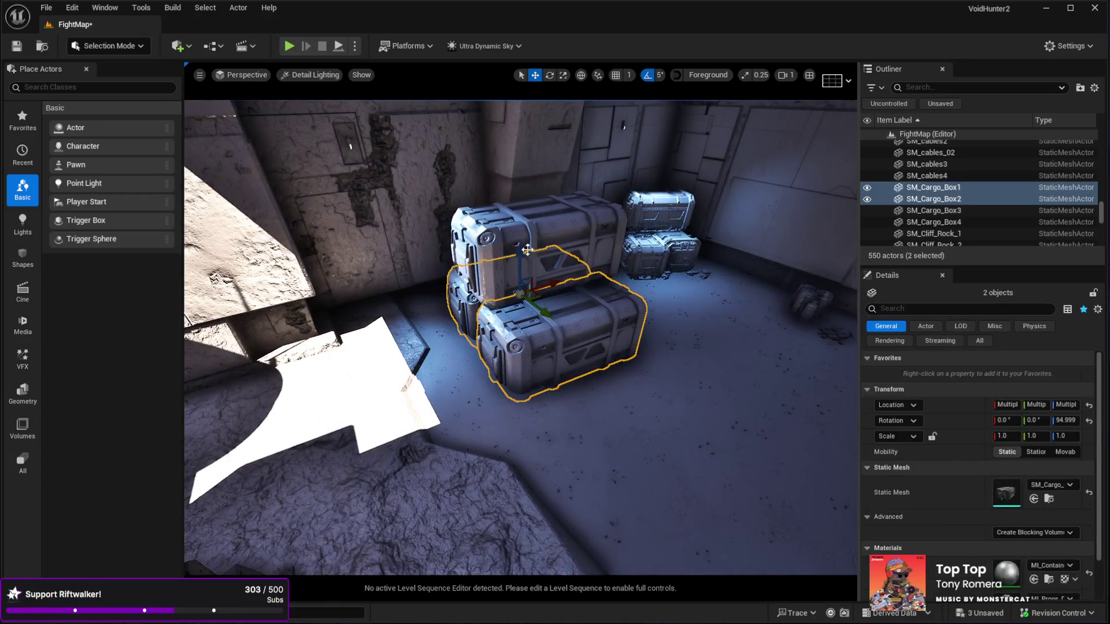
pyautogui.keyDown('ctrl'); pyautogui.click(451, 341); pyautogui.keyUp('ctrl')
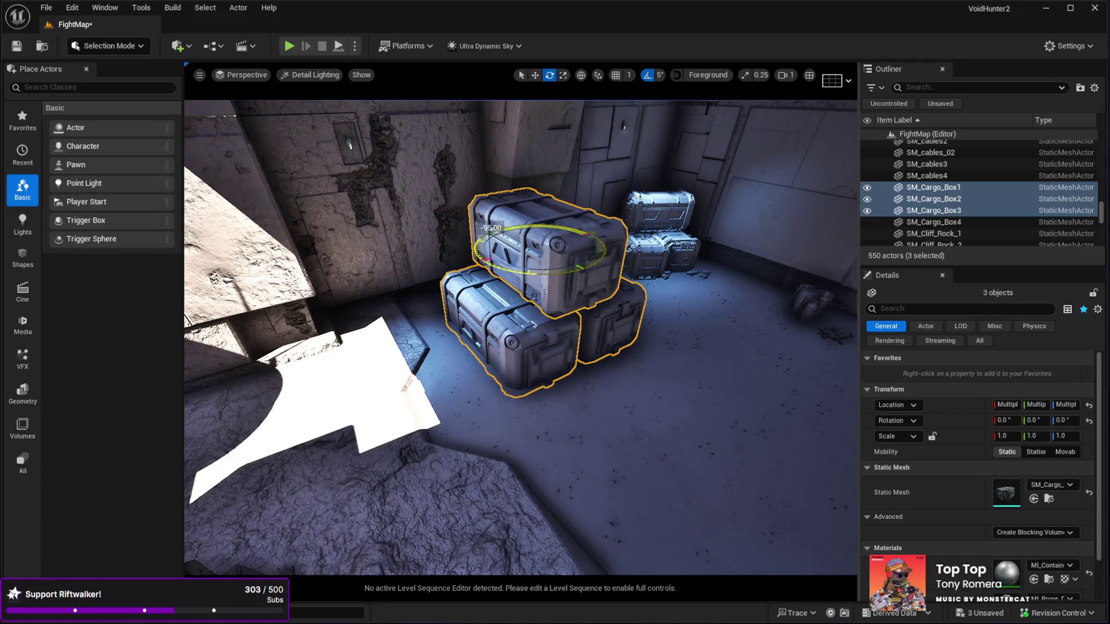
pyautogui.moveTo(578, 254); pyautogui.dragTo(495, 308)
pyautogui.press('w')
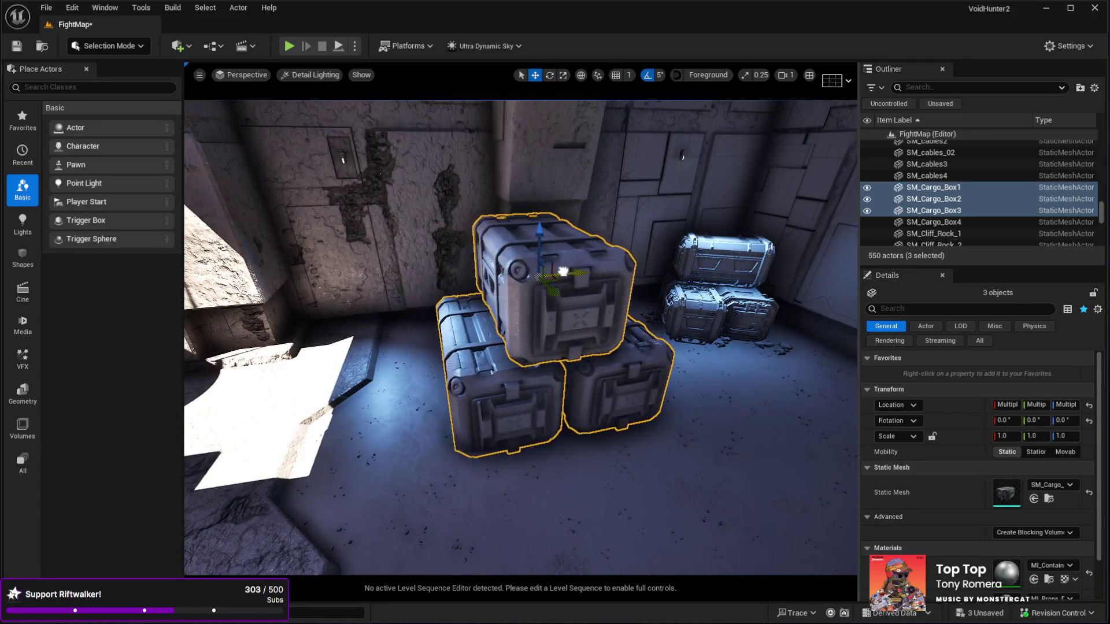
pyautogui.moveTo(589, 265)
pyautogui.mouseDown()
pyautogui.moveTo(612, 267)
pyautogui.moveTo(619, 303)
pyautogui.moveTo(659, 312)
pyautogui.moveTo(632, 376)
pyautogui.mouseUp()
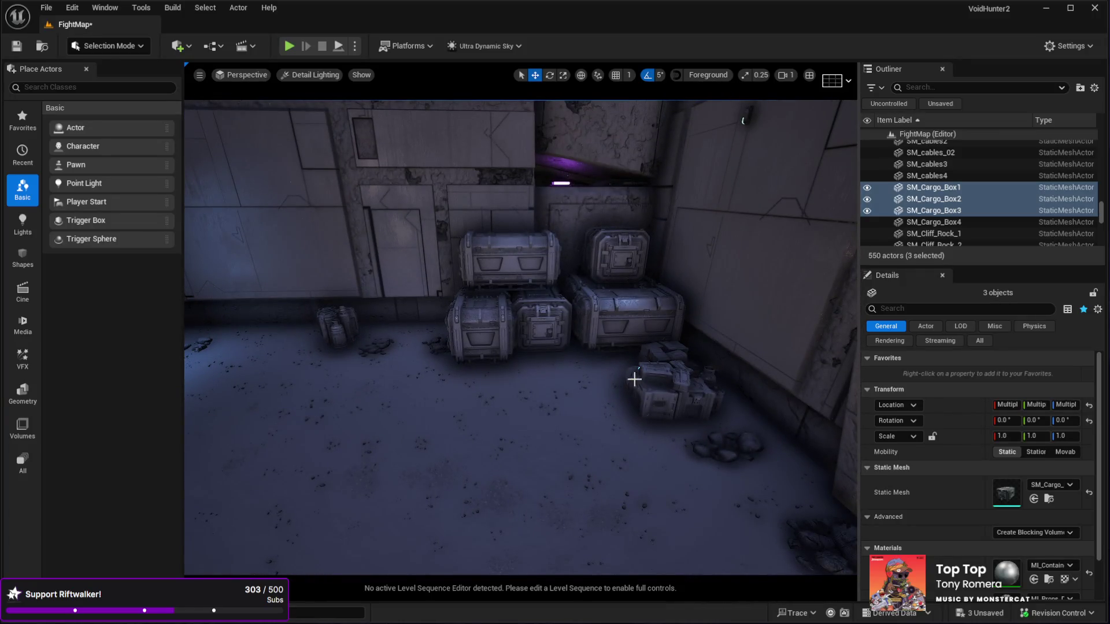
pyautogui.click(639, 368)
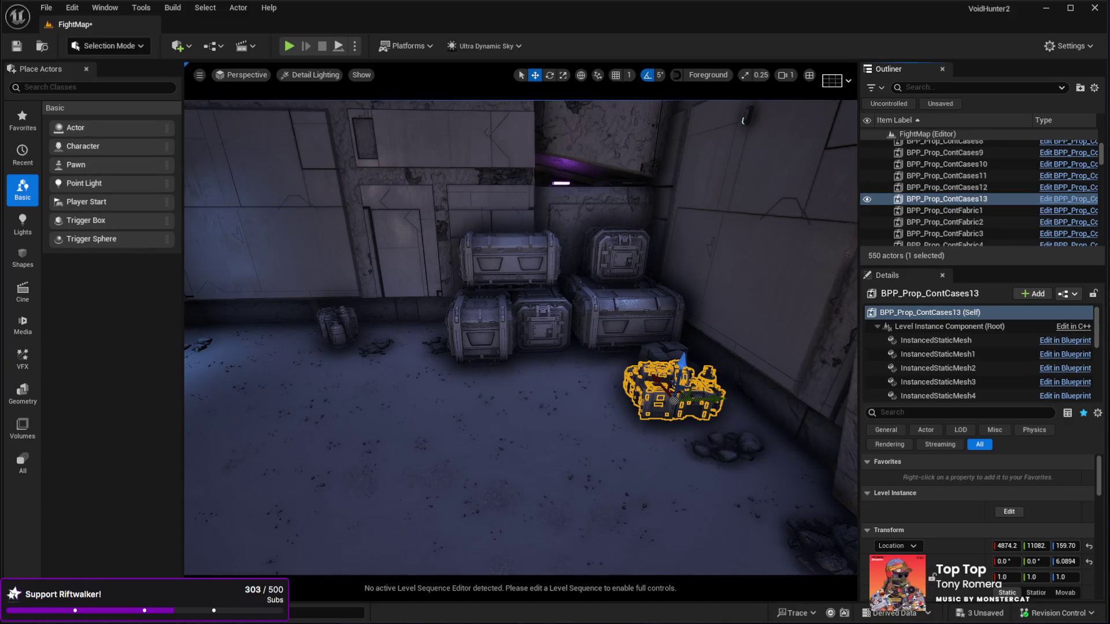
# Step: Alt-drag a copy of BPP_Prop_ContCases13 in front of the large crates, turned 30° on Z
pyautogui.moveTo(663, 377)
pyautogui.mouseDown()
pyautogui.moveTo(676, 139)
pyautogui.moveTo(623, 192)
pyautogui.mouseUp()
pyautogui.moveTo(743, 489)
pyautogui.mouseDown()
pyautogui.moveTo(798, 426)
pyautogui.moveTo(793, 396)
pyautogui.moveTo(276, 116)
pyautogui.mouseUp()
pyautogui.press('e')
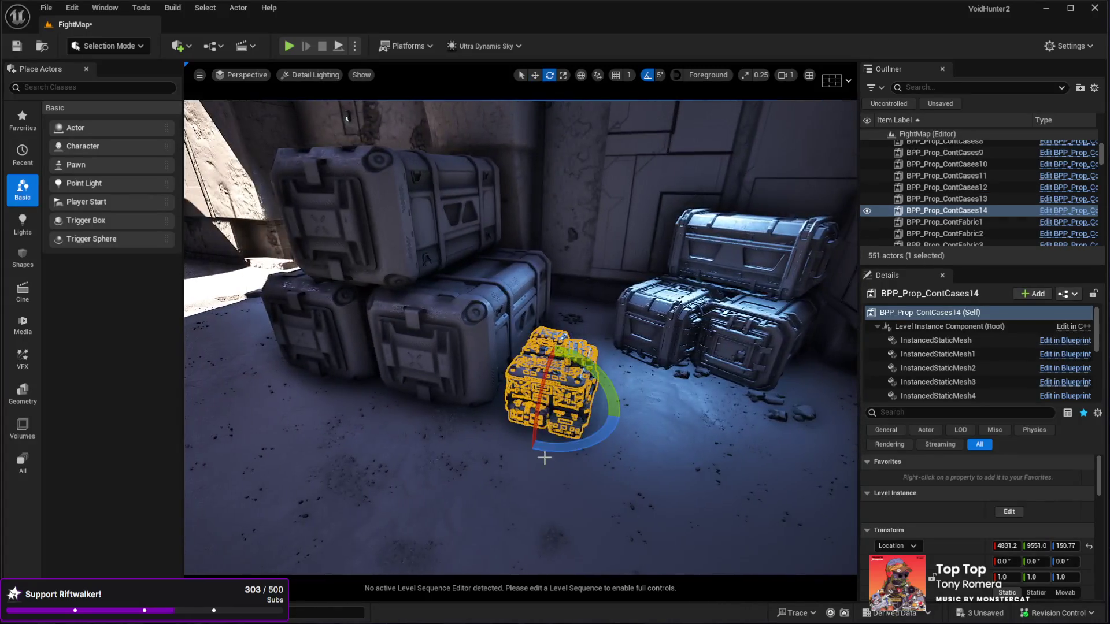
pyautogui.moveTo(618, 439); pyautogui.dragTo(579, 497)
pyautogui.press('w')
pyautogui.moveTo(535, 445)
pyautogui.mouseDown()
pyautogui.moveTo(481, 475)
pyautogui.moveTo(460, 423)
pyautogui.moveTo(474, 382)
pyautogui.moveTo(474, 440)
pyautogui.mouseUp()
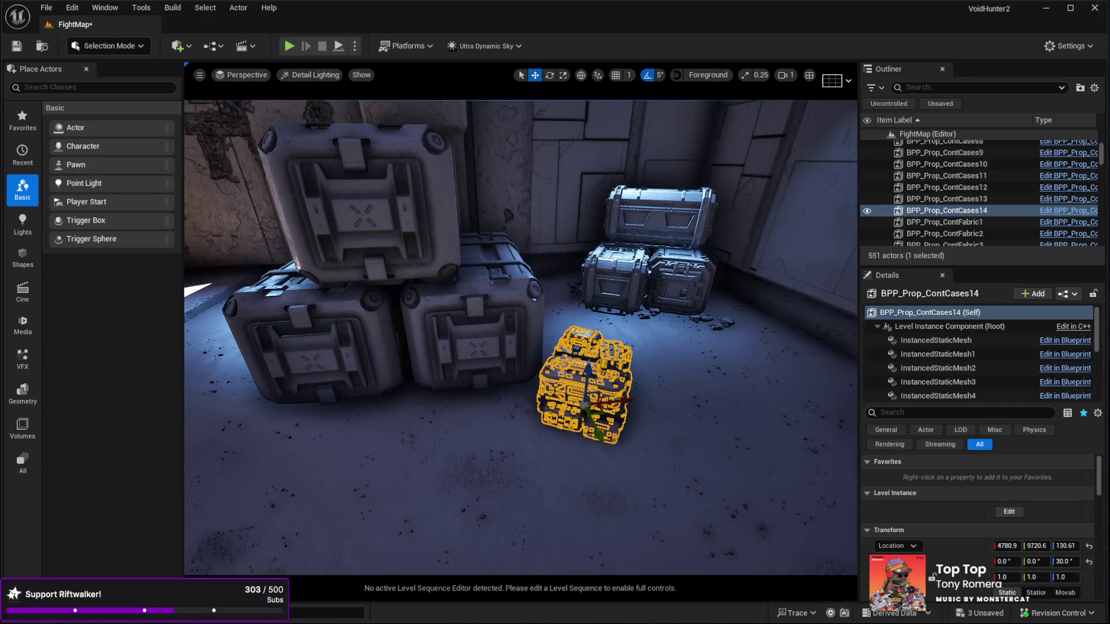
pyautogui.moveTo(844, 346)
pyautogui.mouseDown()
pyautogui.moveTo(826, 278)
pyautogui.moveTo(757, 324)
pyautogui.moveTo(641, 348)
pyautogui.mouseUp()
pyautogui.moveTo(365, 304)
pyautogui.mouseDown()
pyautogui.moveTo(411, 315)
pyautogui.moveTo(428, 272)
pyautogui.moveTo(430, 306)
pyautogui.mouseUp()
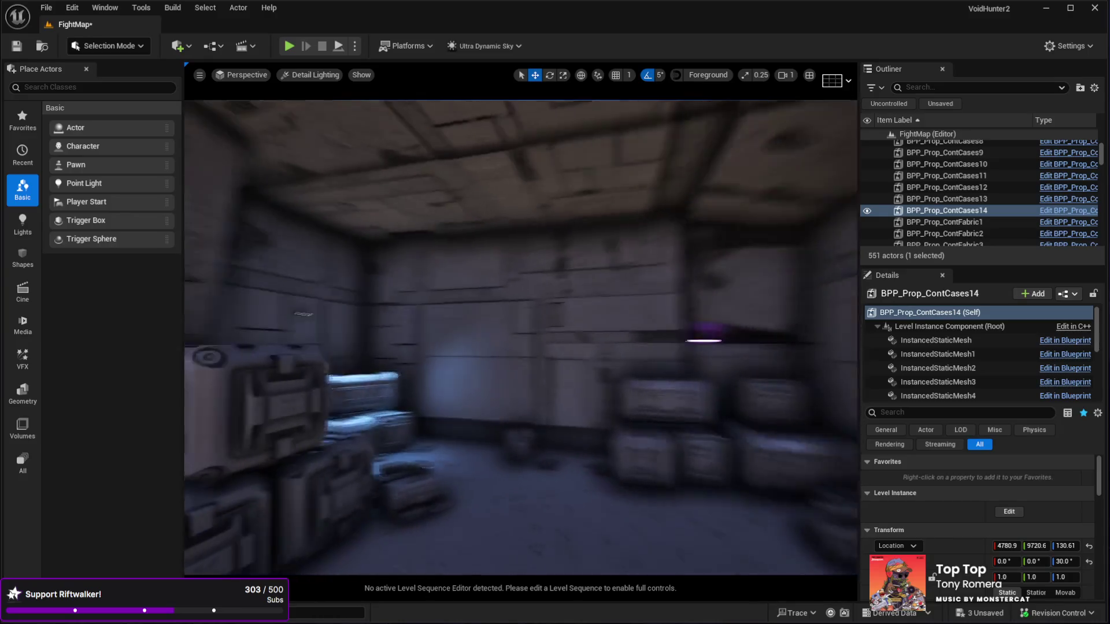
pyautogui.moveTo(430, 307); pyautogui.dragTo(431, 292)
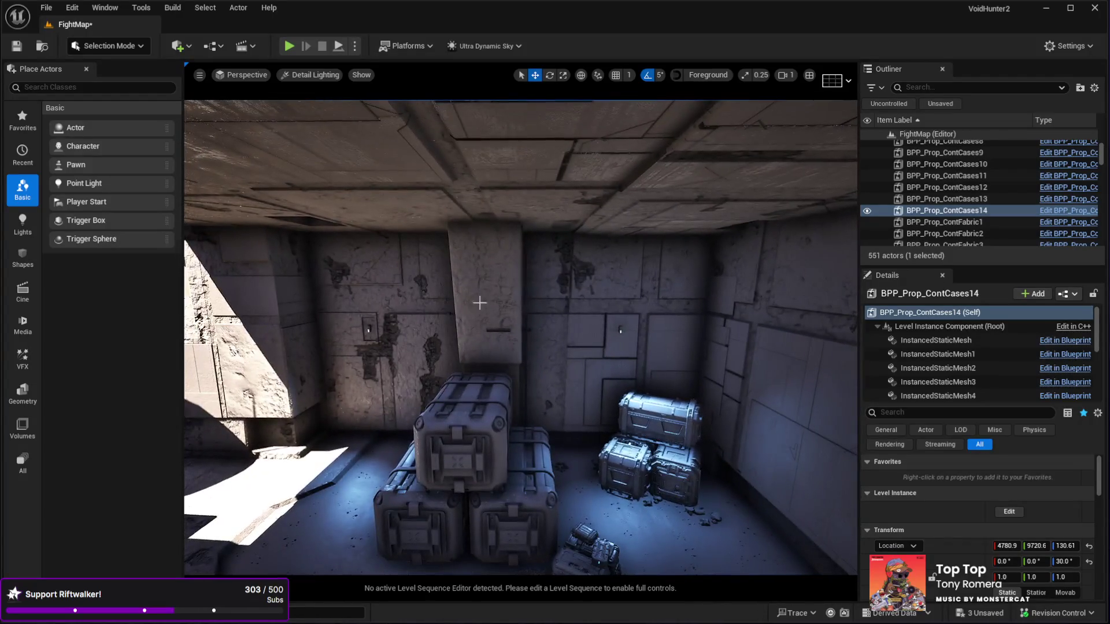
# Step: Select both wall pillars, TowerE14 and TowerE15, then show the Shapes category
pyautogui.click(474, 304)
pyautogui.keyDown('ctrl'); pyautogui.click(685, 277); pyautogui.keyUp('ctrl')
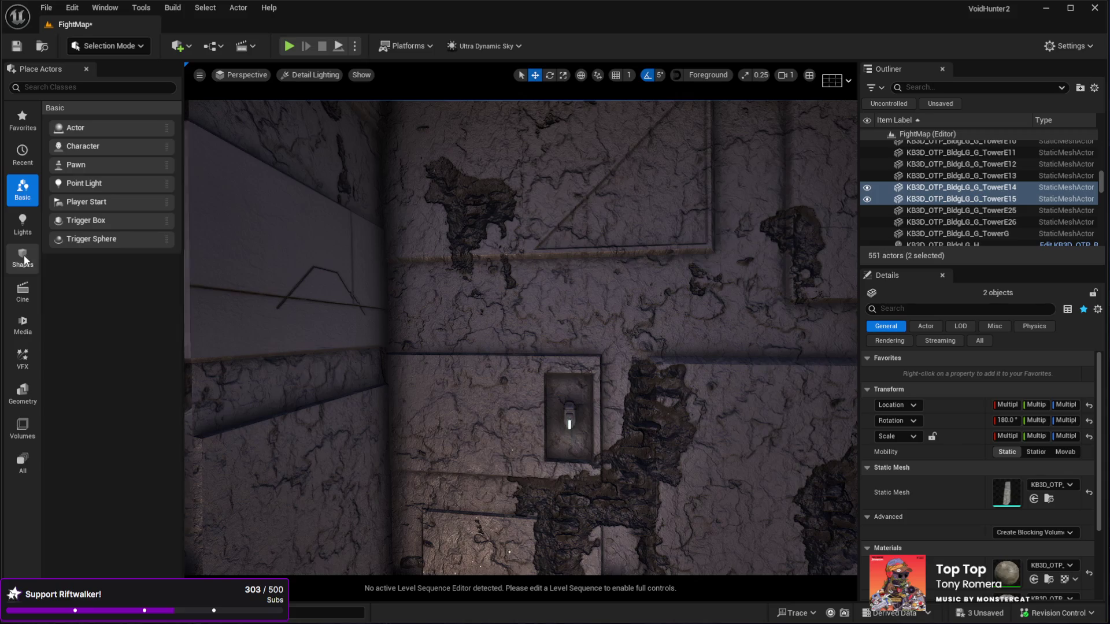
pyautogui.click(24, 260)
# Step: Drop a Cube onto the wall and stretch it to about 2.82 along X
pyautogui.moveTo(80, 133); pyautogui.dragTo(359, 366)
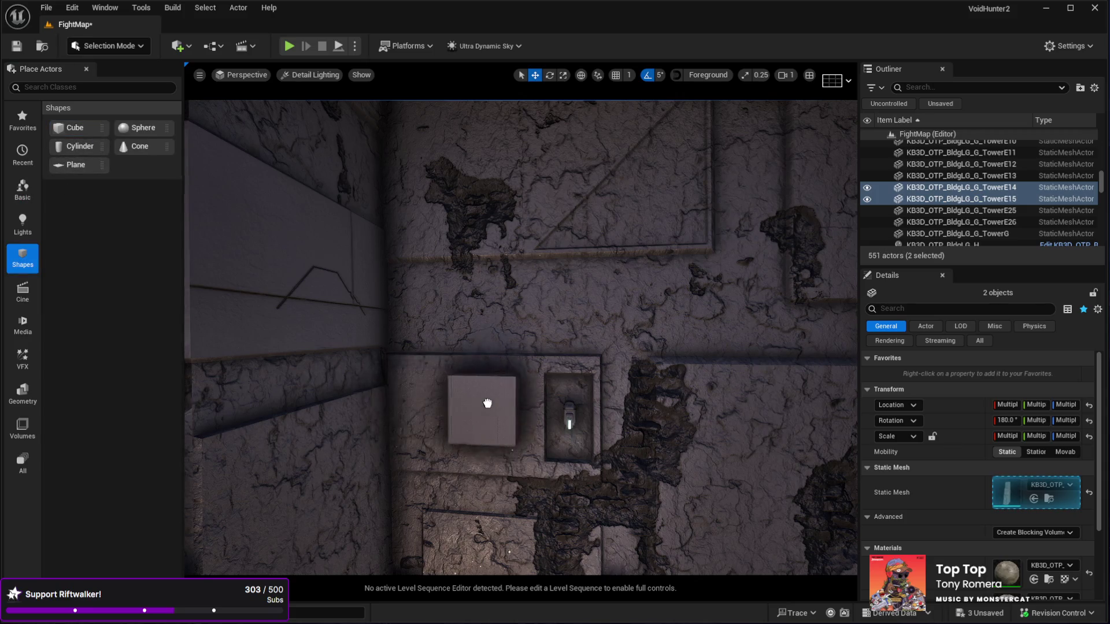
pyautogui.moveTo(487, 403); pyautogui.dragTo(488, 405)
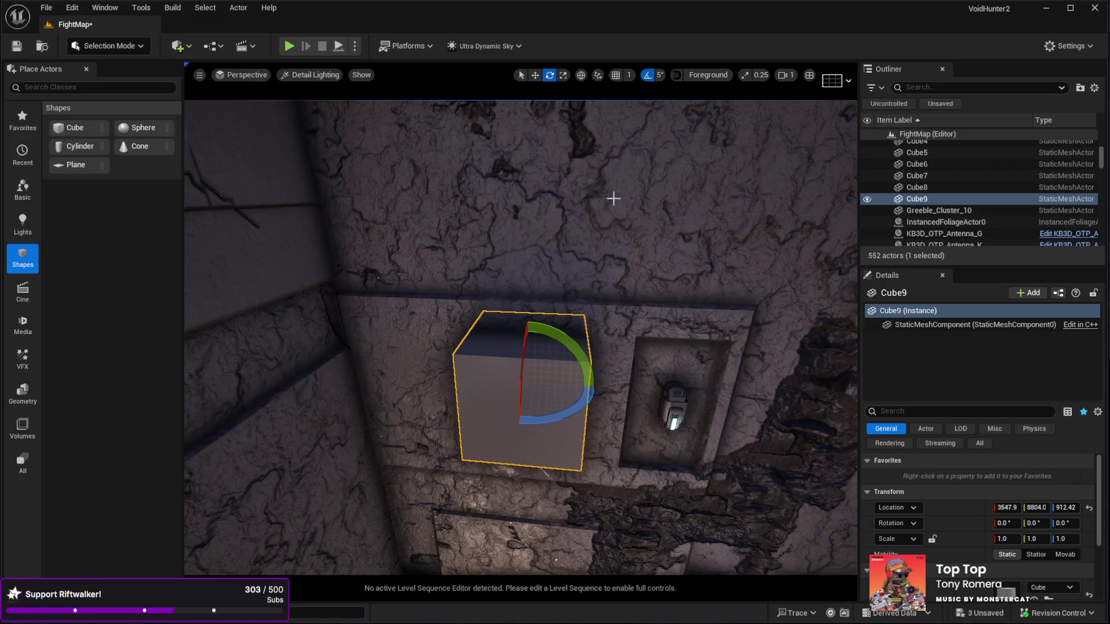
pyautogui.moveTo(489, 404)
pyautogui.mouseDown()
pyautogui.moveTo(617, 414)
pyautogui.moveTo(608, 407)
pyautogui.mouseUp()
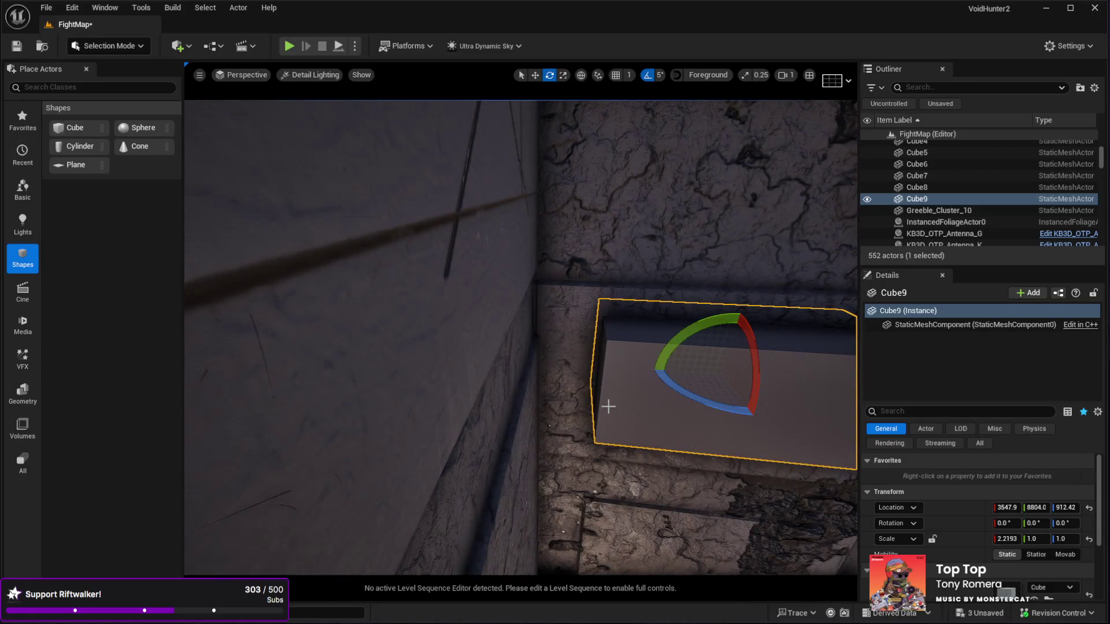
pyautogui.press('f')
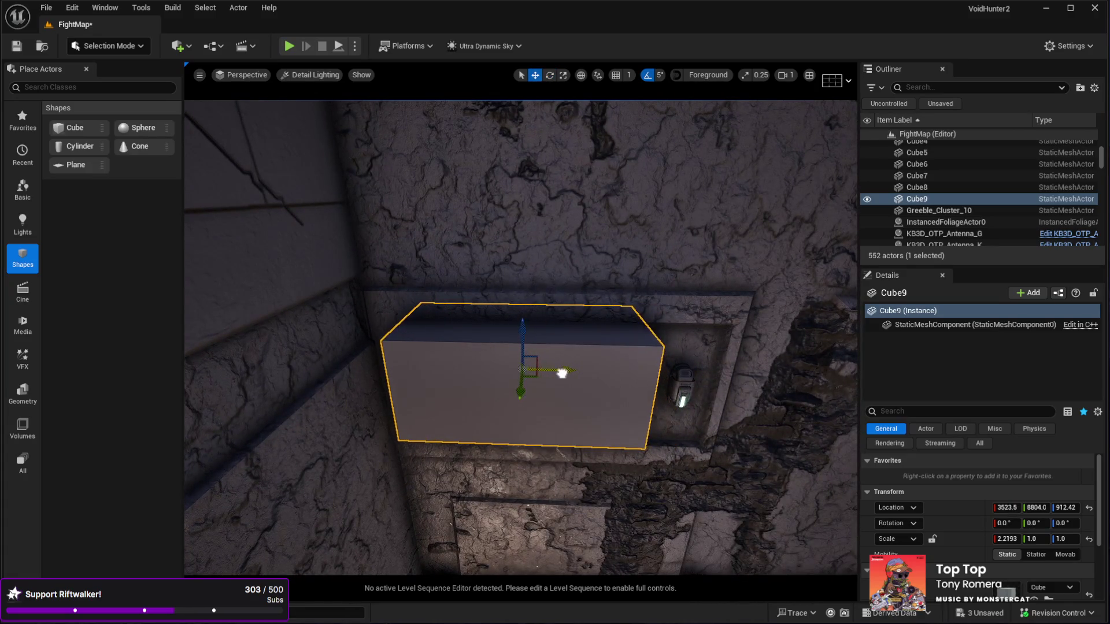
pyautogui.scroll(-3, 562, 373)
pyautogui.press('e')
pyautogui.press('r')
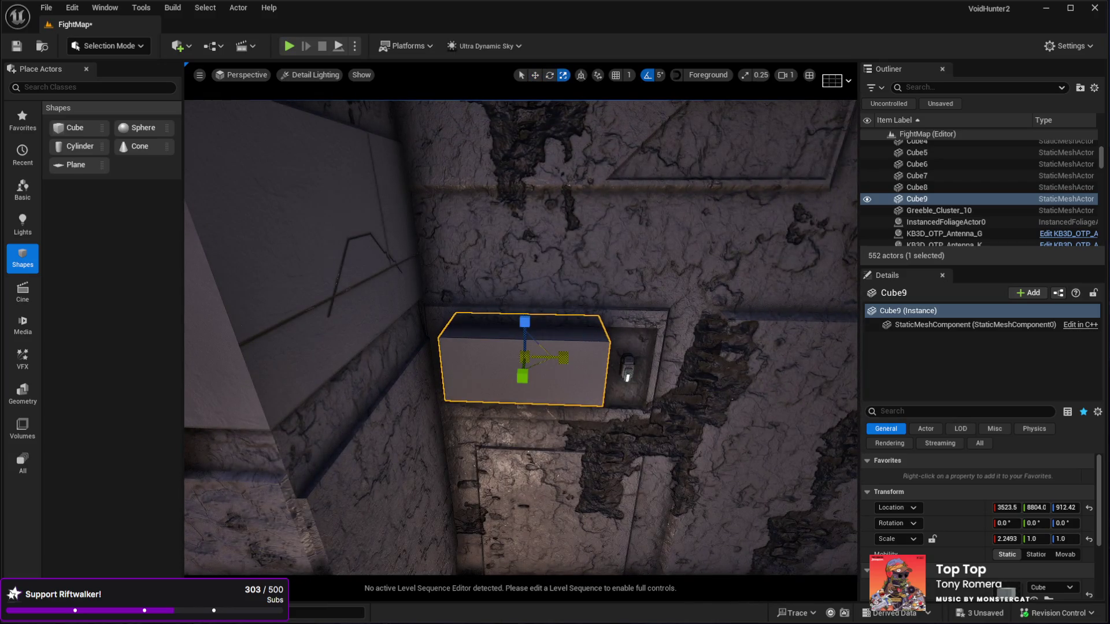
pyautogui.moveTo(561, 359)
pyautogui.mouseDown()
pyautogui.moveTo(503, 338)
pyautogui.moveTo(445, 338)
pyautogui.mouseUp()
# Step: Slide the stretched cube along X to sit beside the wall light
pyautogui.press('f')
pyautogui.moveTo(520, 375); pyautogui.dragTo(546, 375)
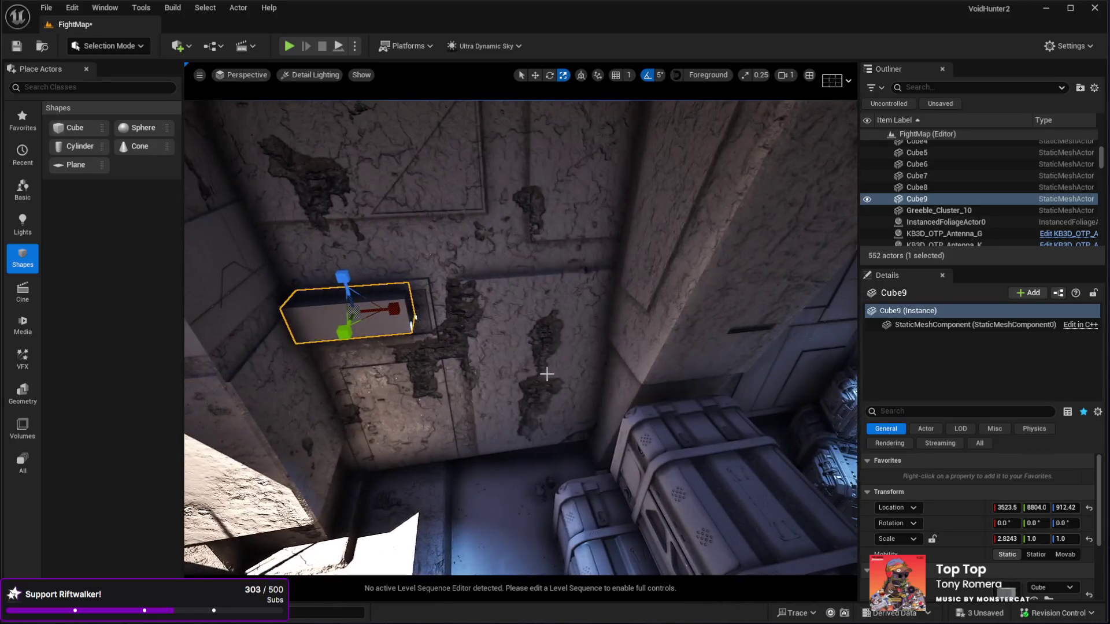
pyautogui.moveTo(395, 313)
pyautogui.mouseDown()
pyautogui.moveTo(763, 288)
pyautogui.moveTo(622, 345)
pyautogui.mouseUp()
pyautogui.moveTo(497, 336); pyautogui.dragTo(469, 335)
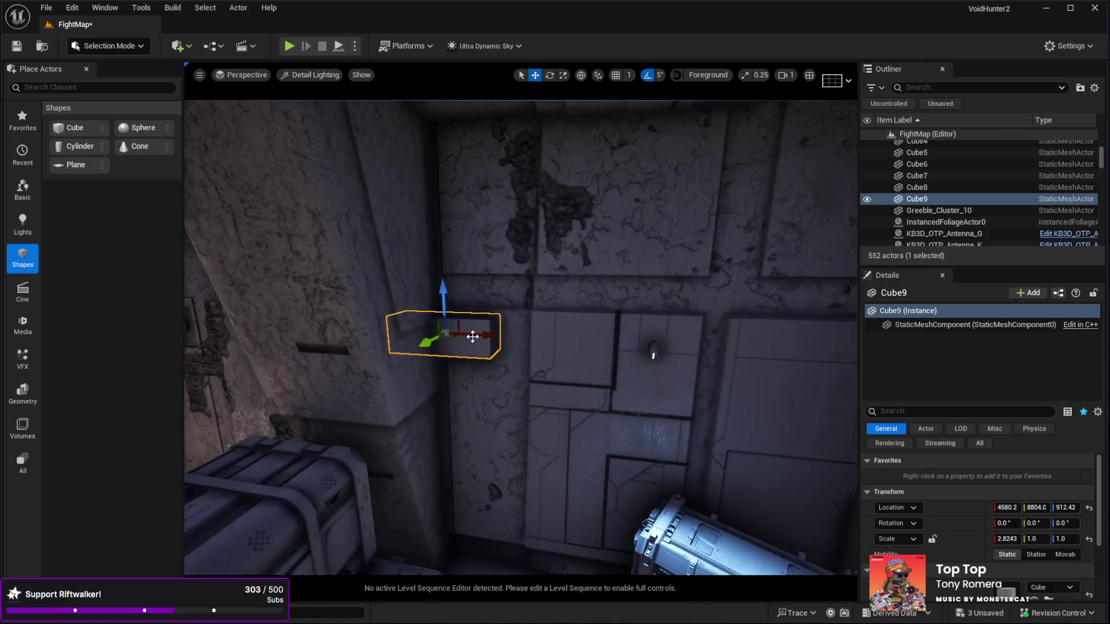
pyautogui.moveTo(537, 341)
pyautogui.mouseDown()
pyautogui.moveTo(648, 347)
pyautogui.moveTo(612, 382)
pyautogui.moveTo(537, 358)
pyautogui.mouseUp()
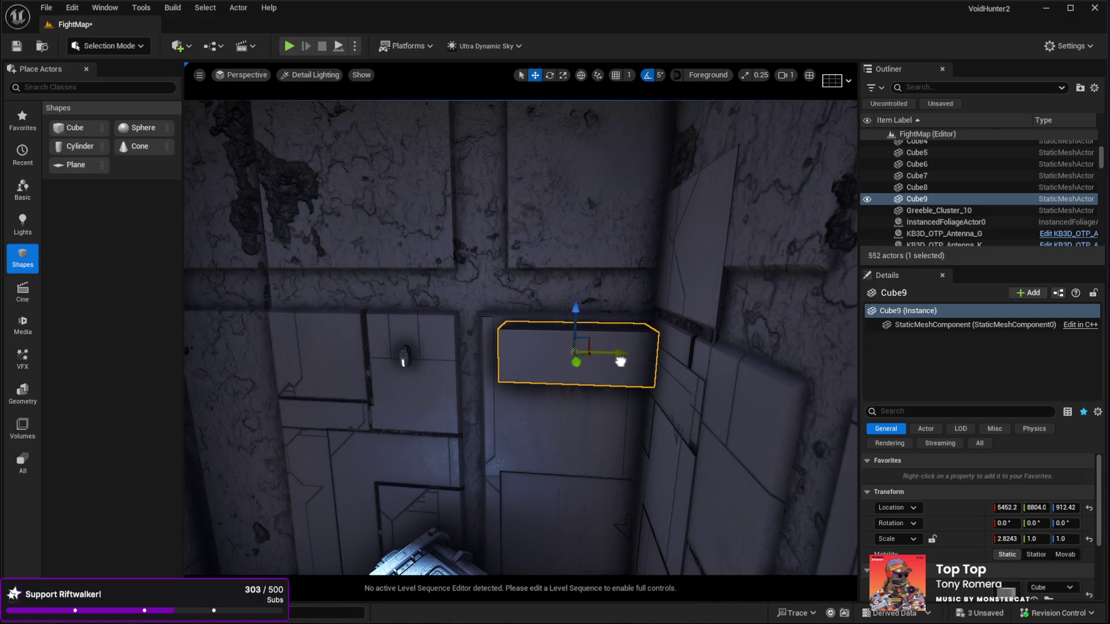
pyautogui.moveTo(619, 363)
pyautogui.mouseDown()
pyautogui.moveTo(578, 323)
pyautogui.moveTo(520, 301)
pyautogui.moveTo(453, 417)
pyautogui.mouseUp()
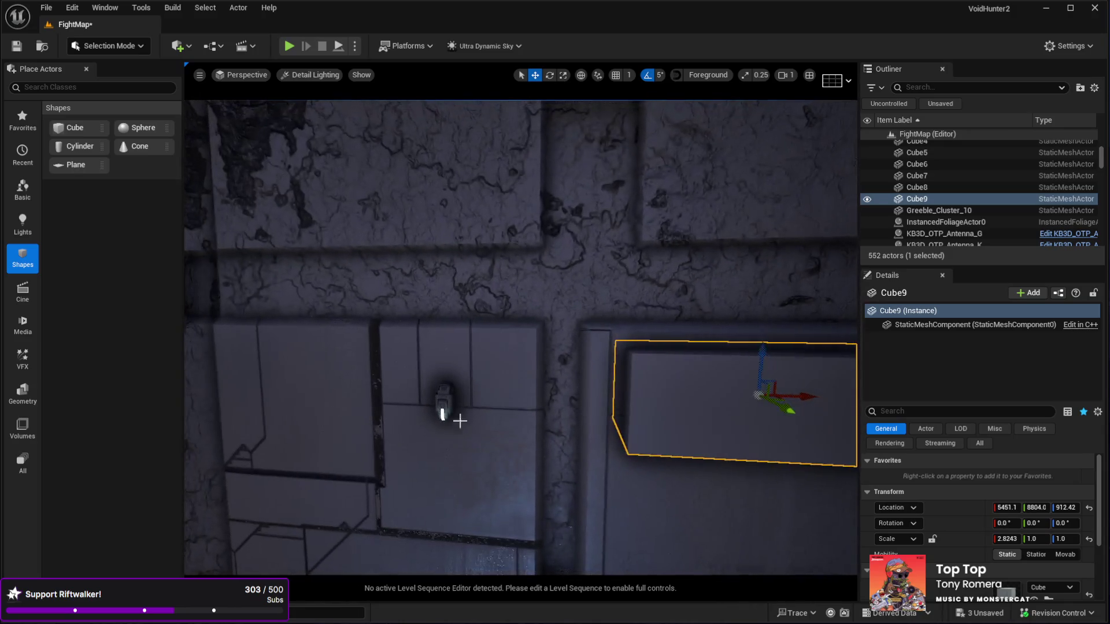
pyautogui.click(443, 415)
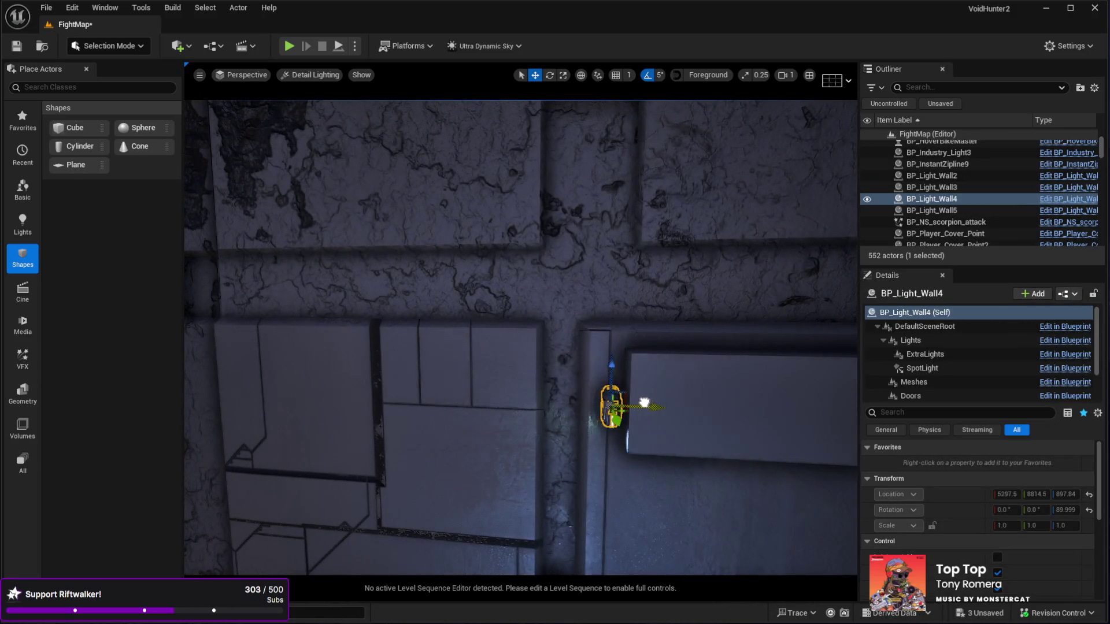